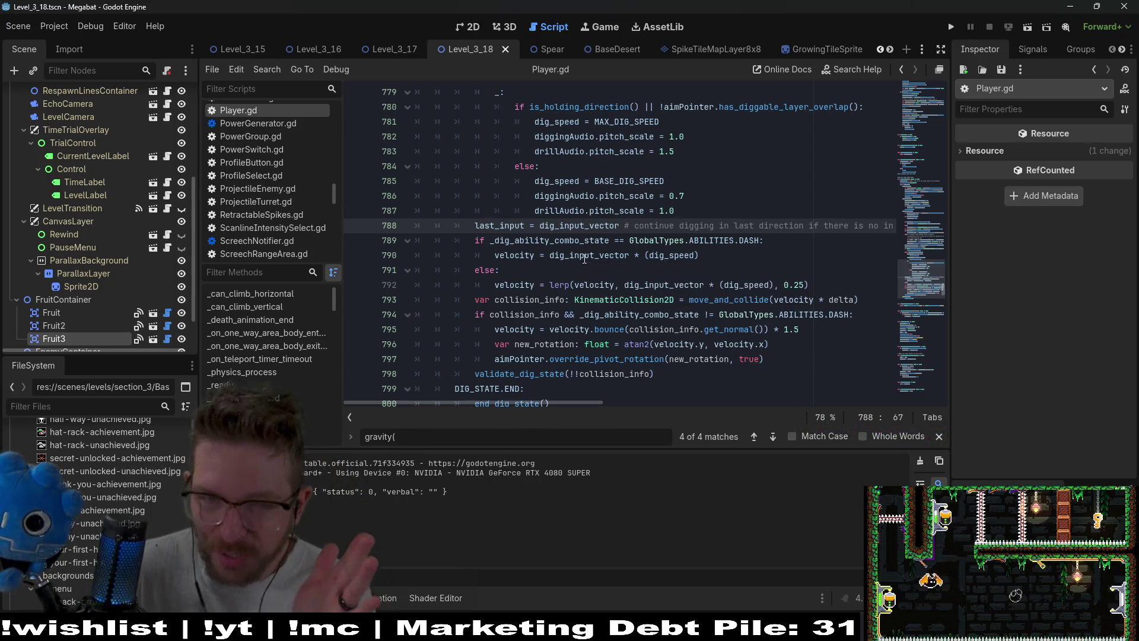
Jump from the dig_dash_state call to its definition in Player.gd.
{"action": "scroll", "coordinate": [584, 258], "scroll_direction": "up", "scroll_amount": 3}
{"action": "left_click", "coordinate": [549, 195]}
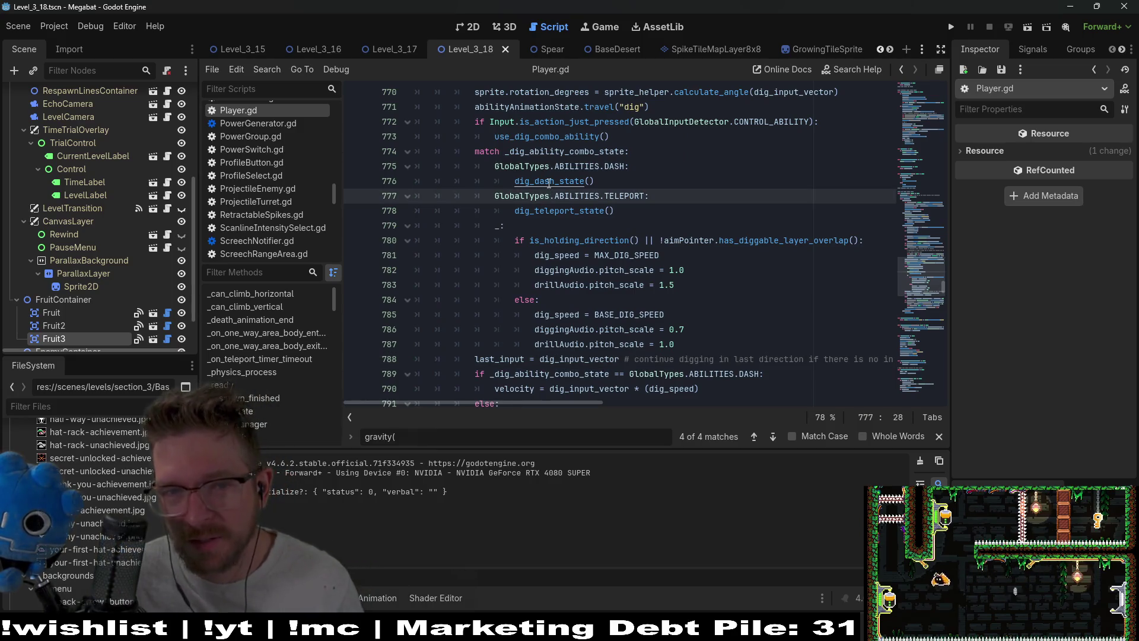
{"action": "left_click", "coordinate": [550, 183], "text": "ctrl"}
{"action": "scroll", "coordinate": [704, 217], "scroll_direction": "down", "scroll_amount": 1}
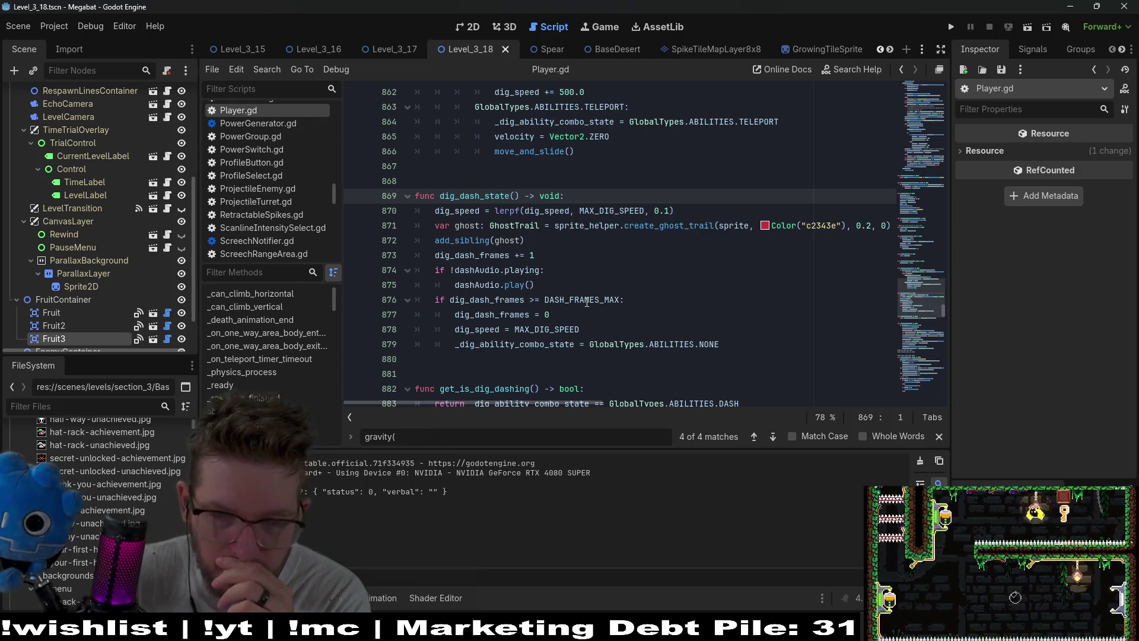
{"action": "mouse_move", "coordinate": [587, 304]}
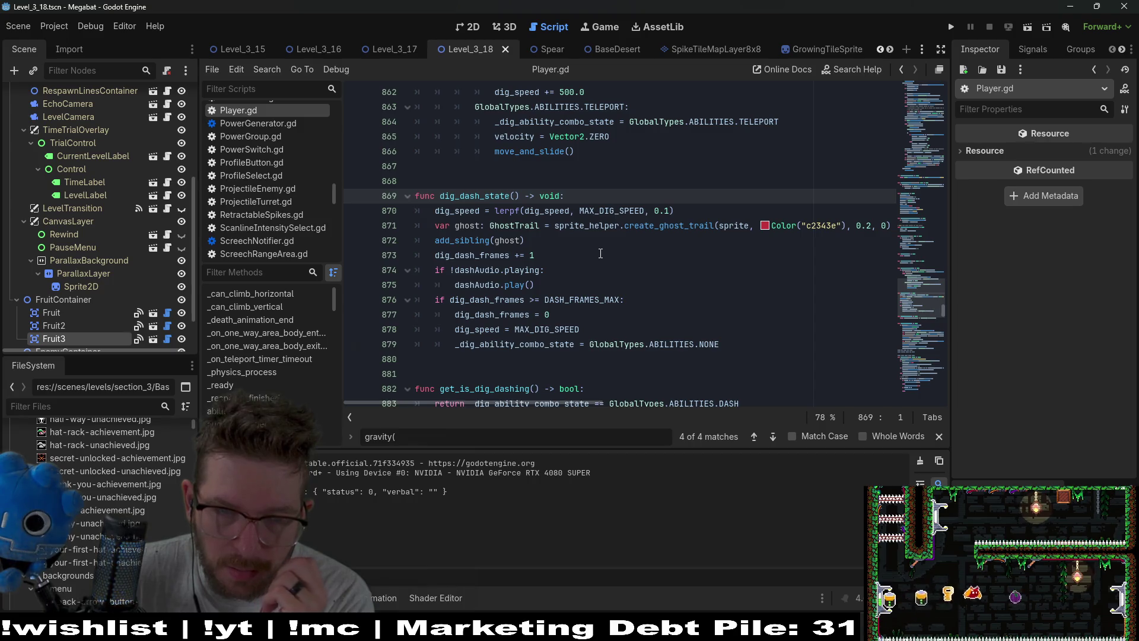
Inspect dig_speed and MAX_DIG_SPEED in the lerpf call on line 870.
{"action": "double_click", "coordinate": [565, 211]}
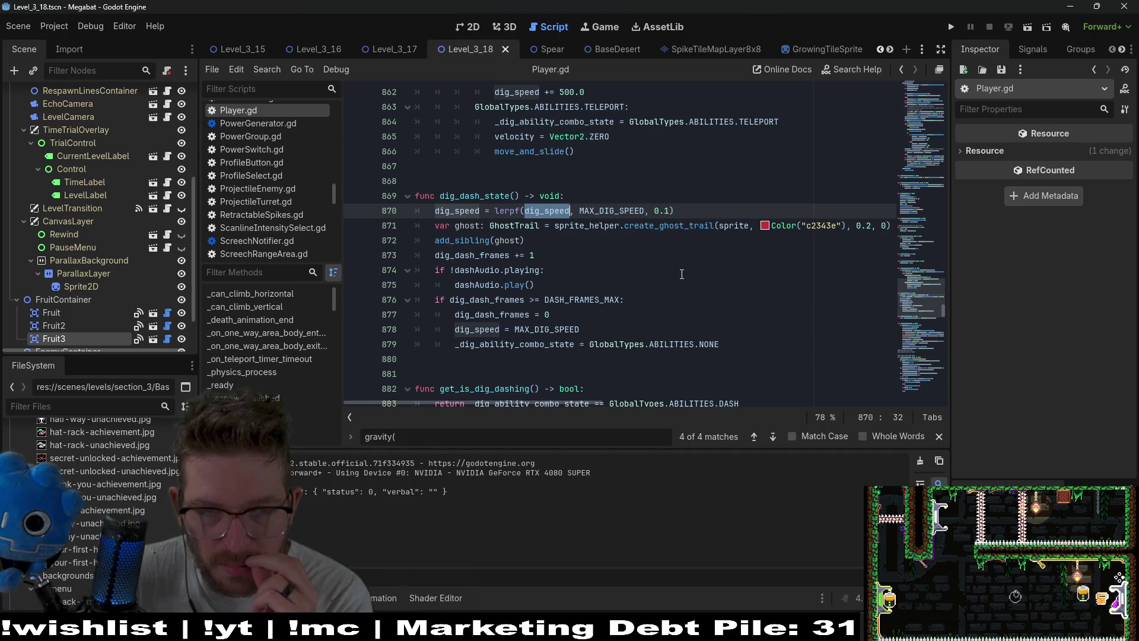
{"action": "scroll", "coordinate": [682, 274], "scroll_direction": "up", "scroll_amount": 2}
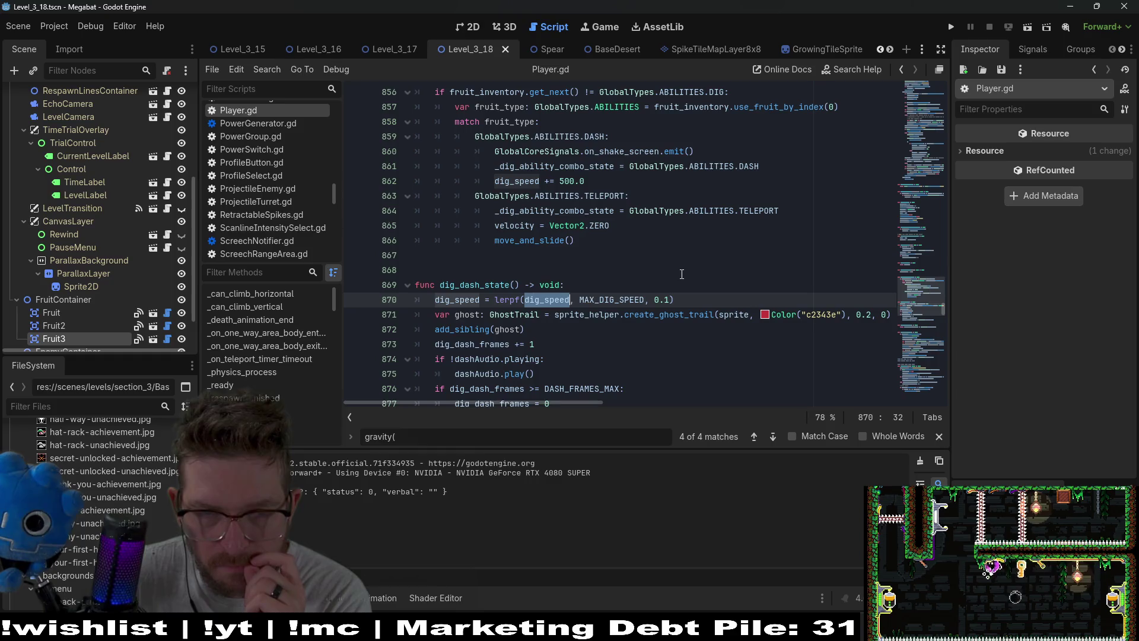
{"action": "scroll", "coordinate": [681, 274], "scroll_direction": "up", "scroll_amount": 1}
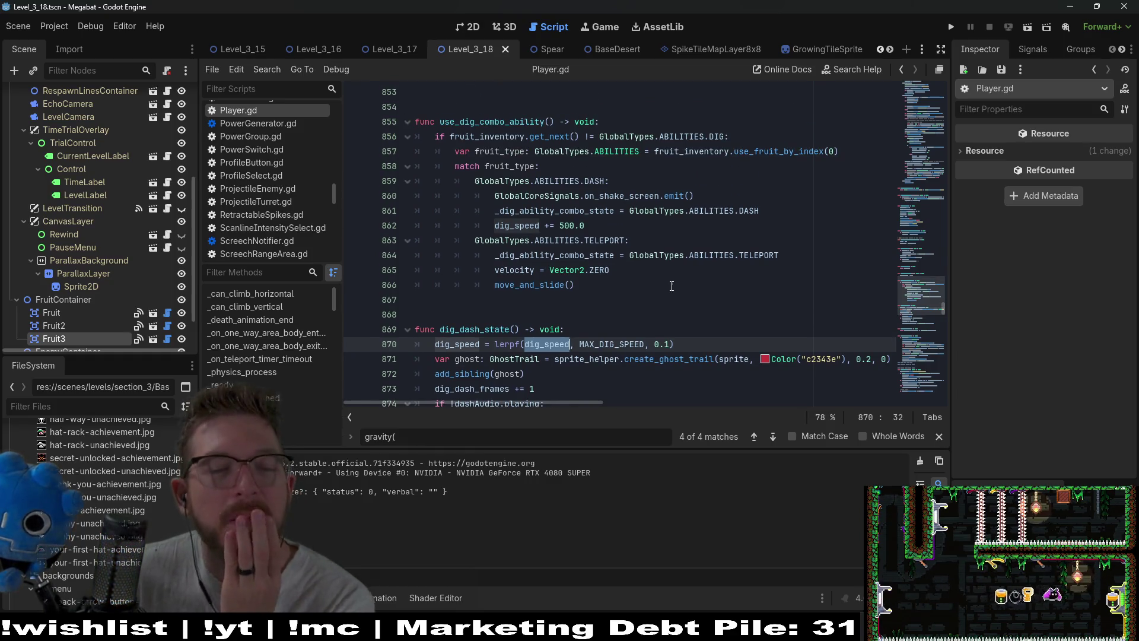
{"action": "scroll", "coordinate": [671, 285], "scroll_direction": "down", "scroll_amount": 1}
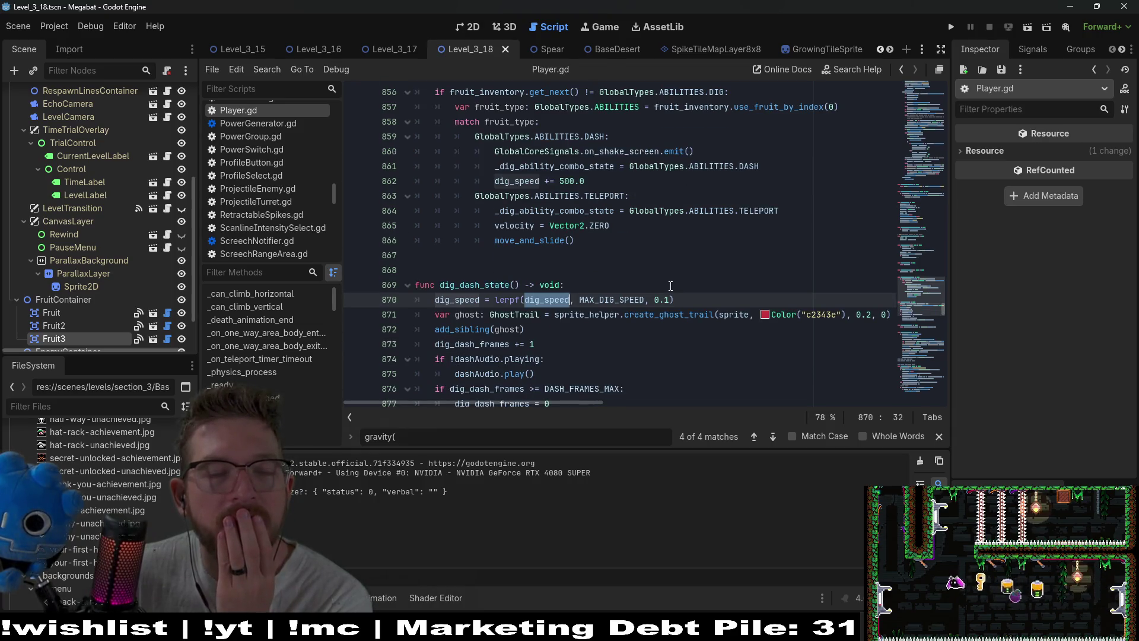
{"action": "double_click", "coordinate": [617, 300]}
{"action": "mouse_move", "coordinate": [617, 300]}
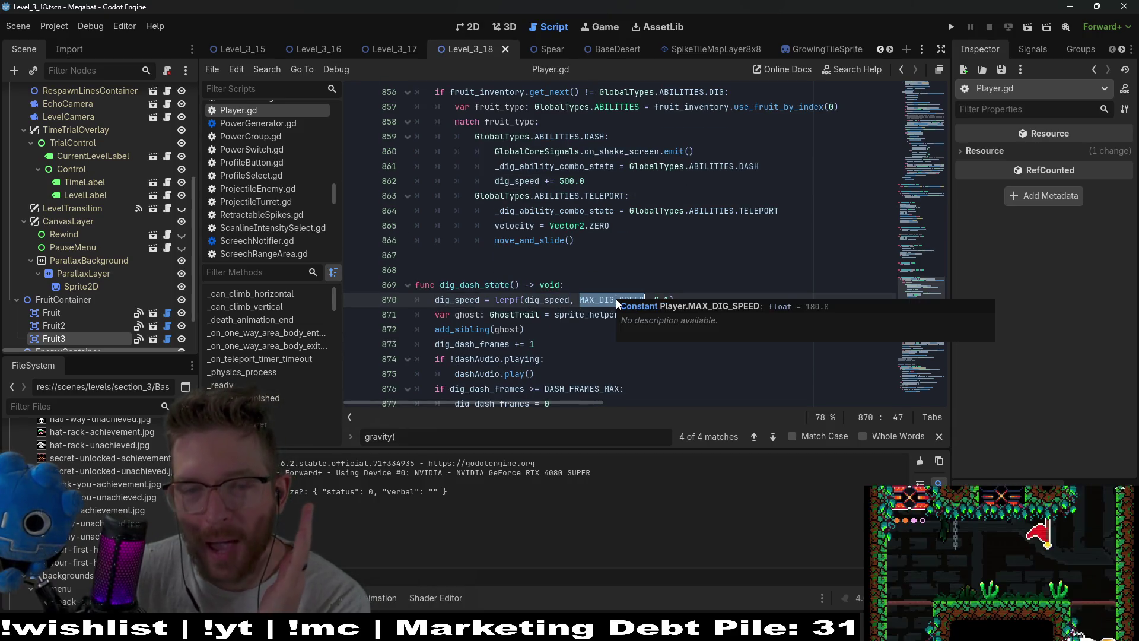
{"action": "double_click", "coordinate": [546, 300]}
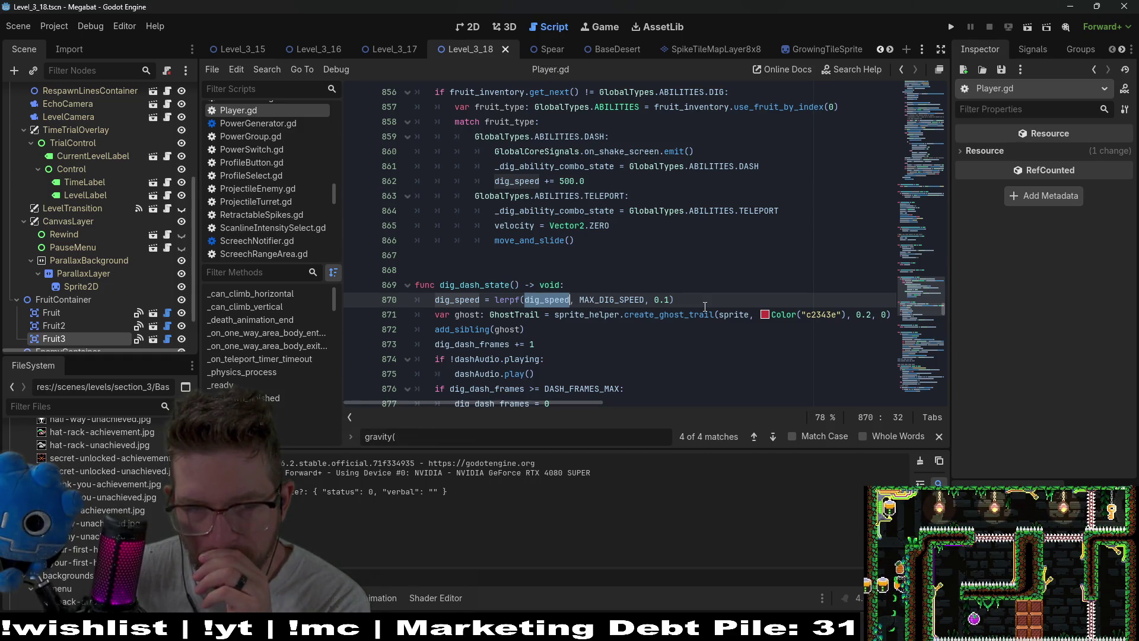
Read further down, then jump to the _physics_process function near the top.
{"action": "scroll", "coordinate": [563, 318], "scroll_direction": "down", "scroll_amount": 2}
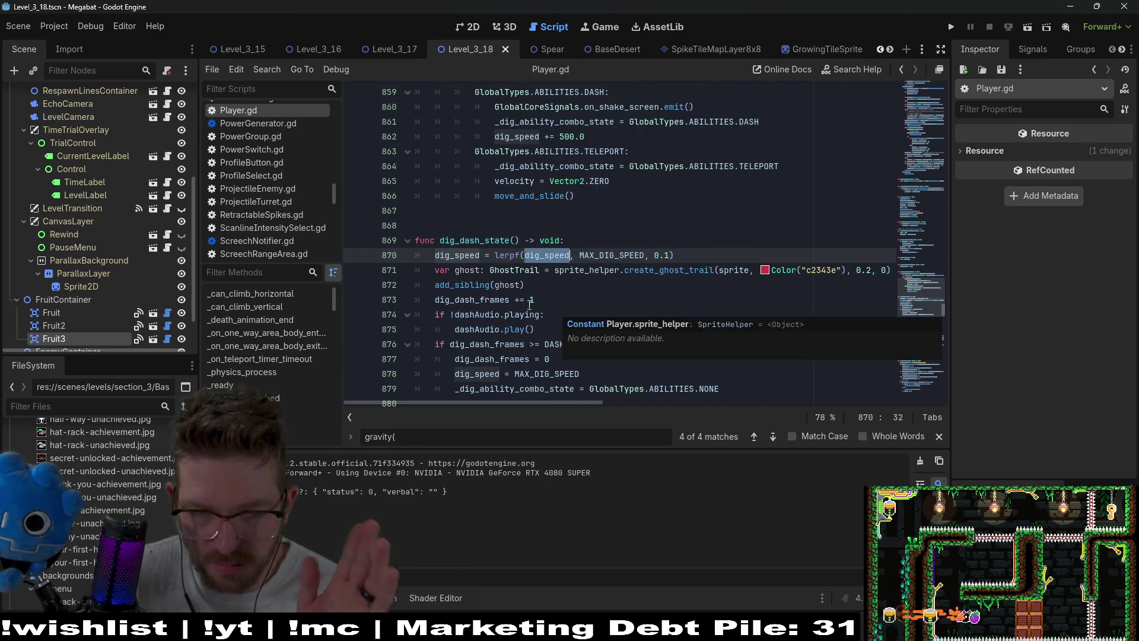
{"action": "scroll", "coordinate": [558, 303], "scroll_direction": "down", "scroll_amount": 3}
{"action": "mouse_move", "coordinate": [551, 282]}
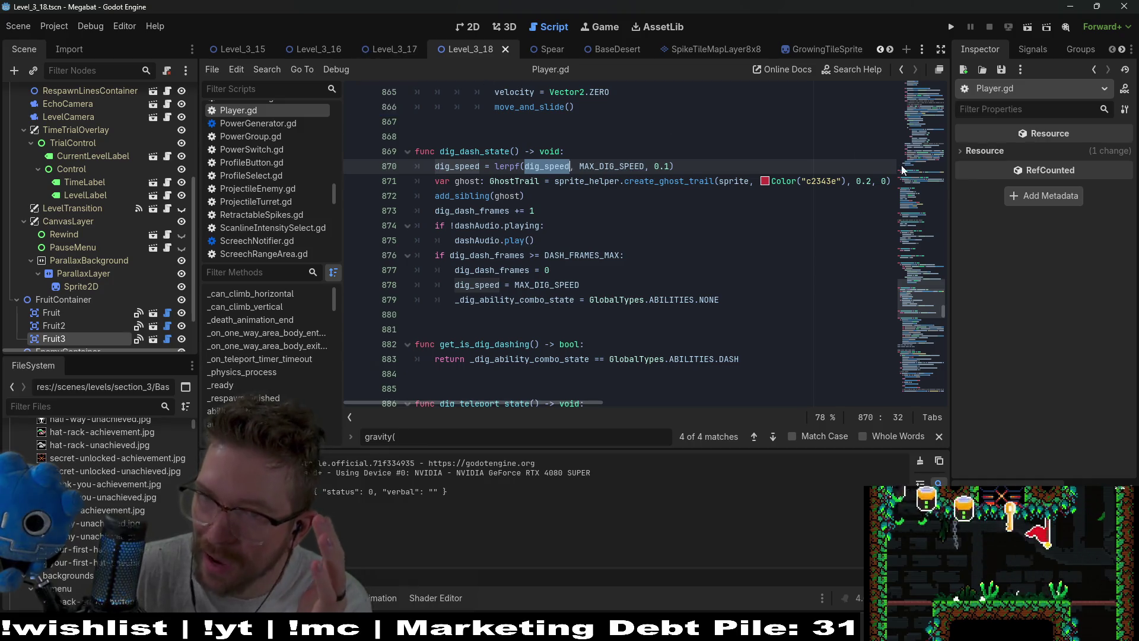
{"action": "left_click", "coordinate": [916, 108]}
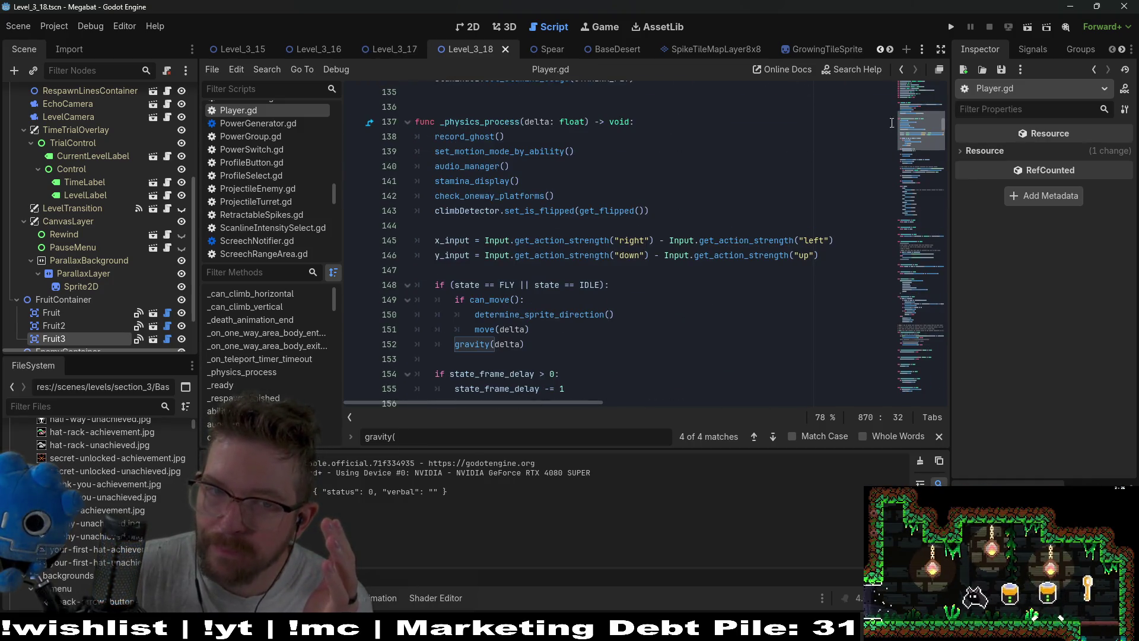
Add and then remove ' ||' after IDLE on line 148, leaving the code unchanged.
{"action": "left_click", "coordinate": [602, 286]}
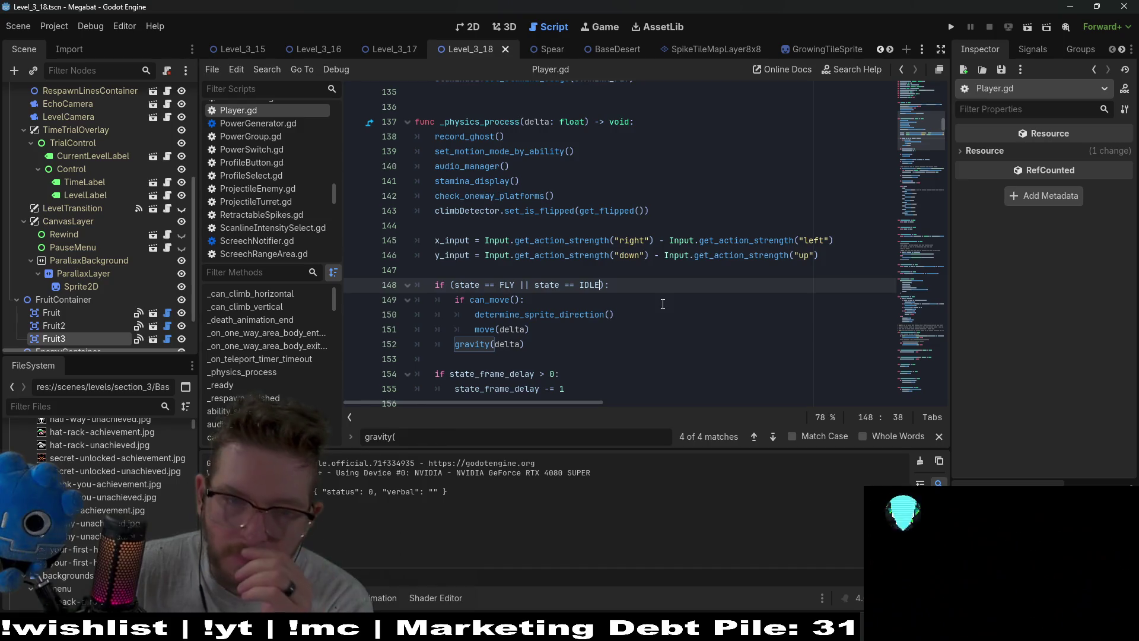
{"action": "scroll", "coordinate": [662, 304], "scroll_direction": "down", "scroll_amount": 1}
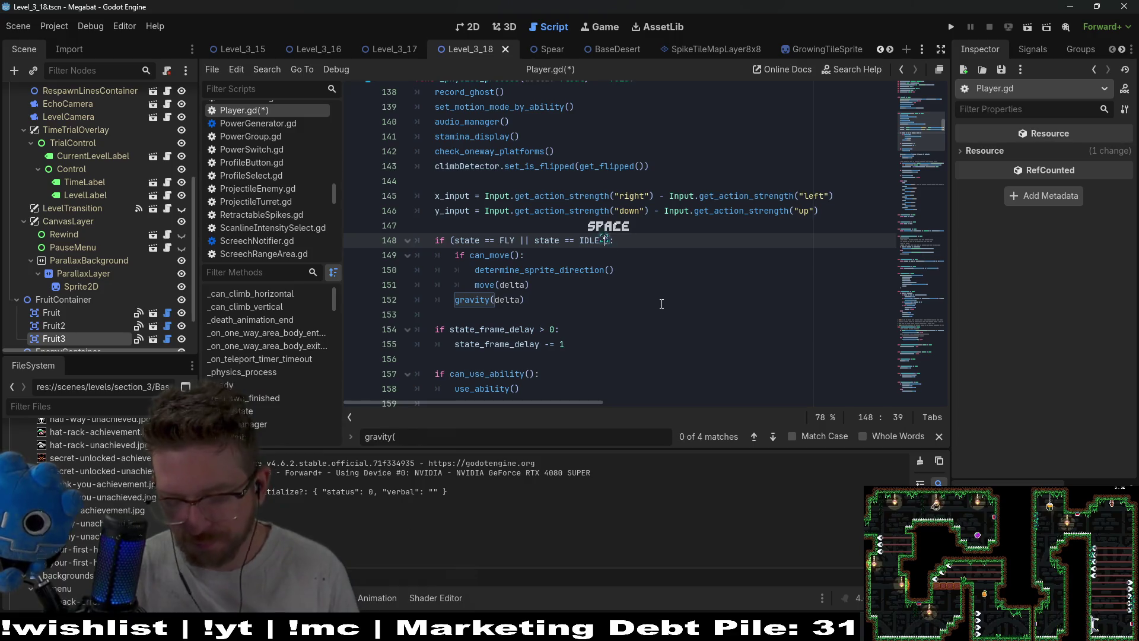
{"action": "type", "text": "||"}
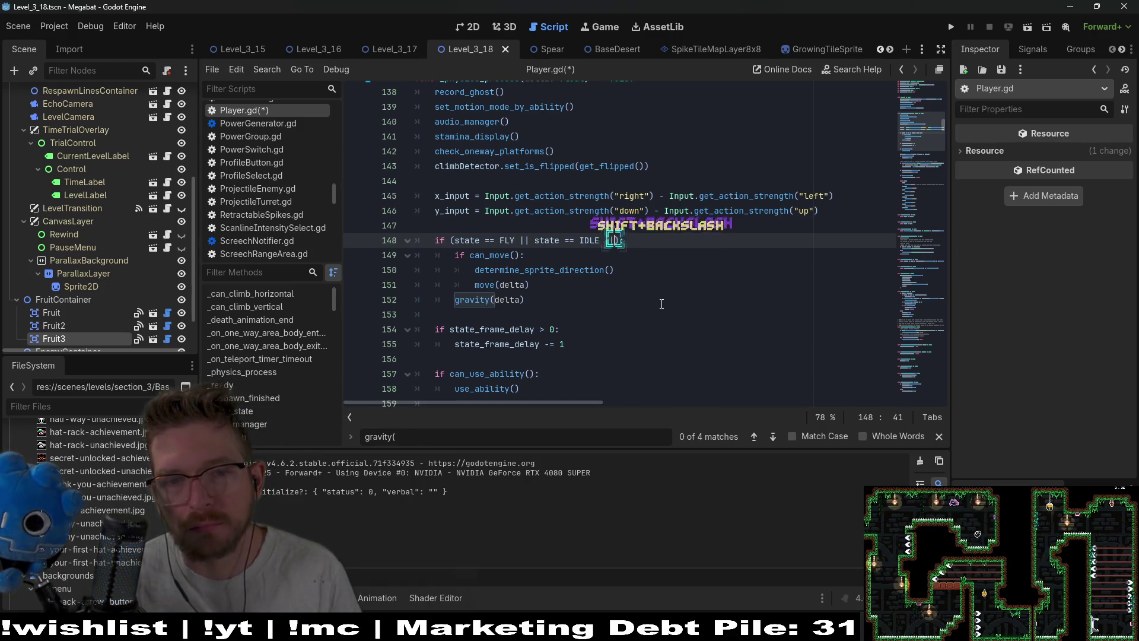
{"action": "key", "text": "BackSpace"}
{"action": "key", "text": "BackSpace"}
{"action": "key", "text": "BackSpace"}
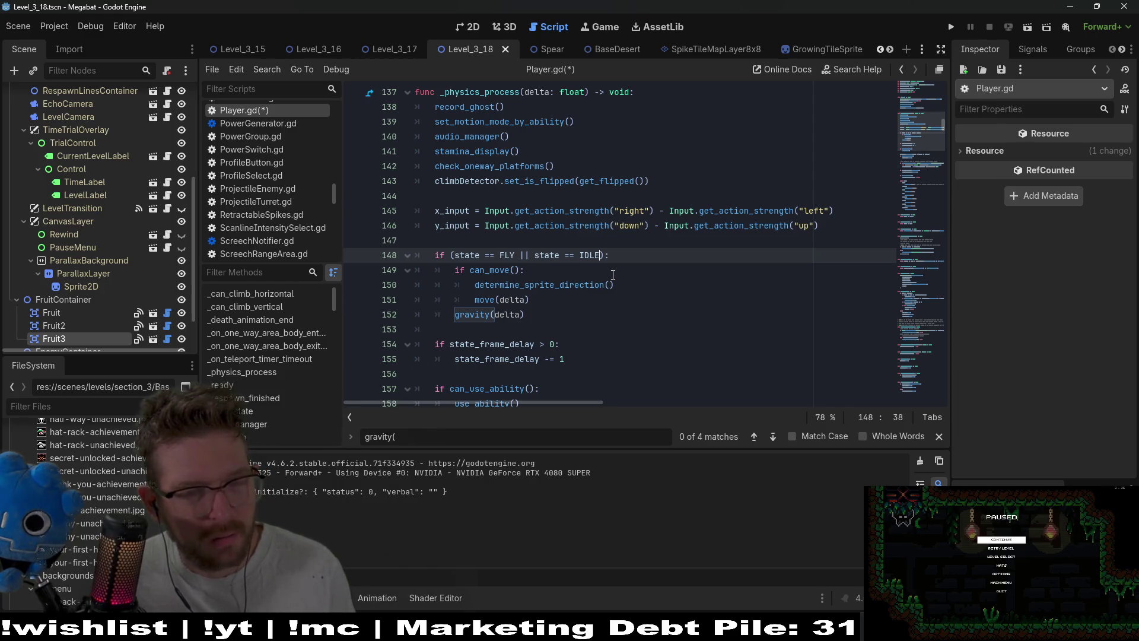
Save Player.gd and jump to the ability_state function definition.
{"action": "scroll", "coordinate": [613, 274], "scroll_direction": "down", "scroll_amount": 5}
{"action": "scroll", "coordinate": [612, 274], "scroll_direction": "down", "scroll_amount": 1}
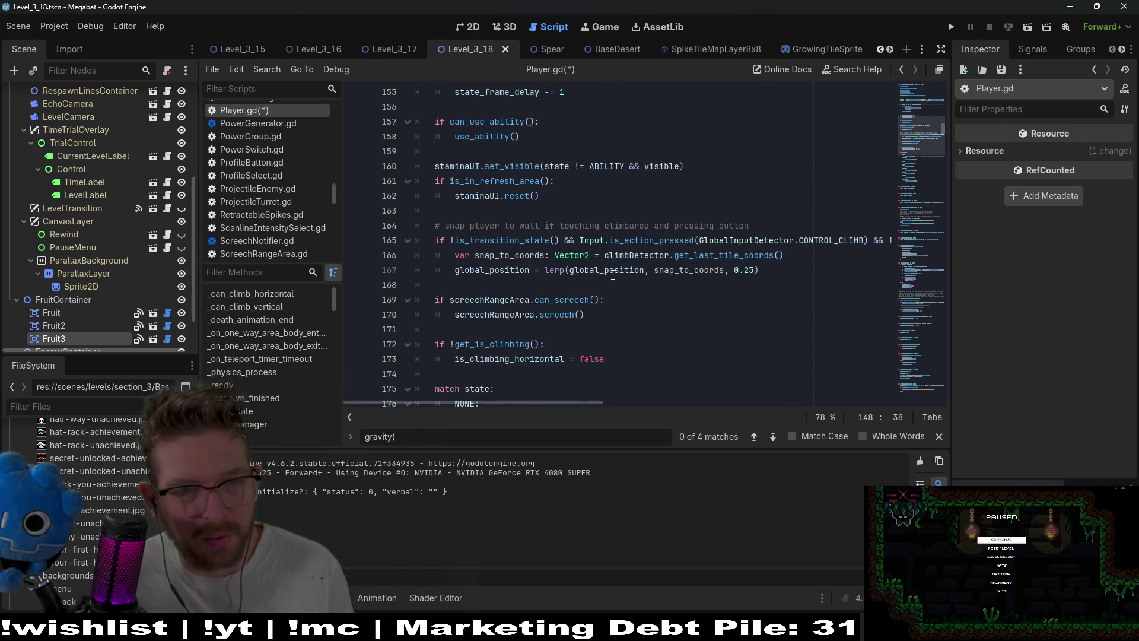
{"action": "scroll", "coordinate": [613, 274], "scroll_direction": "down", "scroll_amount": 6}
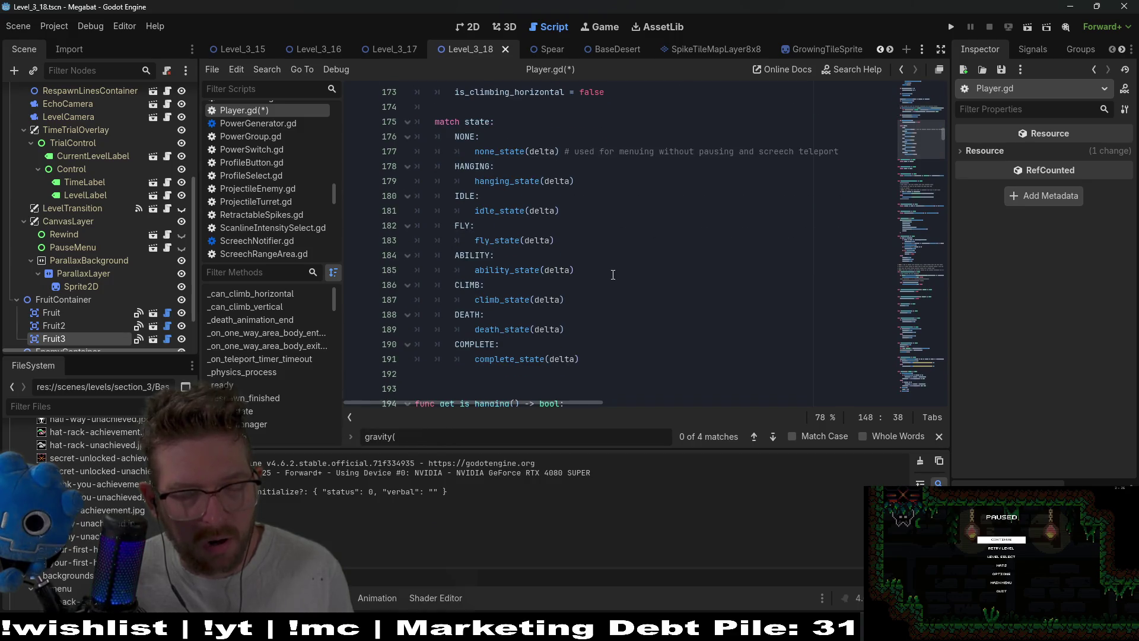
{"action": "left_click", "coordinate": [511, 268]}
{"action": "key", "text": "ctrl+s"}
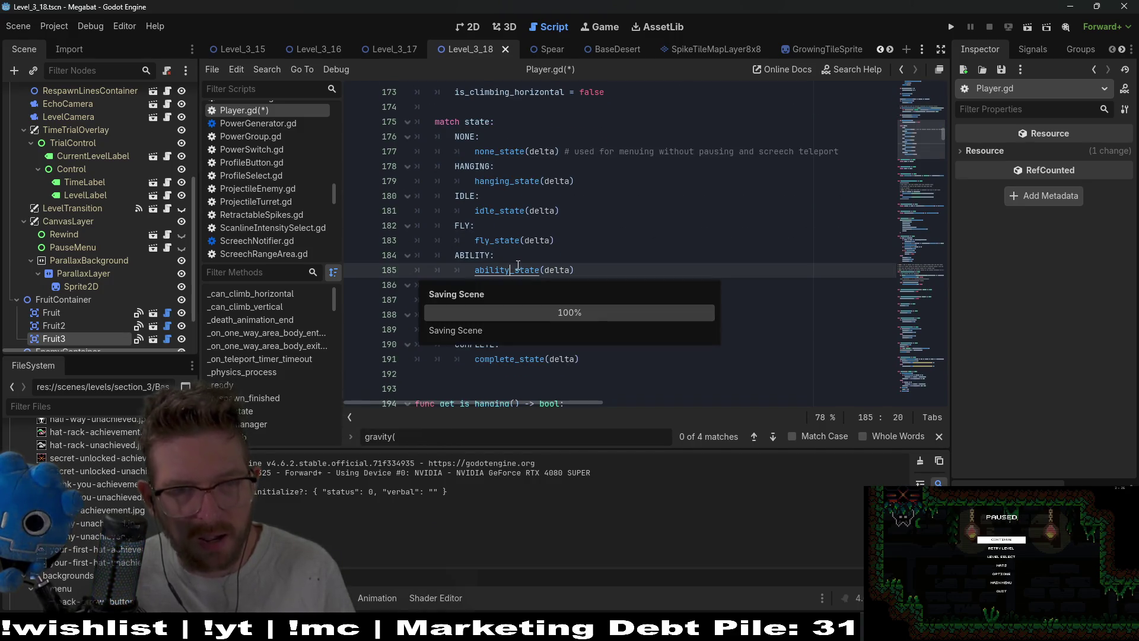
{"action": "left_click", "coordinate": [517, 268], "text": "ctrl"}
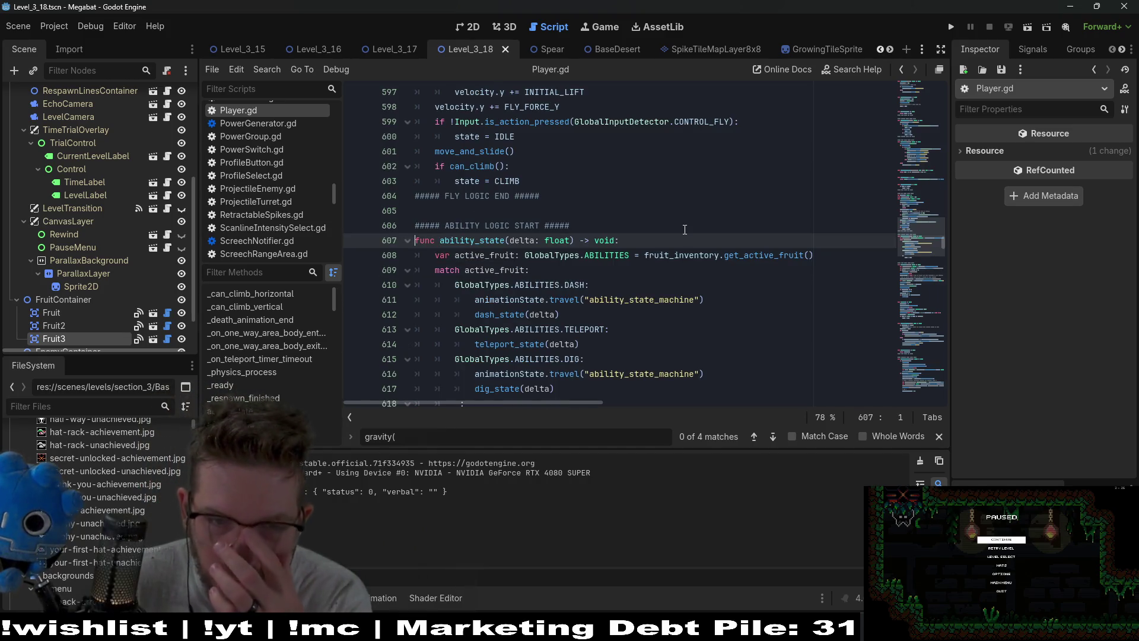
Review ability_state, selecting its name on line 607 and the state variable on line 619.
{"action": "scroll", "coordinate": [684, 234], "scroll_direction": "down", "scroll_amount": 1}
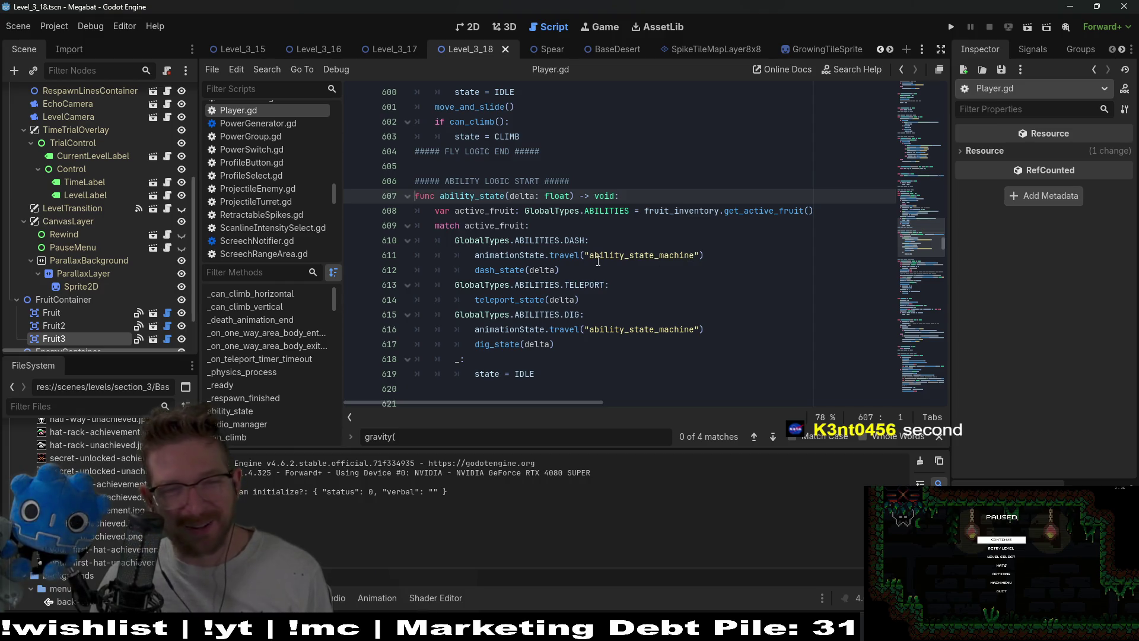
{"action": "scroll", "coordinate": [585, 289], "scroll_direction": "down", "scroll_amount": 2}
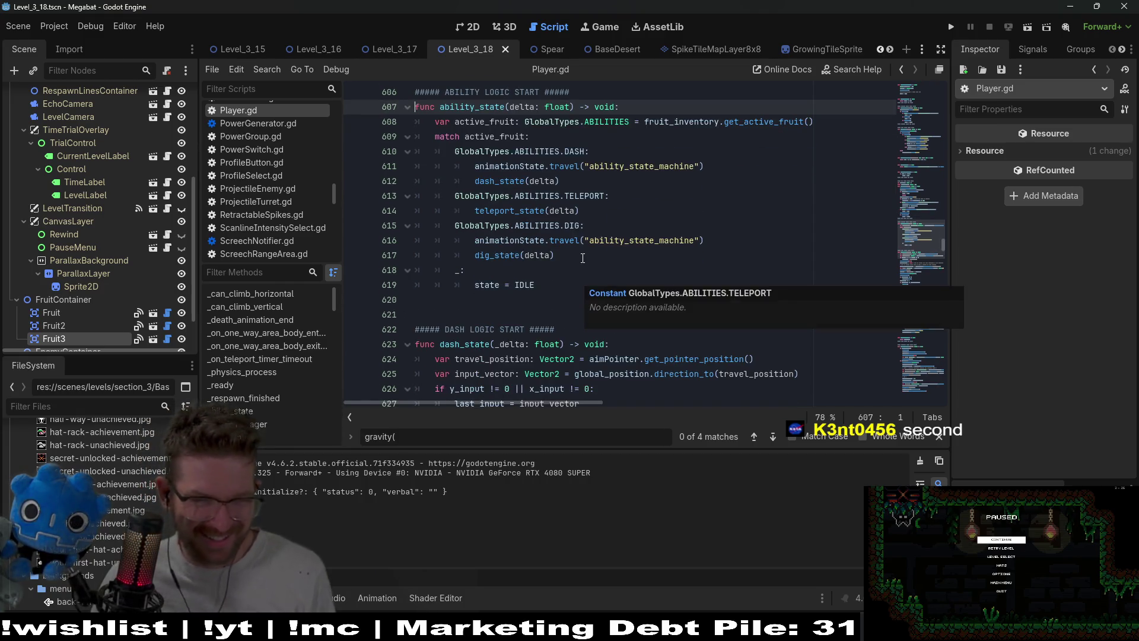
{"action": "scroll", "coordinate": [563, 226], "scroll_direction": "down", "scroll_amount": 1}
{"action": "scroll", "coordinate": [563, 226], "scroll_direction": "up", "scroll_amount": 2}
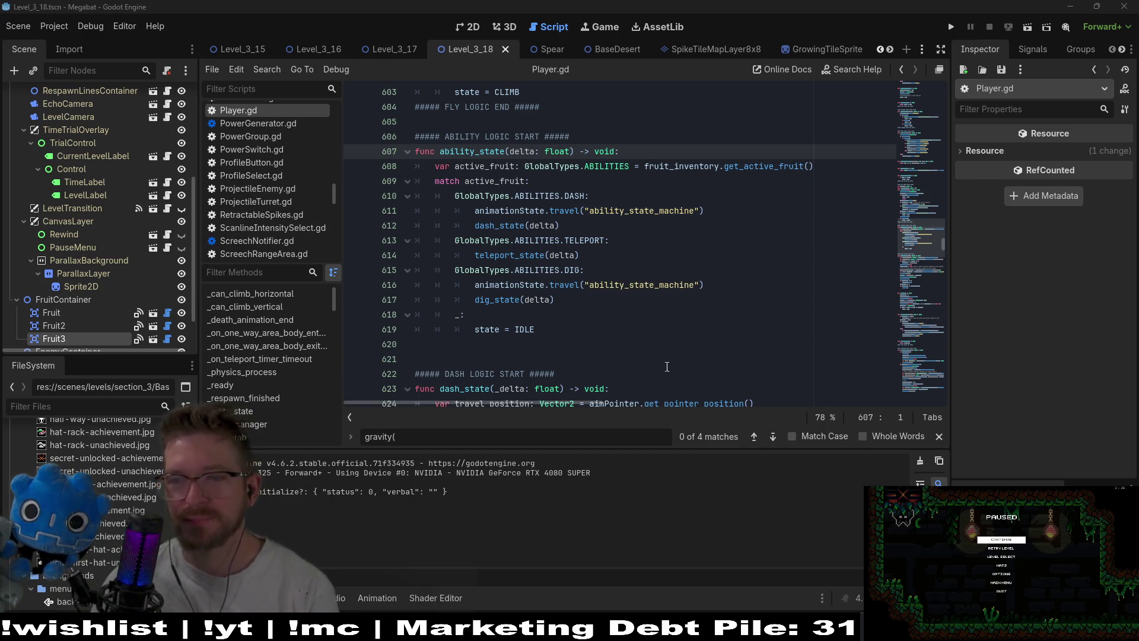
{"action": "left_click", "coordinate": [674, 271]}
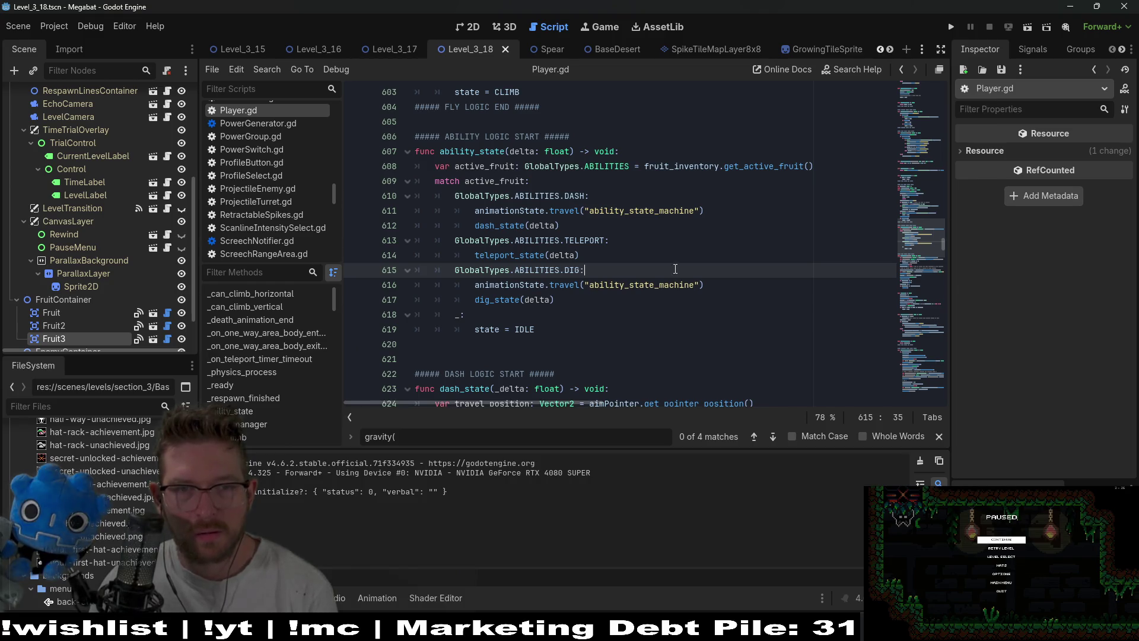
{"action": "mouse_move", "coordinate": [530, 330]}
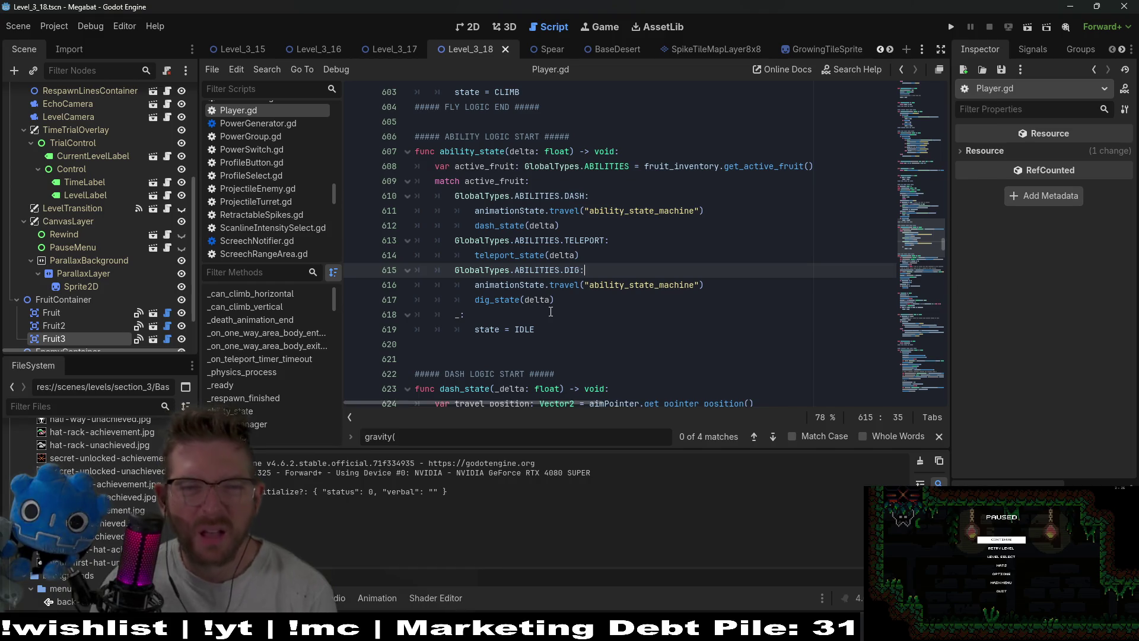
{"action": "double_click", "coordinate": [471, 152]}
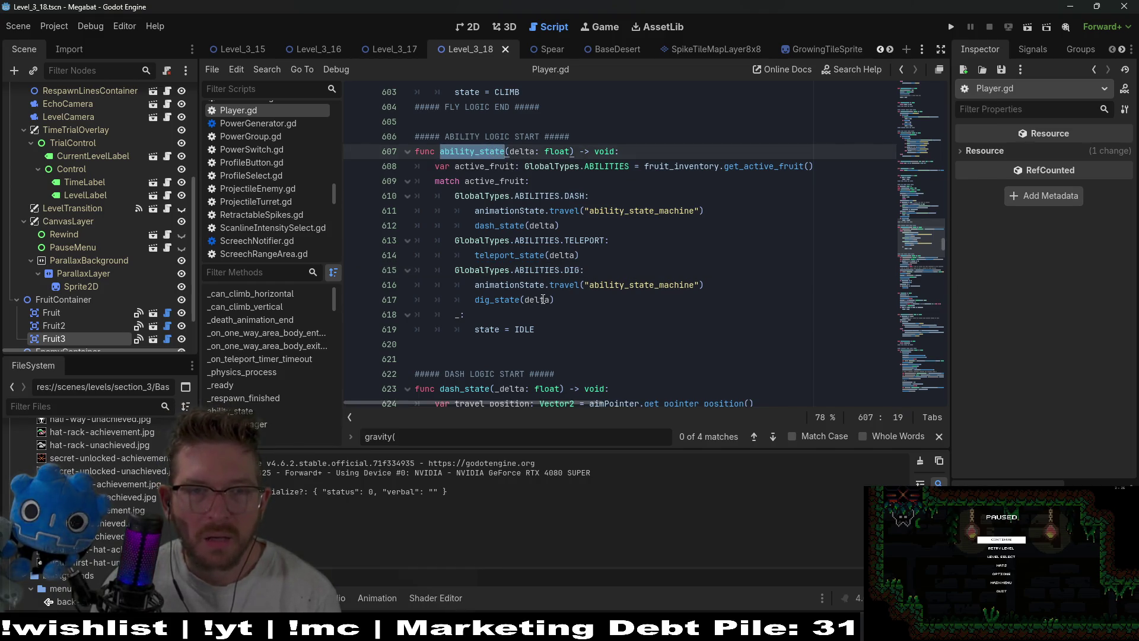
{"action": "double_click", "coordinate": [486, 330]}
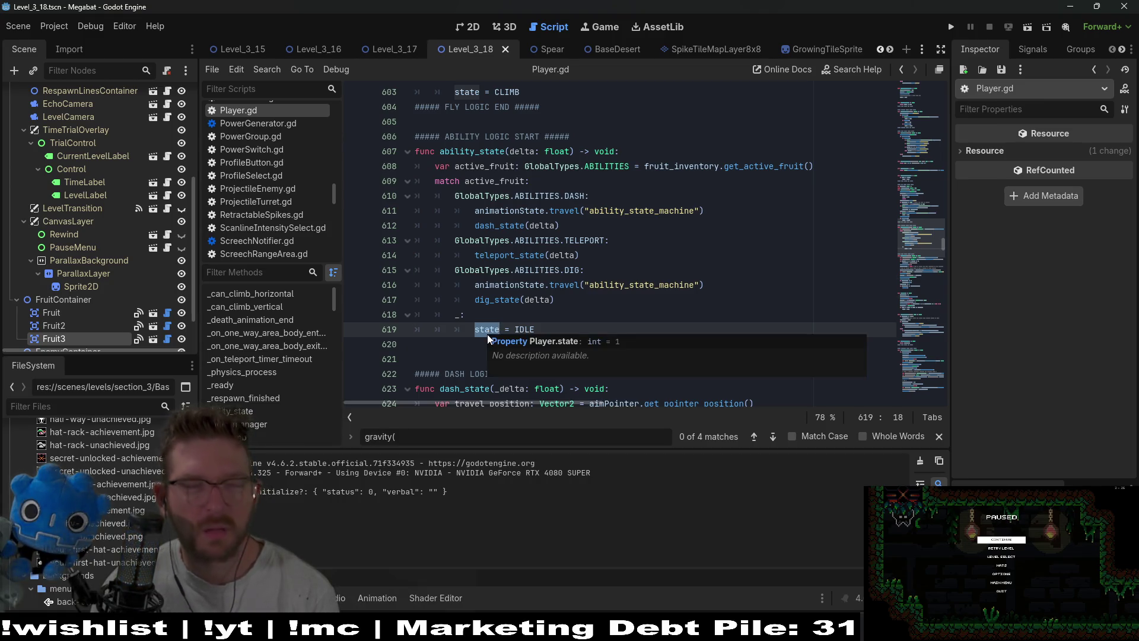
Check ABILITIES in the DIG case and jump to the dig_state definition.
{"action": "scroll", "coordinate": [583, 255], "scroll_direction": "down", "scroll_amount": 1}
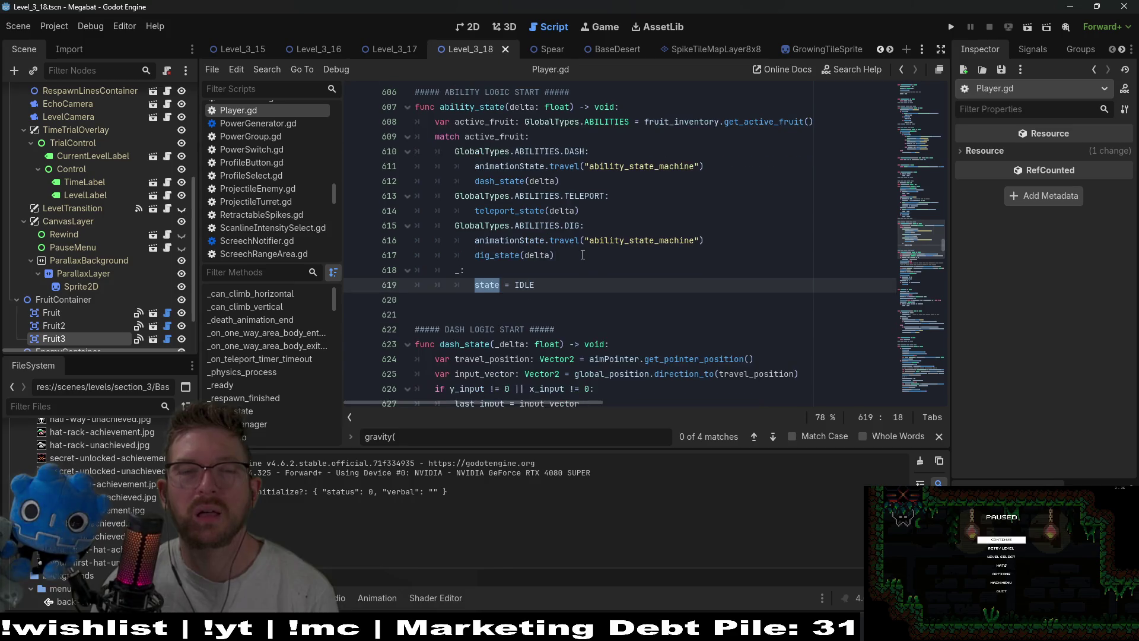
{"action": "double_click", "coordinate": [549, 231]}
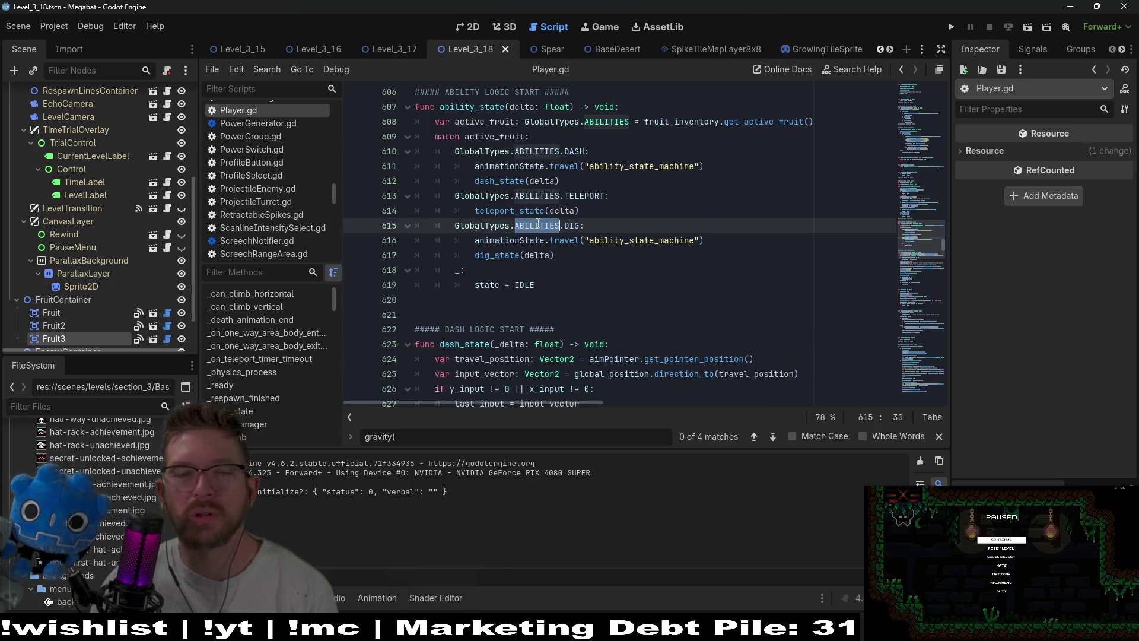
{"action": "left_click", "coordinate": [511, 255]}
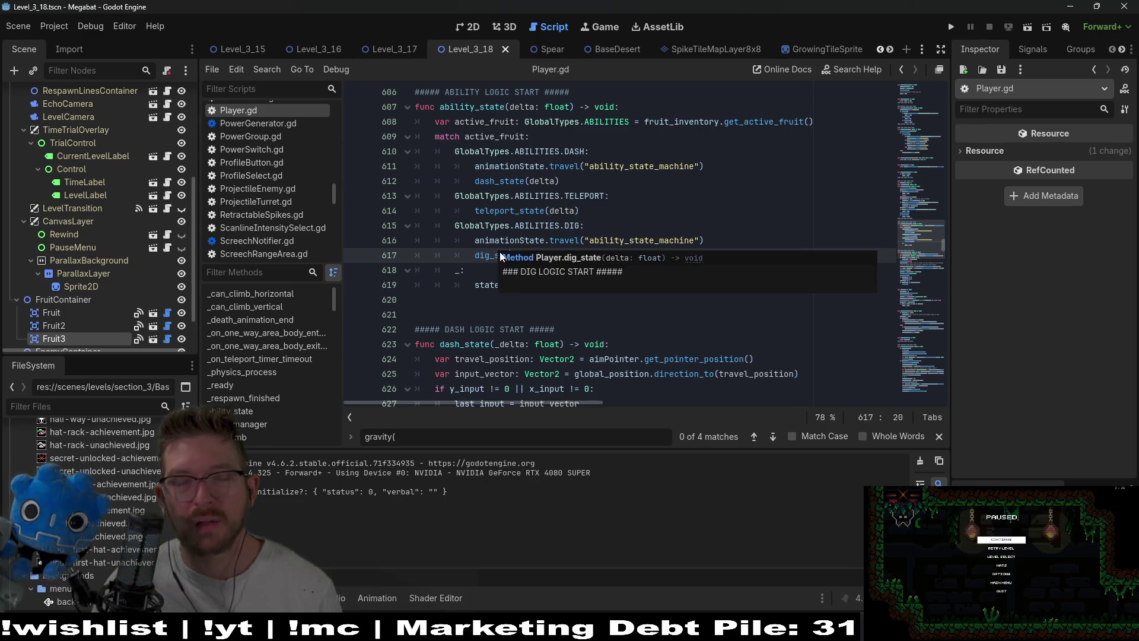
{"action": "left_click", "coordinate": [500, 255], "text": "ctrl"}
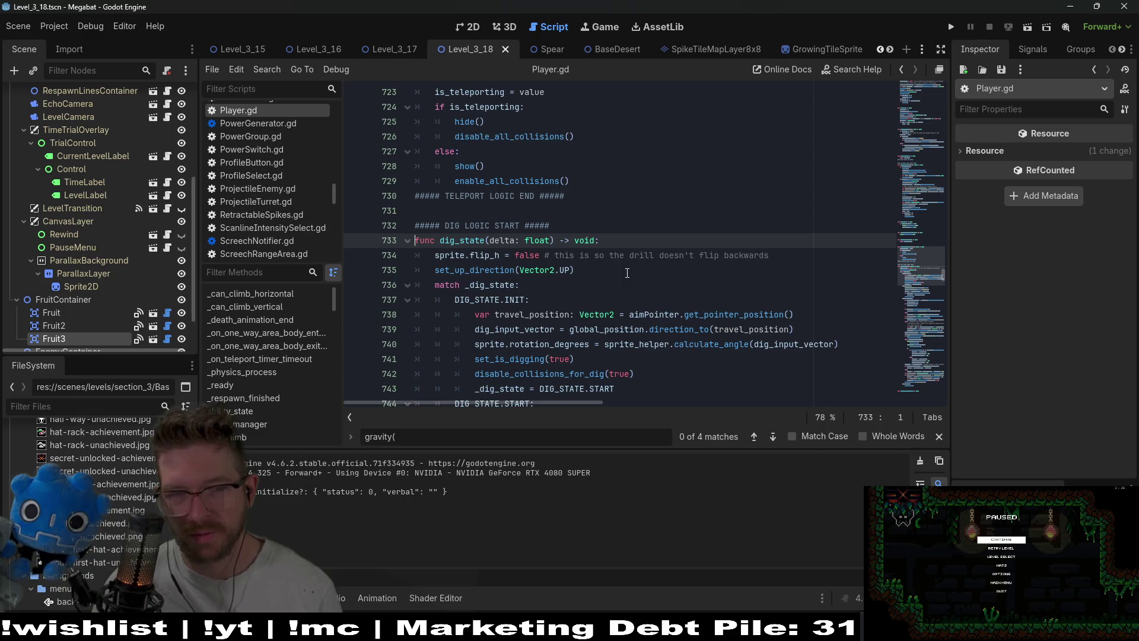
Inspect the _dig_state variable matched in dig_state and read further down.
{"action": "scroll", "coordinate": [627, 272], "scroll_direction": "down", "scroll_amount": 2}
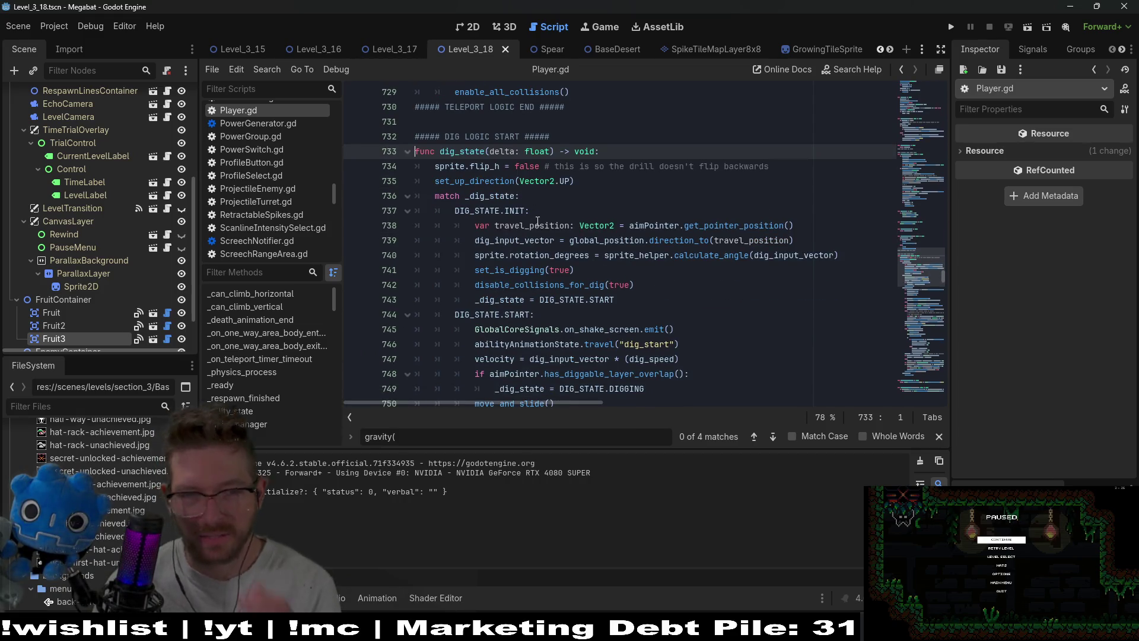
{"action": "double_click", "coordinate": [497, 196]}
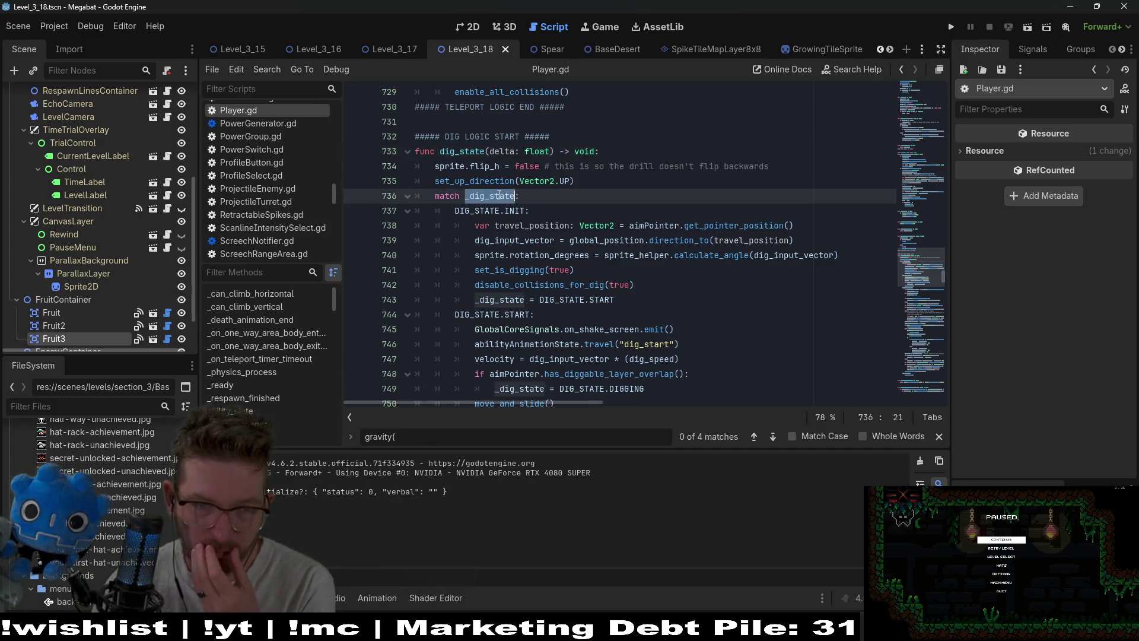
{"action": "scroll", "coordinate": [551, 207], "scroll_direction": "down", "scroll_amount": 2}
{"action": "scroll", "coordinate": [524, 252], "scroll_direction": "down", "scroll_amount": 2}
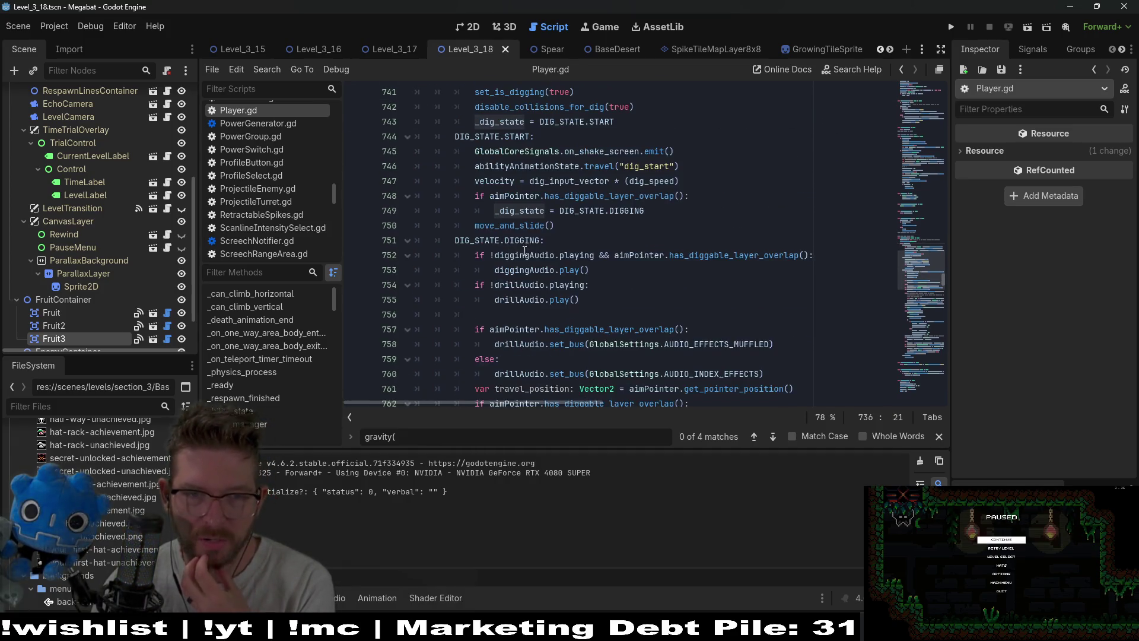
{"action": "scroll", "coordinate": [646, 329], "scroll_direction": "down", "scroll_amount": 1}
{"action": "left_click_drag", "start_coordinate": [684, 344], "coordinate": [511, 225]}
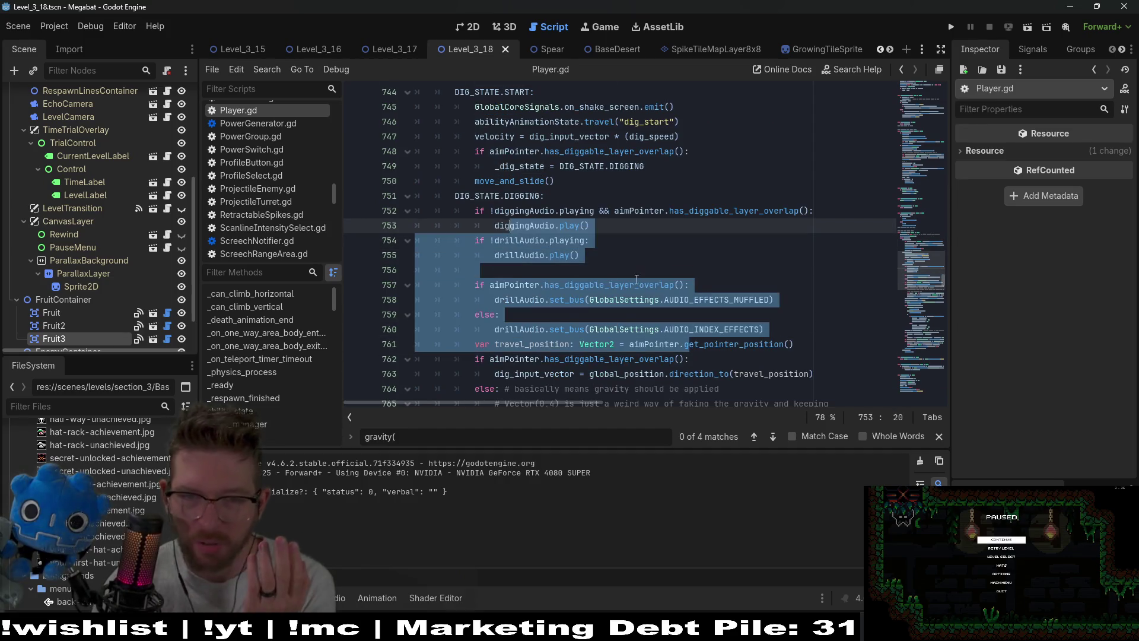
{"action": "scroll", "coordinate": [681, 285], "scroll_direction": "down", "scroll_amount": 2}
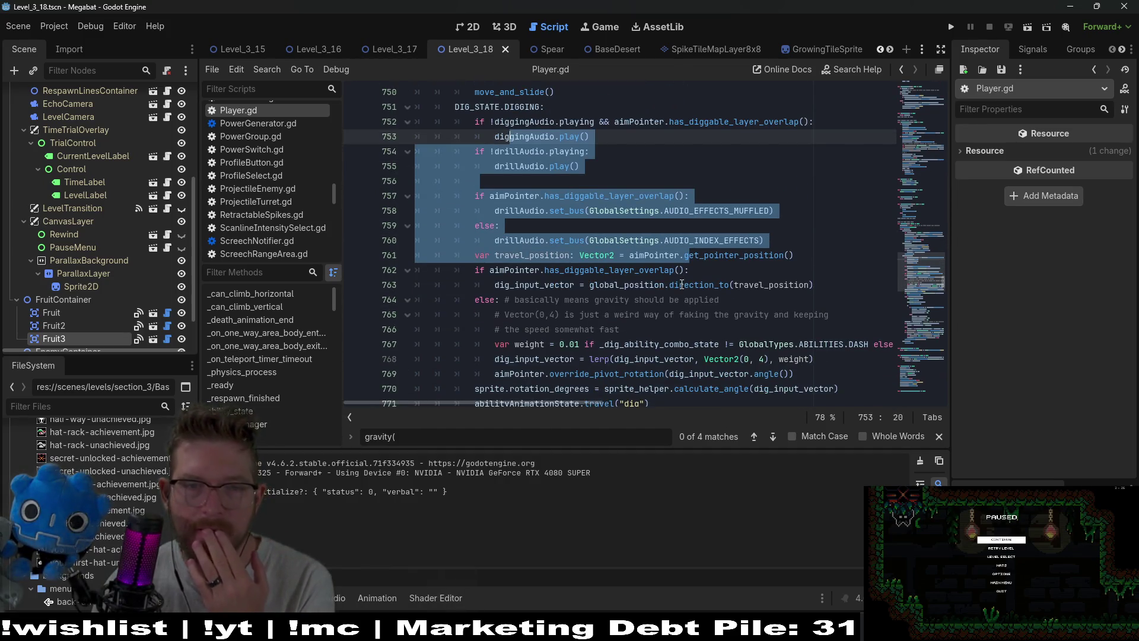
Inspect travel_position, get_pointer_position and the calculate_angle call on line 770.
{"action": "double_click", "coordinate": [532, 255]}
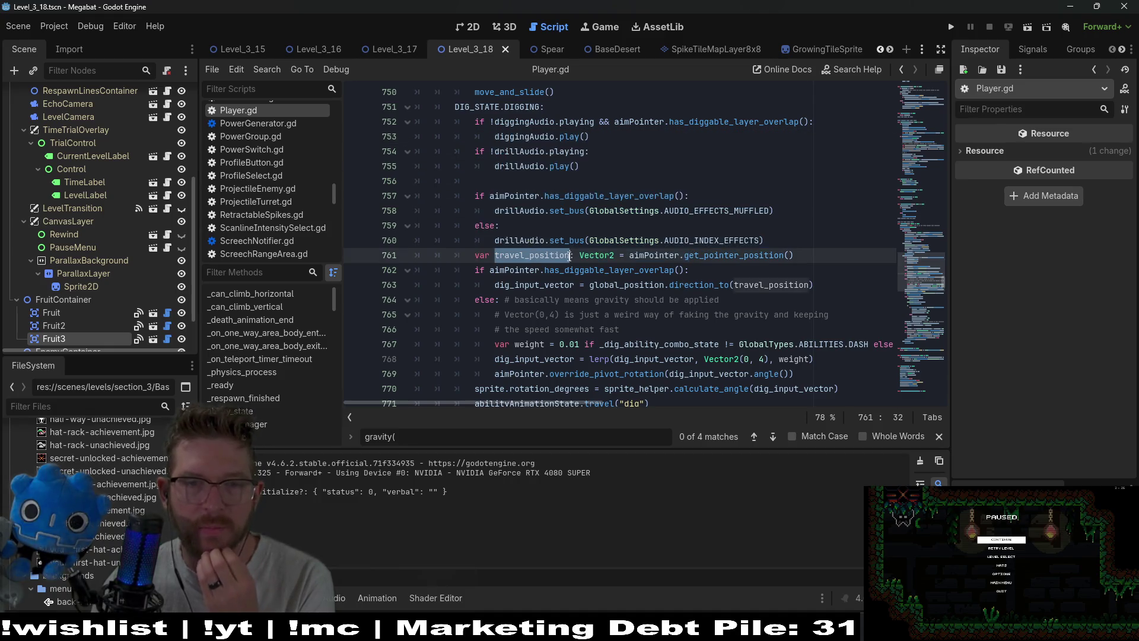
{"action": "double_click", "coordinate": [698, 256]}
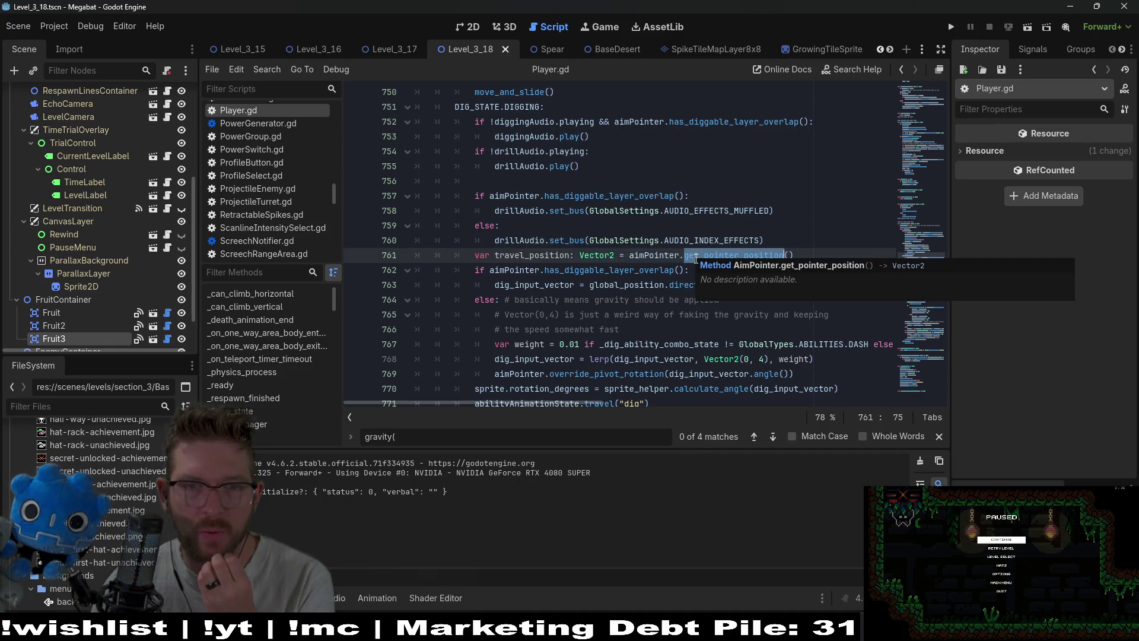
{"action": "scroll", "coordinate": [694, 260], "scroll_direction": "down", "scroll_amount": 1}
{"action": "scroll", "coordinate": [629, 274], "scroll_direction": "down", "scroll_amount": 2}
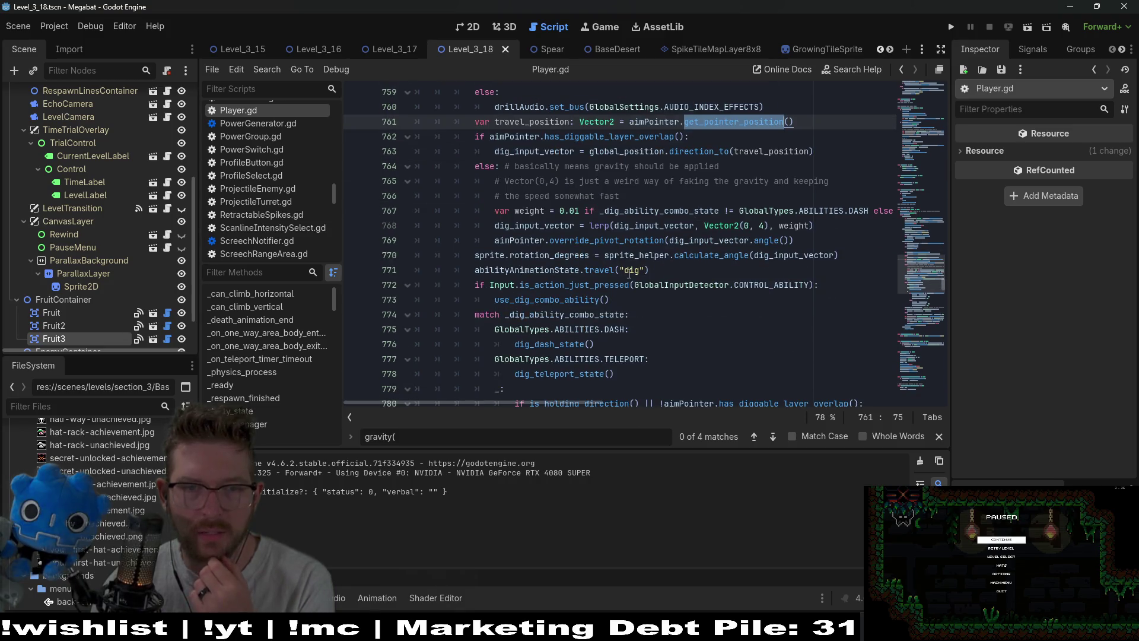
{"action": "double_click", "coordinate": [700, 255]}
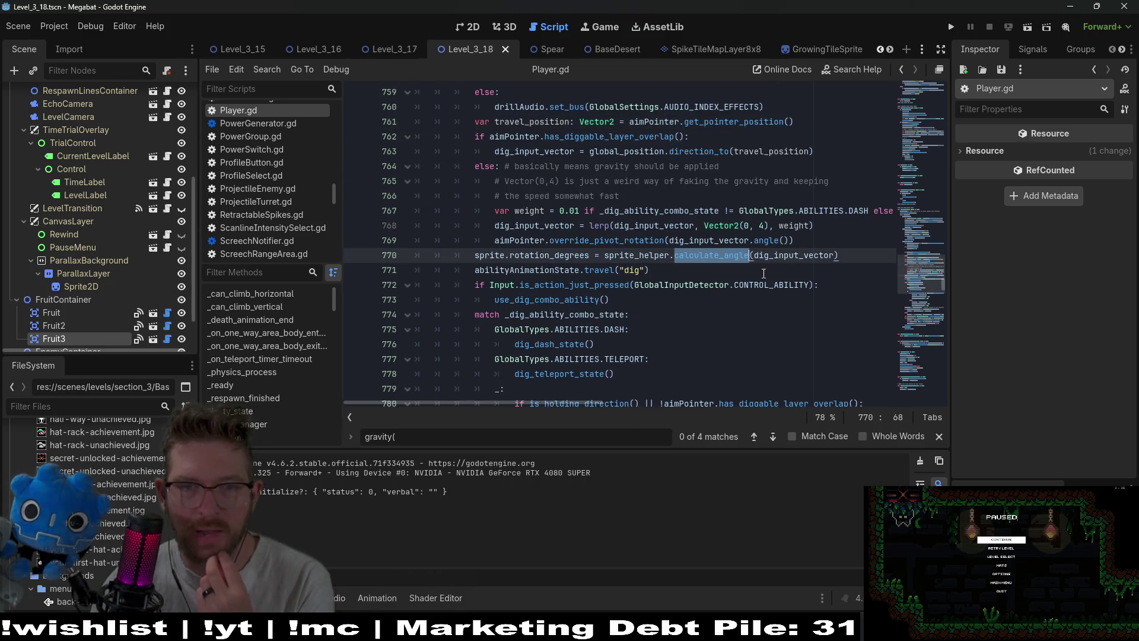
{"action": "mouse_move", "coordinate": [773, 280]}
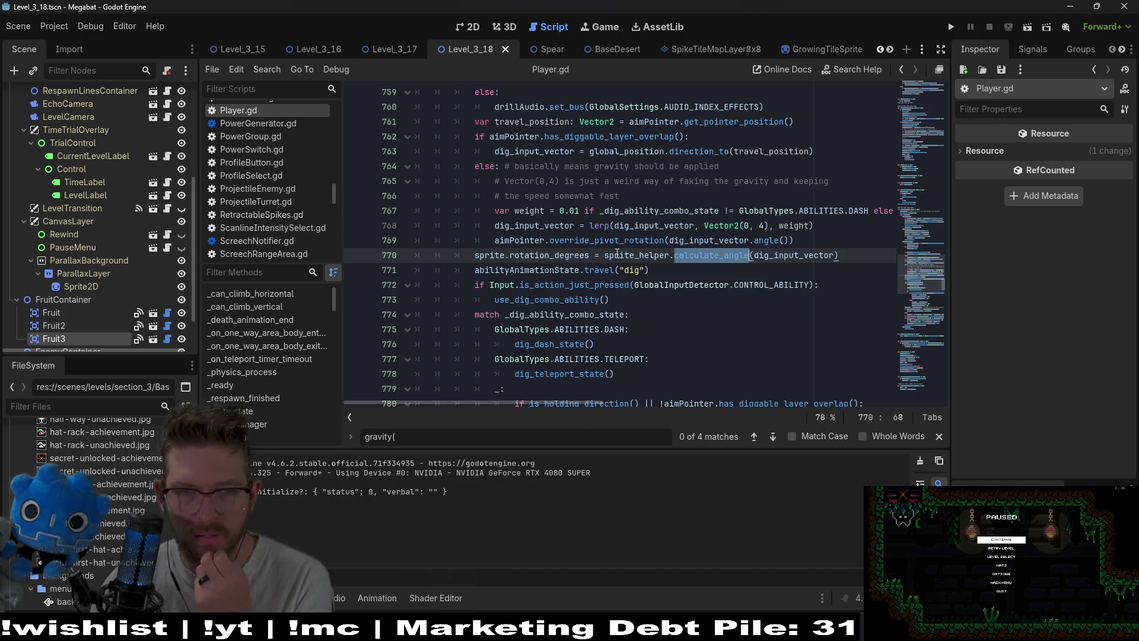
Read down to the dig animation callbacks, inspecting set_is_digging on line 842.
{"action": "scroll", "coordinate": [616, 252], "scroll_direction": "down", "scroll_amount": 1}
{"action": "scroll", "coordinate": [606, 325], "scroll_direction": "down", "scroll_amount": 1}
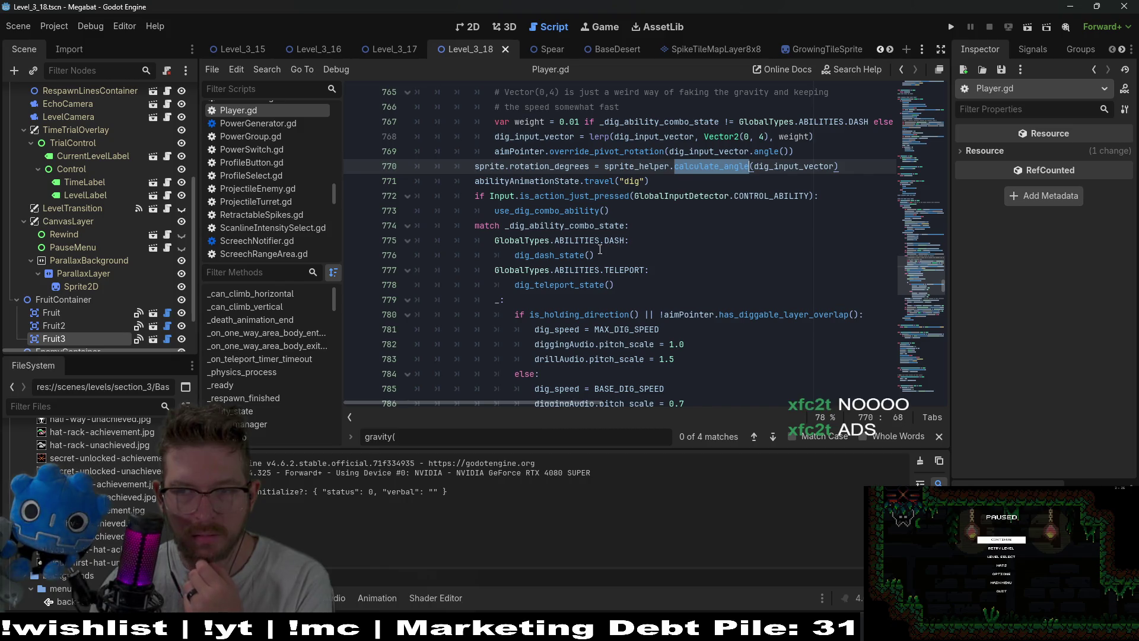
{"action": "scroll", "coordinate": [599, 250], "scroll_direction": "down", "scroll_amount": 1}
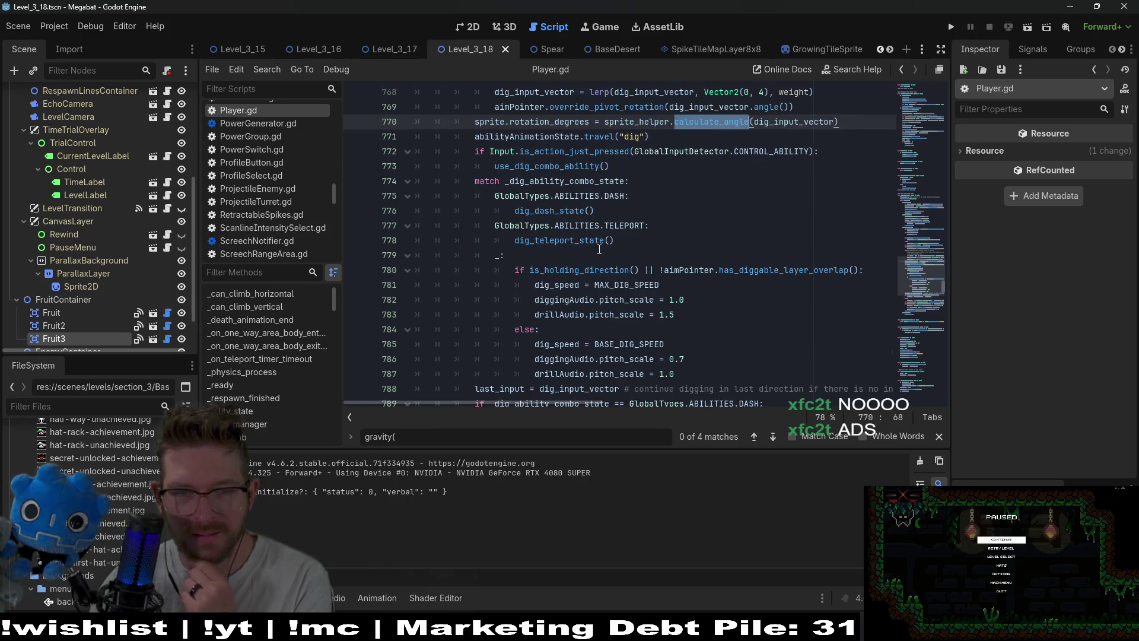
{"action": "scroll", "coordinate": [599, 249], "scroll_direction": "down", "scroll_amount": 3}
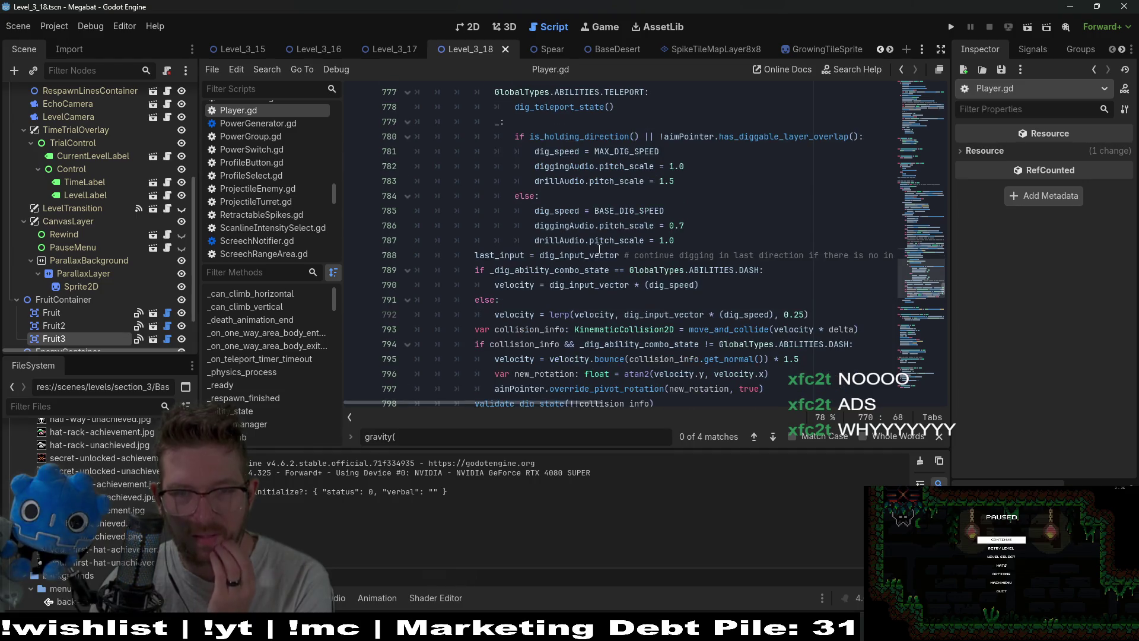
{"action": "scroll", "coordinate": [599, 249], "scroll_direction": "down", "scroll_amount": 1}
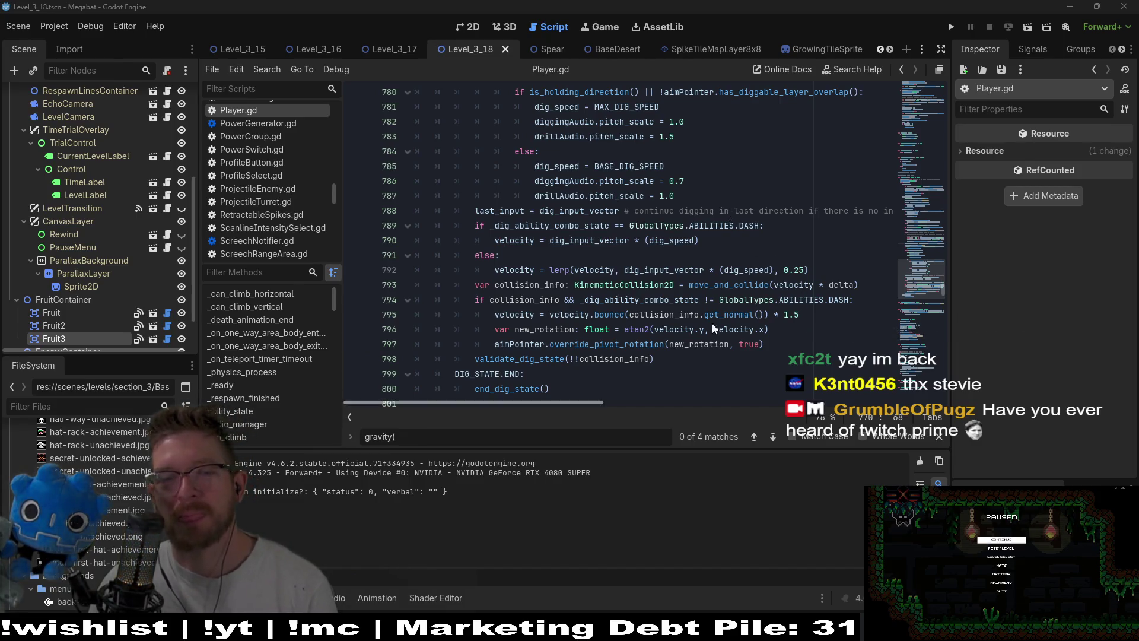
{"action": "scroll", "coordinate": [700, 278], "scroll_direction": "down", "scroll_amount": 1}
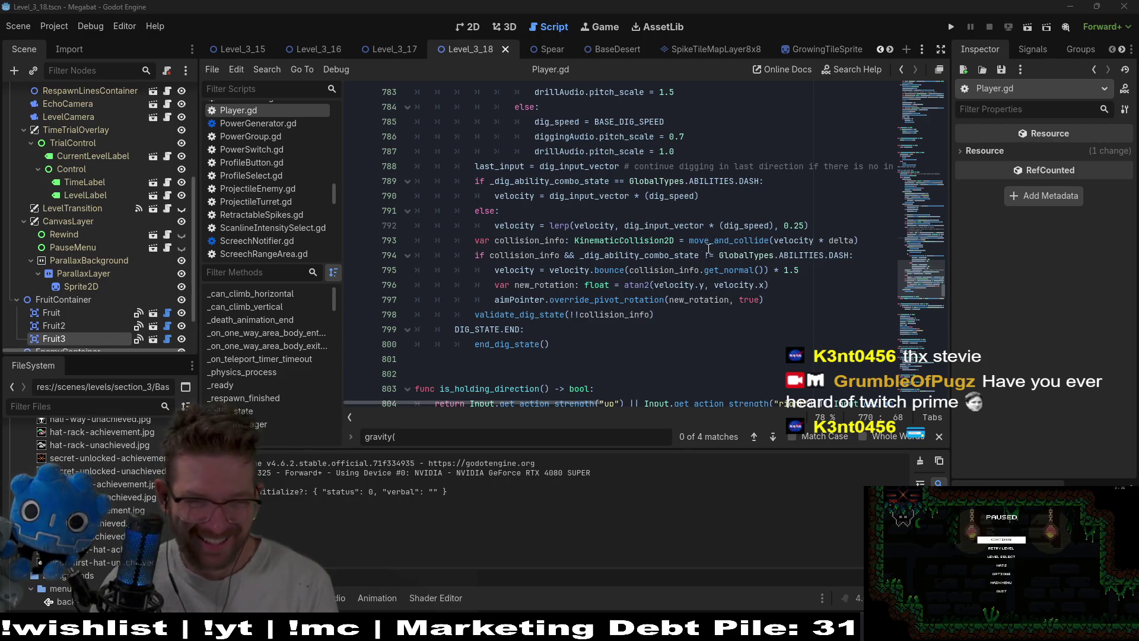
{"action": "scroll", "coordinate": [700, 245], "scroll_direction": "down", "scroll_amount": 1}
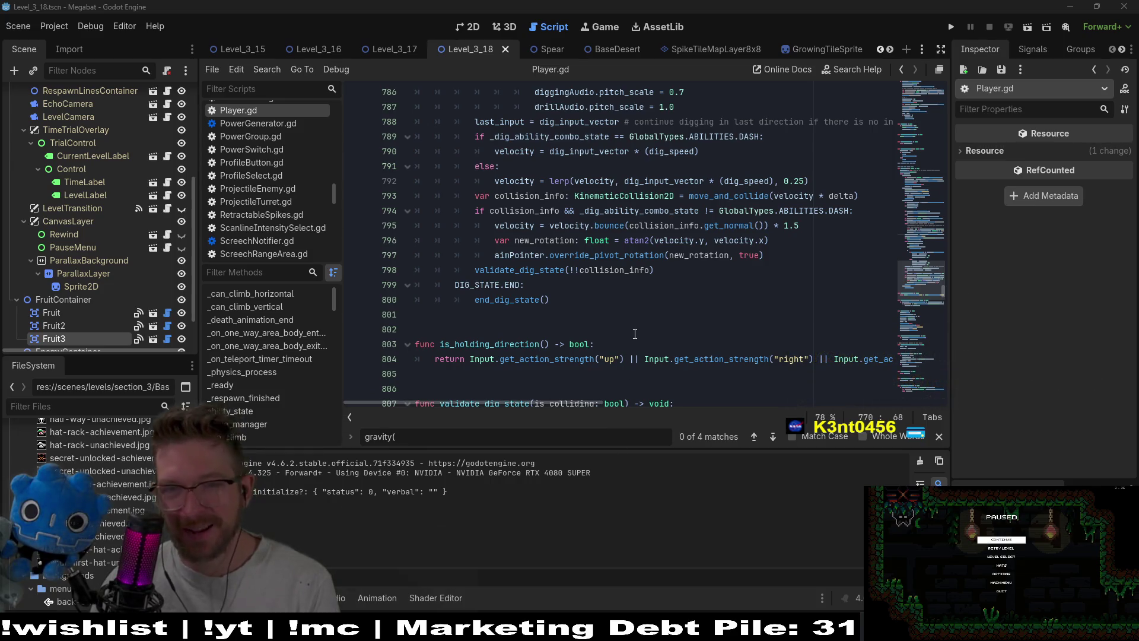
{"action": "scroll", "coordinate": [635, 334], "scroll_direction": "up", "scroll_amount": 1}
{"action": "scroll", "coordinate": [635, 334], "scroll_direction": "down", "scroll_amount": 9}
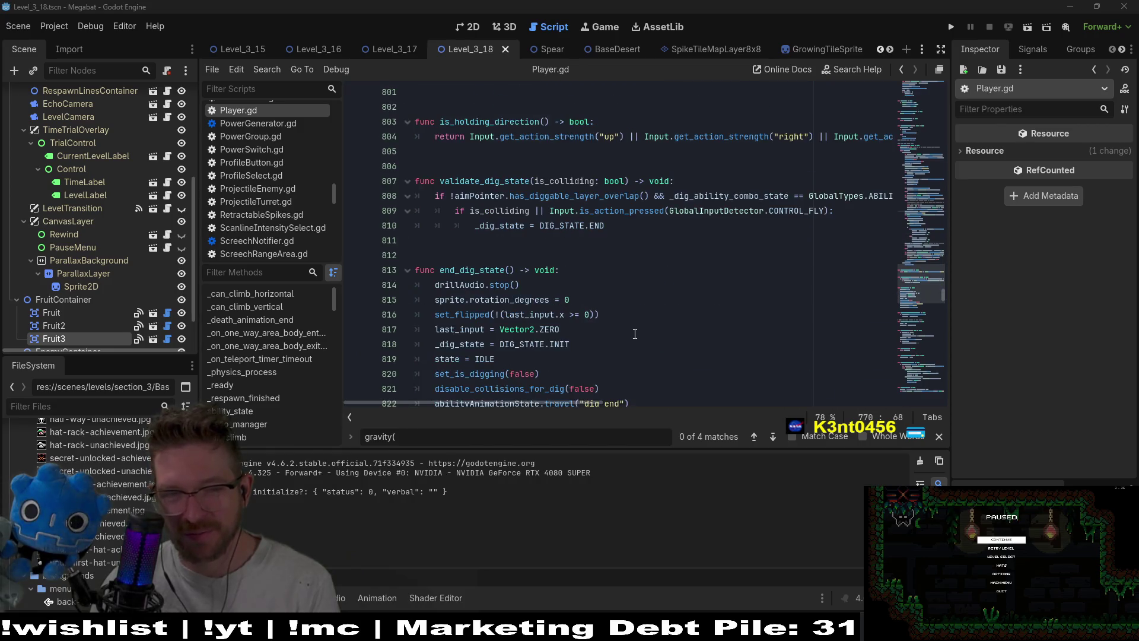
{"action": "scroll", "coordinate": [635, 334], "scroll_direction": "down", "scroll_amount": 2}
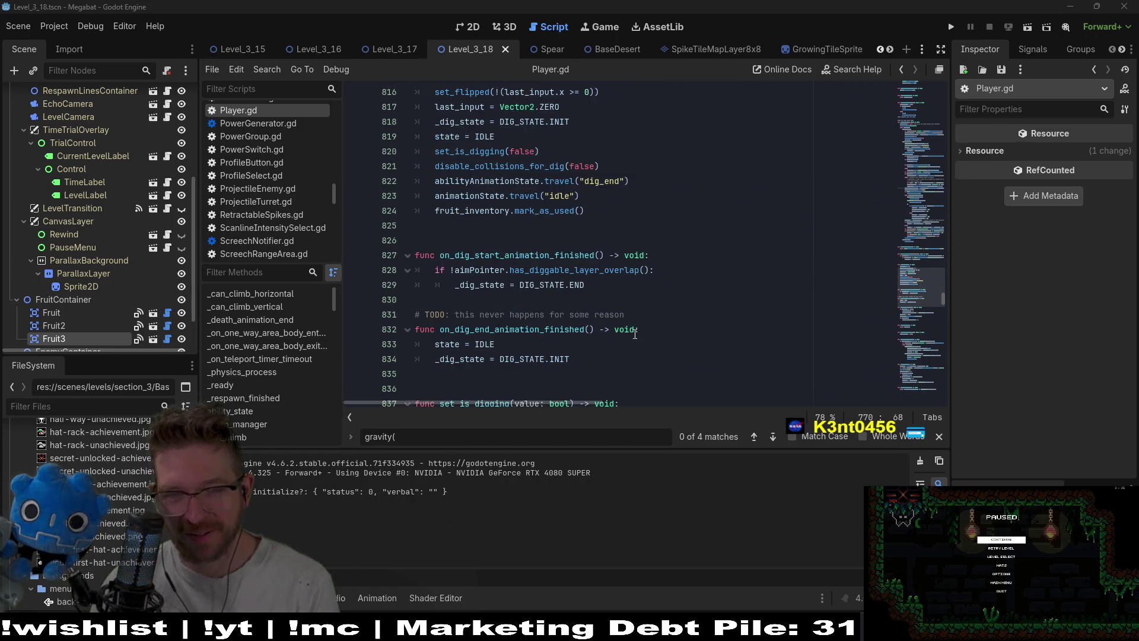
{"action": "scroll", "coordinate": [634, 334], "scroll_direction": "down", "scroll_amount": 3}
{"action": "scroll", "coordinate": [635, 334], "scroll_direction": "down", "scroll_amount": 1}
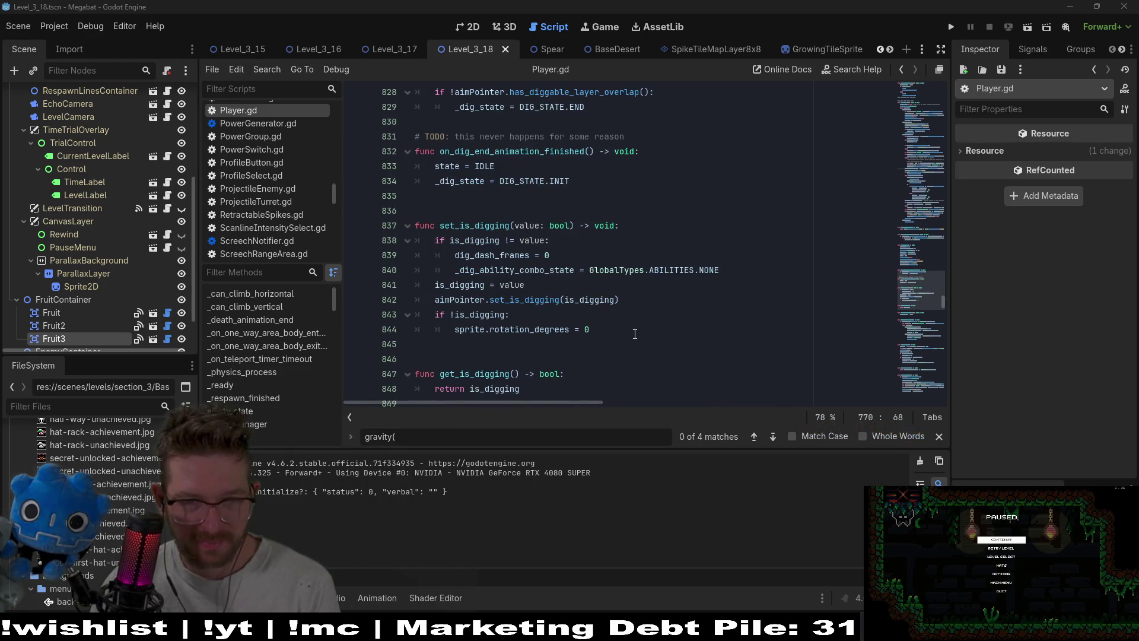
{"action": "double_click", "coordinate": [519, 300]}
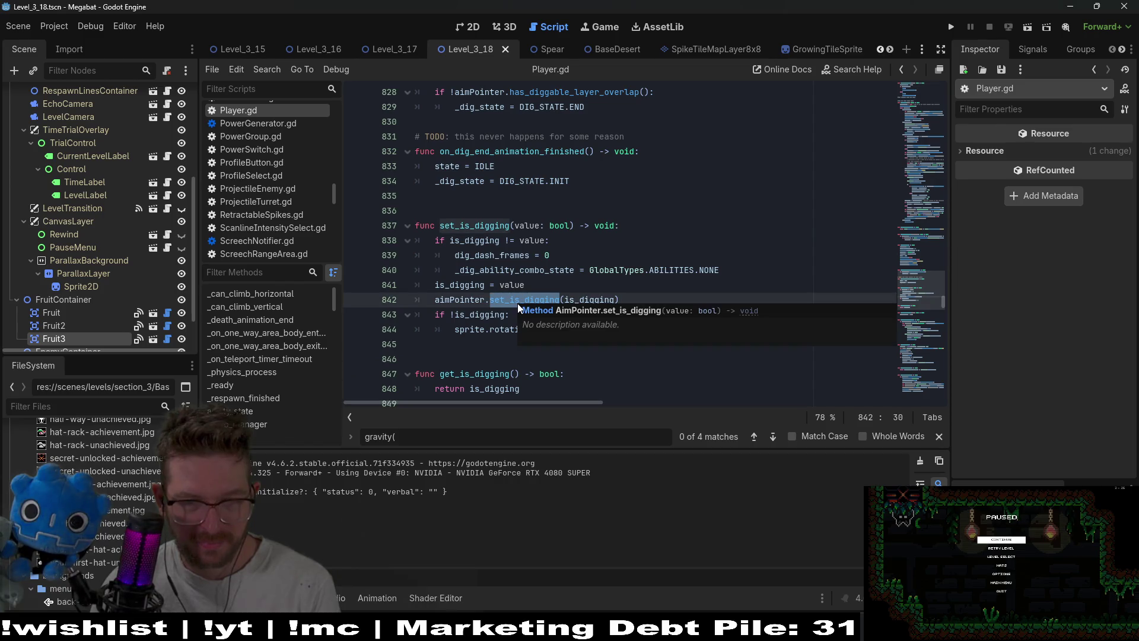
{"action": "scroll", "coordinate": [640, 302], "scroll_direction": "down", "scroll_amount": 1}
{"action": "scroll", "coordinate": [640, 303], "scroll_direction": "down", "scroll_amount": 4}
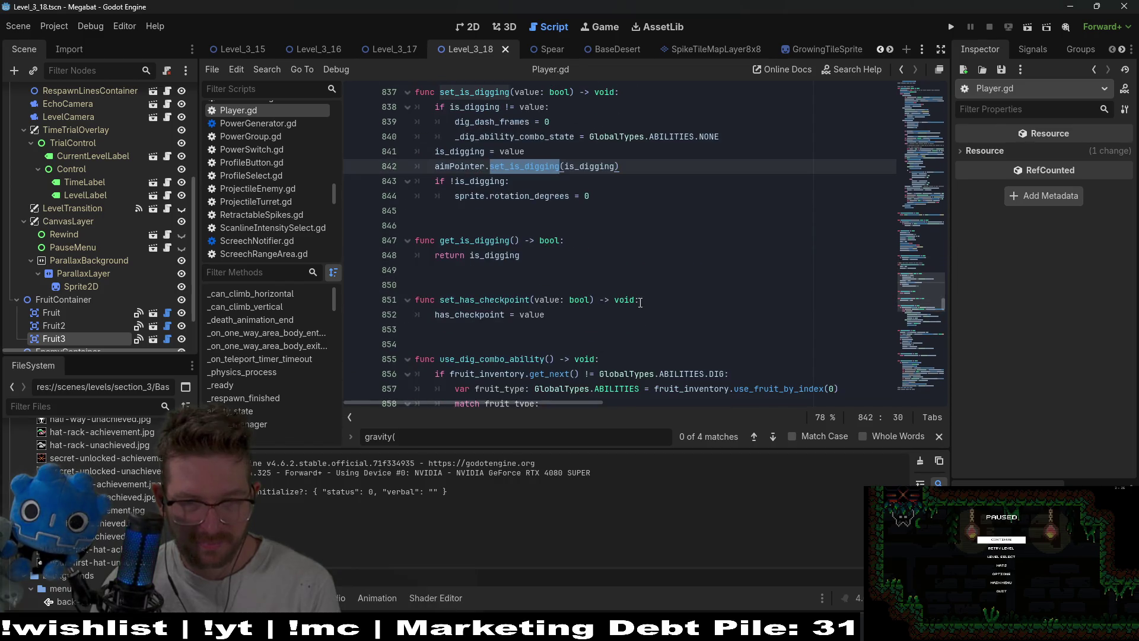
{"action": "scroll", "coordinate": [640, 302], "scroll_direction": "down", "scroll_amount": 2}
{"action": "scroll", "coordinate": [639, 303], "scroll_direction": "up", "scroll_amount": 7}
{"action": "scroll", "coordinate": [638, 302], "scroll_direction": "up", "scroll_amount": 3}
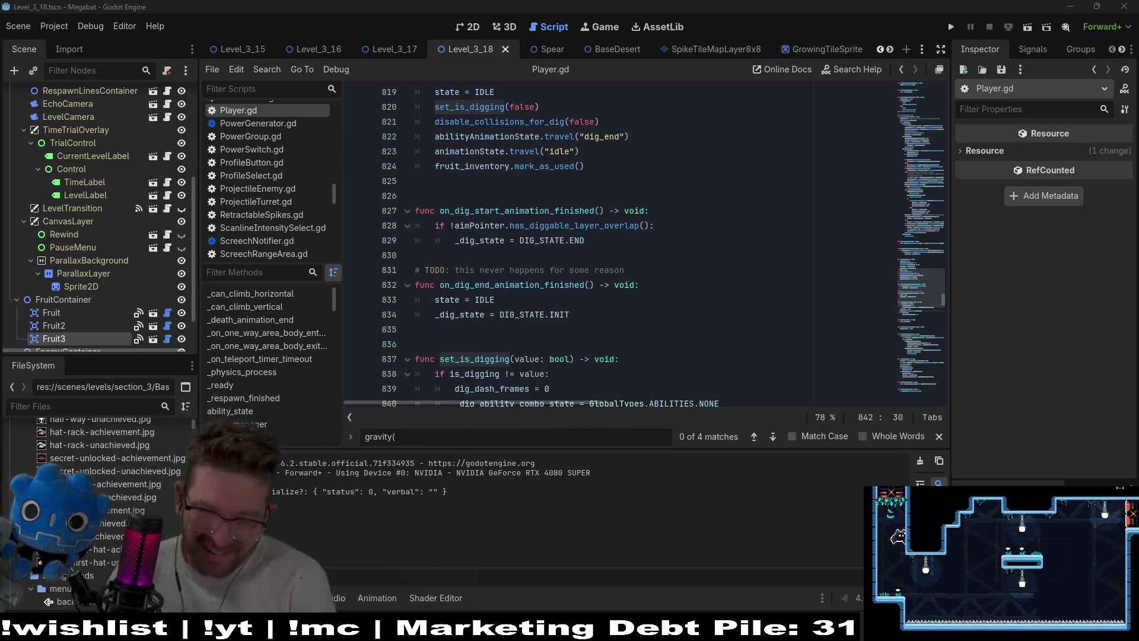
{"action": "left_click", "coordinate": [736, 347]}
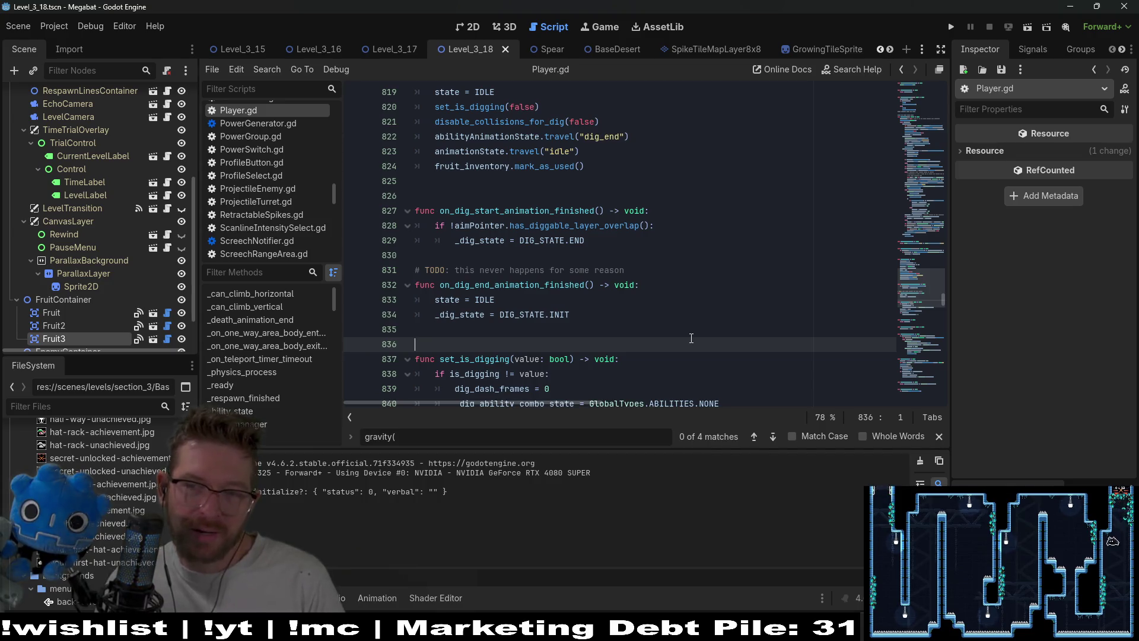
Step the caret through lines 834-835 of the dig functions.
{"action": "left_click", "coordinate": [653, 330]}
{"action": "left_click", "coordinate": [608, 309]}
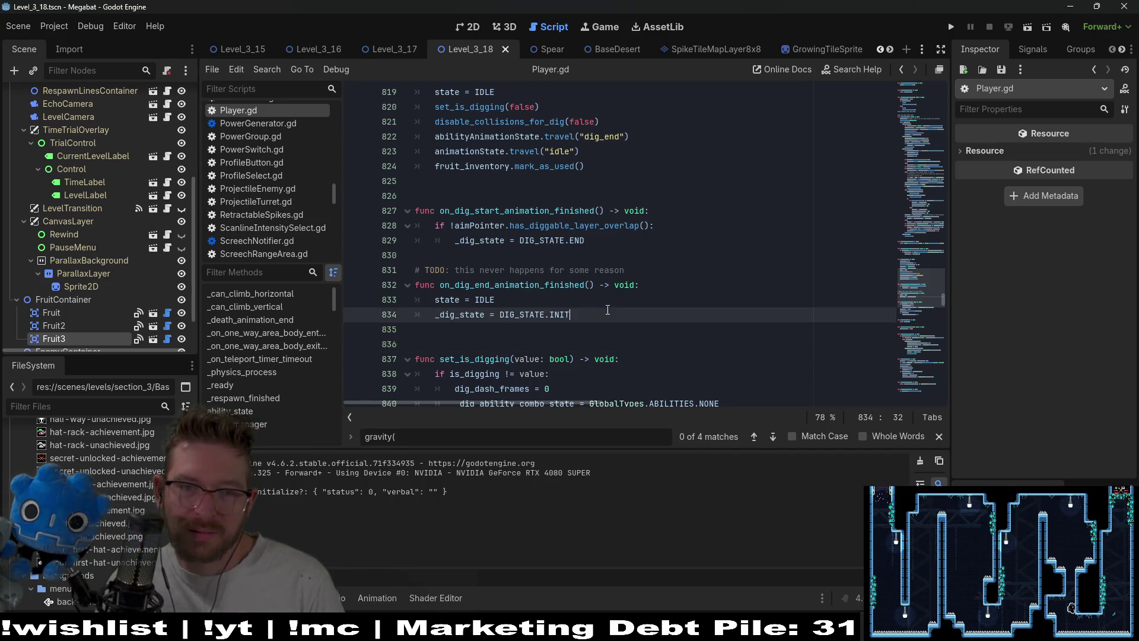
{"action": "left_click", "coordinate": [587, 334]}
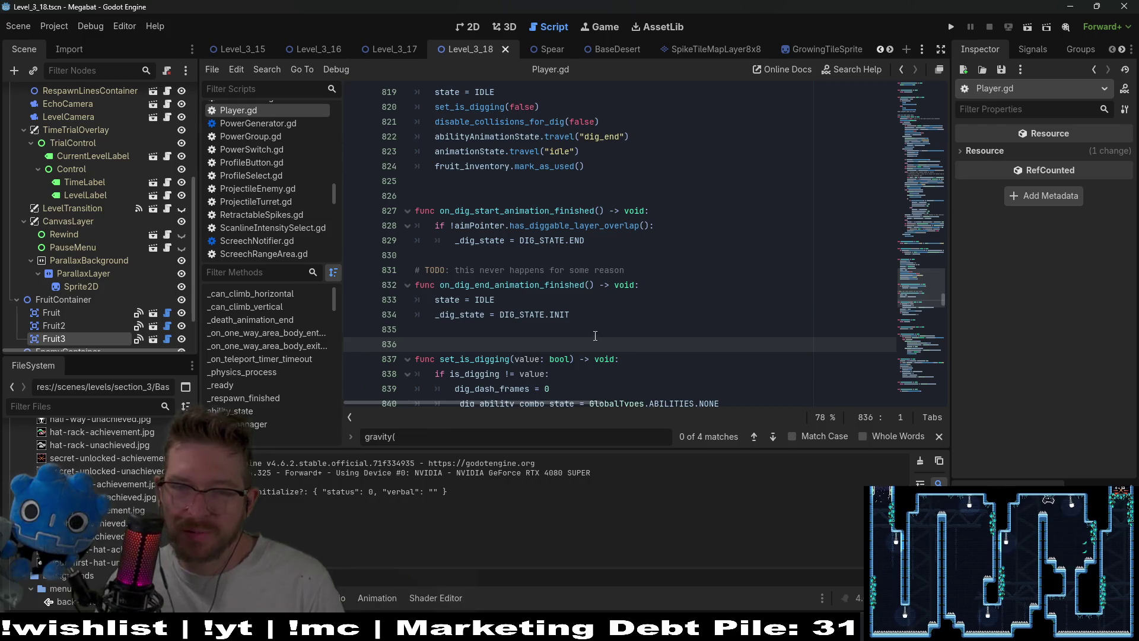
{"action": "key", "text": "Up"}
{"action": "key", "text": "Up"}
{"action": "key", "text": "Down"}
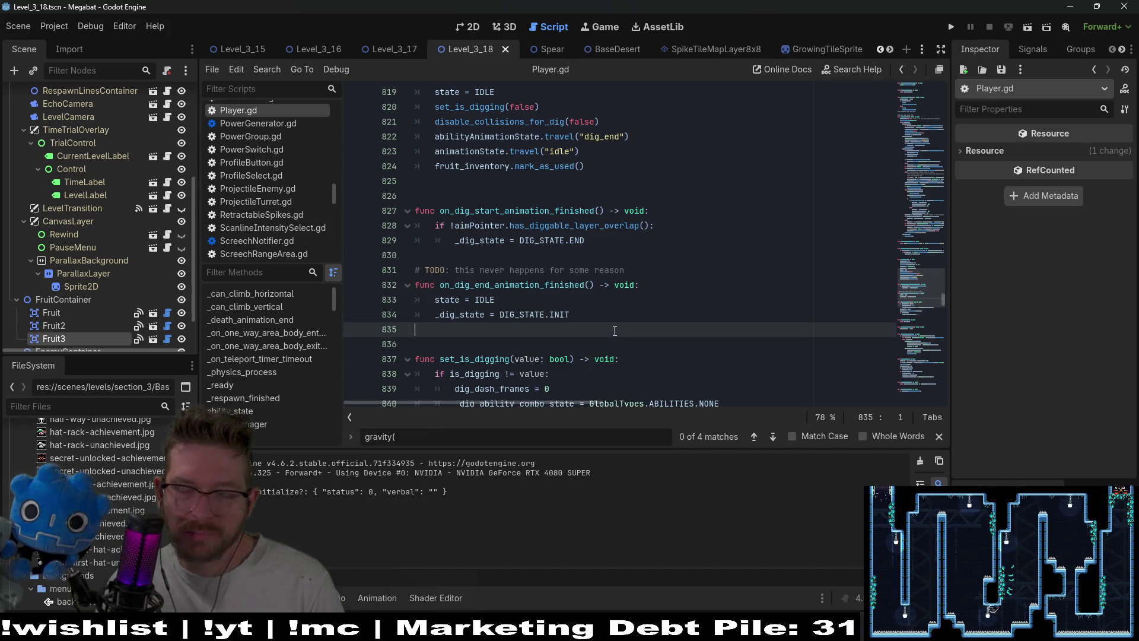
{"action": "scroll", "coordinate": [615, 331], "scroll_direction": "down", "scroll_amount": 2}
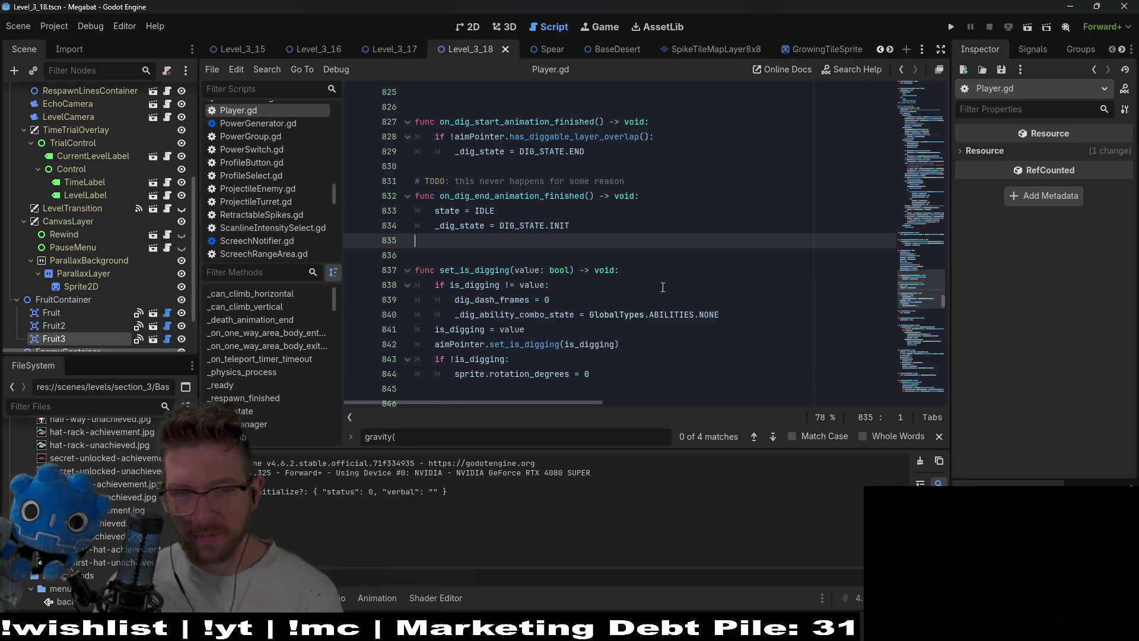
{"action": "scroll", "coordinate": [662, 288], "scroll_direction": "down", "scroll_amount": 1}
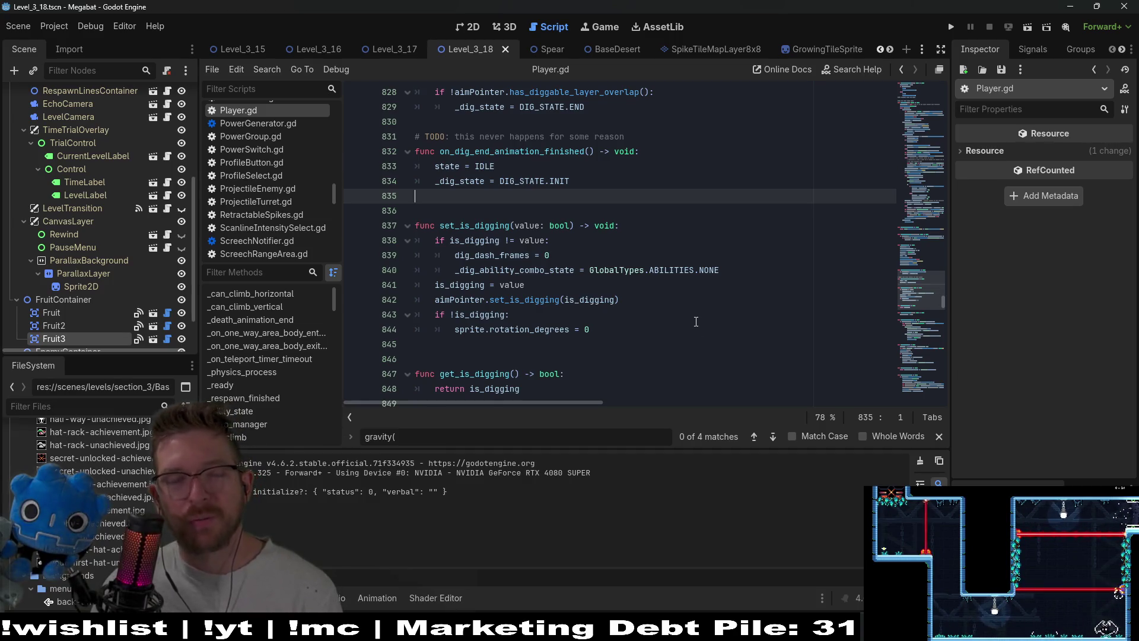
{"action": "scroll", "coordinate": [696, 322], "scroll_direction": "up", "scroll_amount": 6}
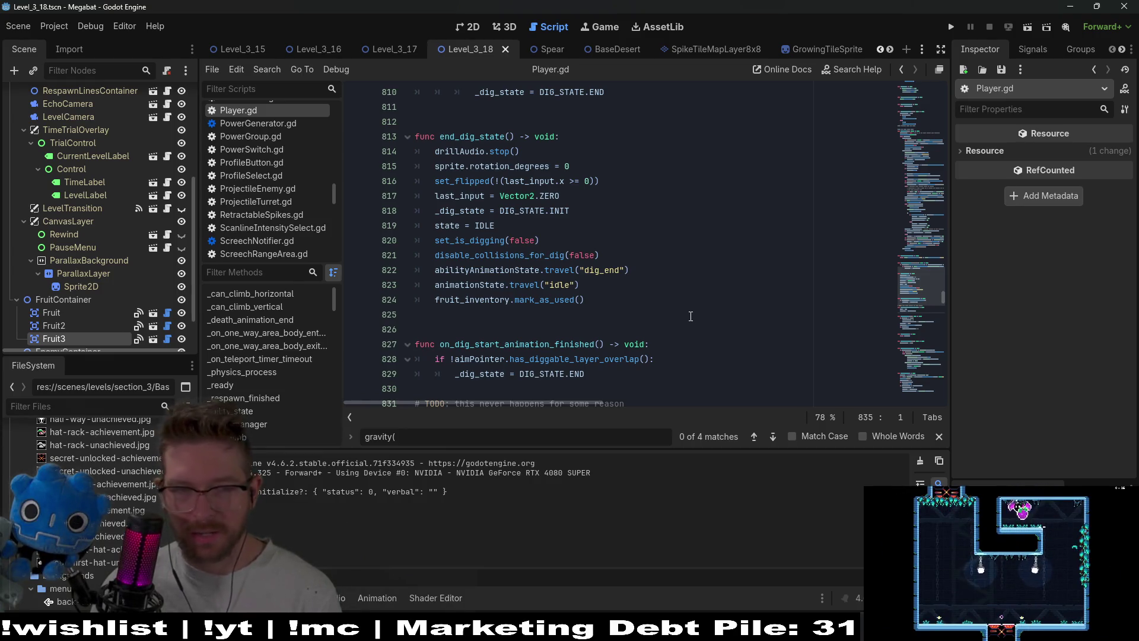
Review line 822, the set_is_digging(false) line and the last_input reset.
{"action": "left_click", "coordinate": [681, 306]}
{"action": "left_click", "coordinate": [652, 285]}
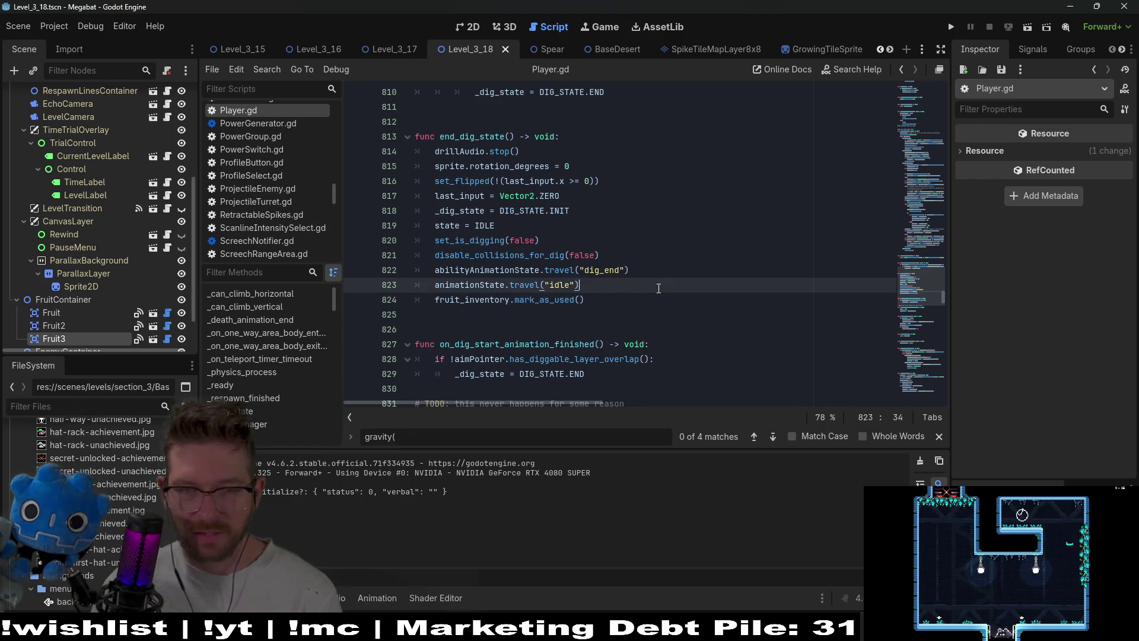
{"action": "left_click", "coordinate": [620, 270]}
{"action": "left_click", "coordinate": [620, 254]}
{"action": "left_click", "coordinate": [585, 242]}
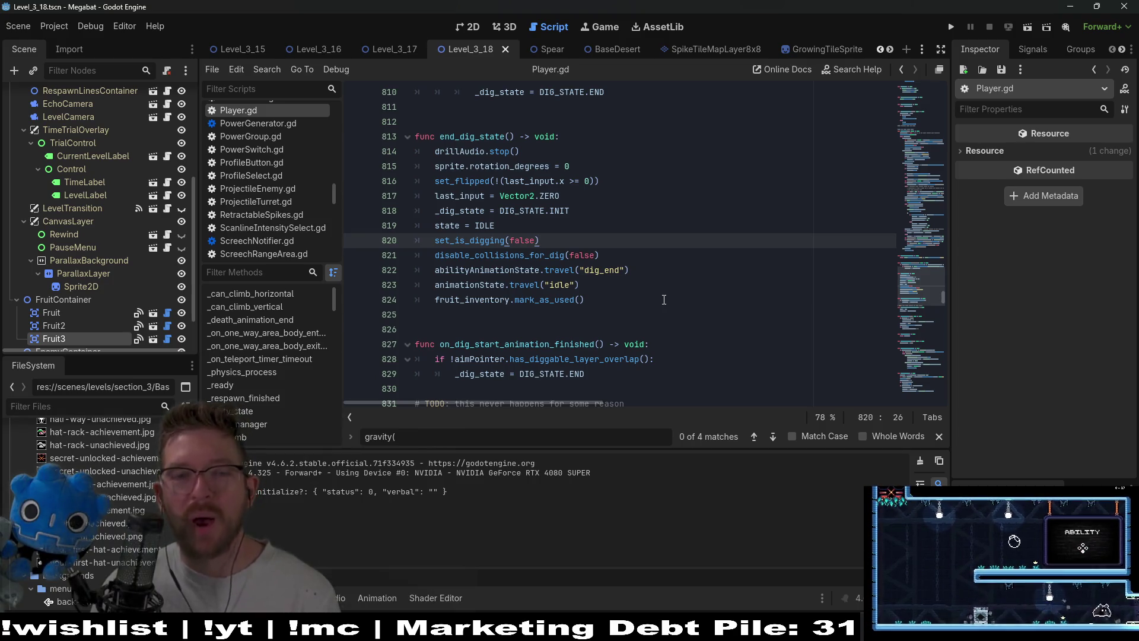
{"action": "left_click", "coordinate": [641, 196]}
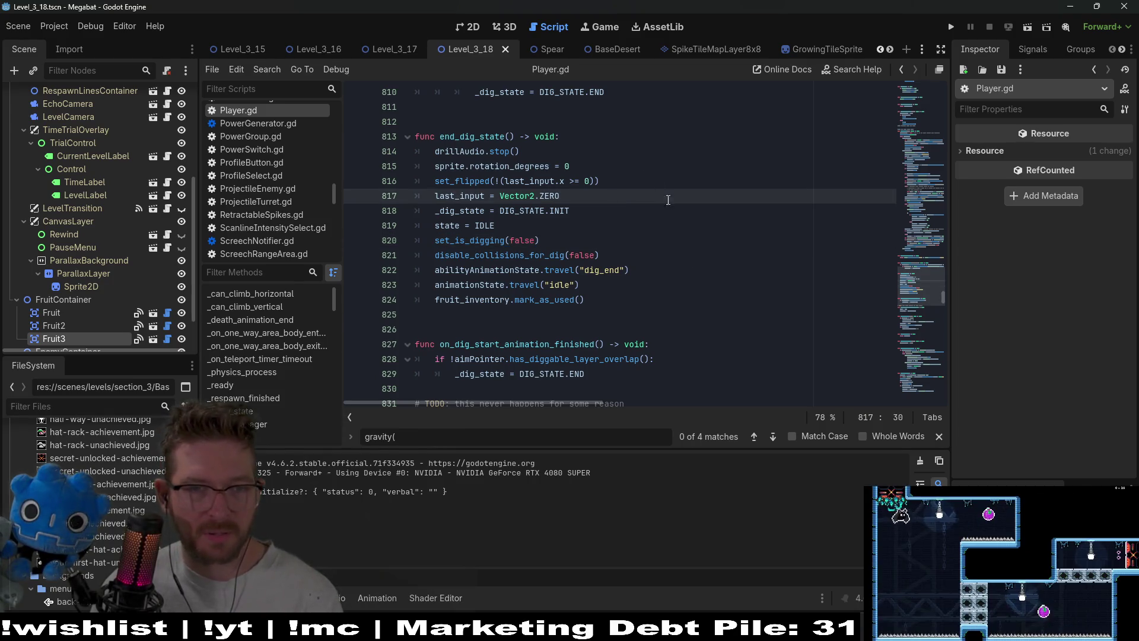
Read the rest of the dig code, then switch to the 2D view and run the current scene.
{"action": "scroll", "coordinate": [708, 274], "scroll_direction": "down", "scroll_amount": 3}
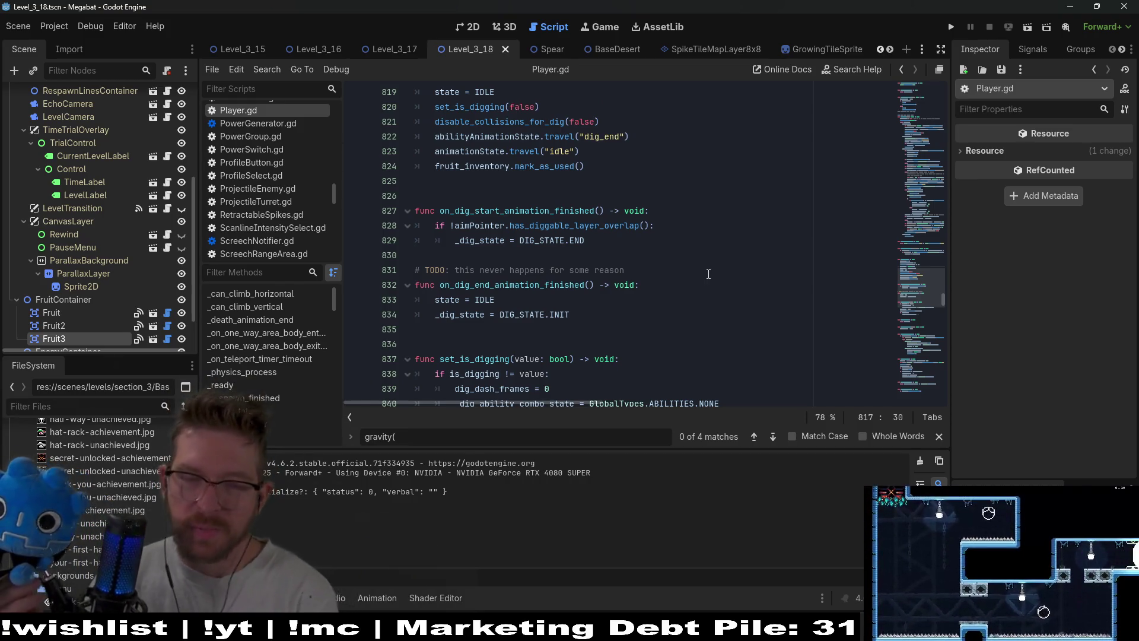
{"action": "scroll", "coordinate": [714, 274], "scroll_direction": "down", "scroll_amount": 2}
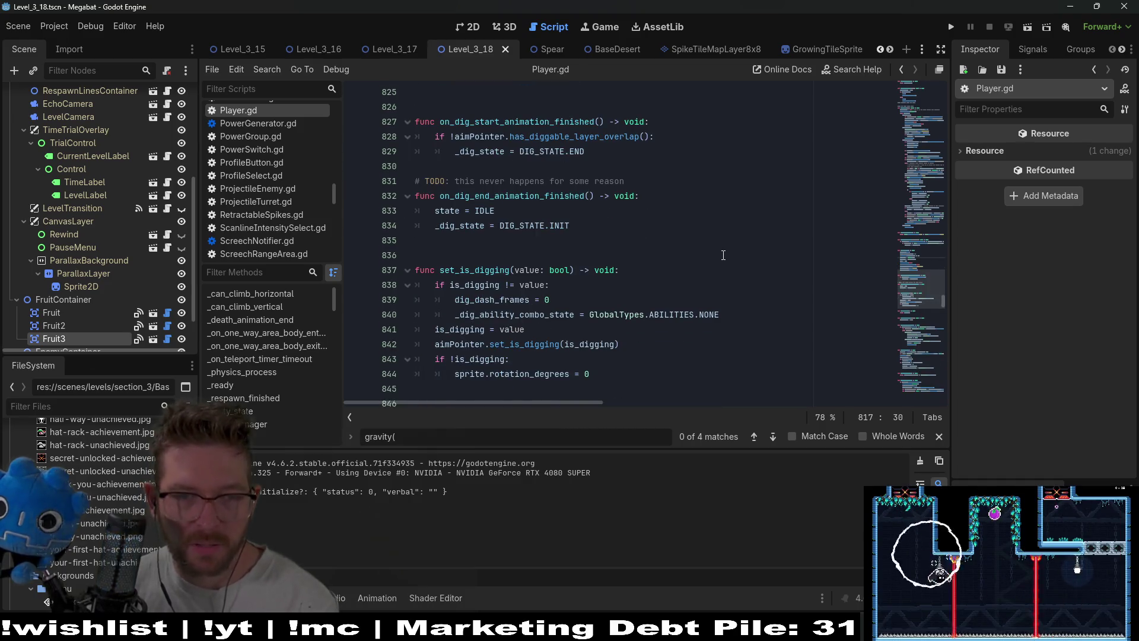
{"action": "scroll", "coordinate": [723, 255], "scroll_direction": "down", "scroll_amount": 1}
{"action": "scroll", "coordinate": [722, 255], "scroll_direction": "down", "scroll_amount": 1}
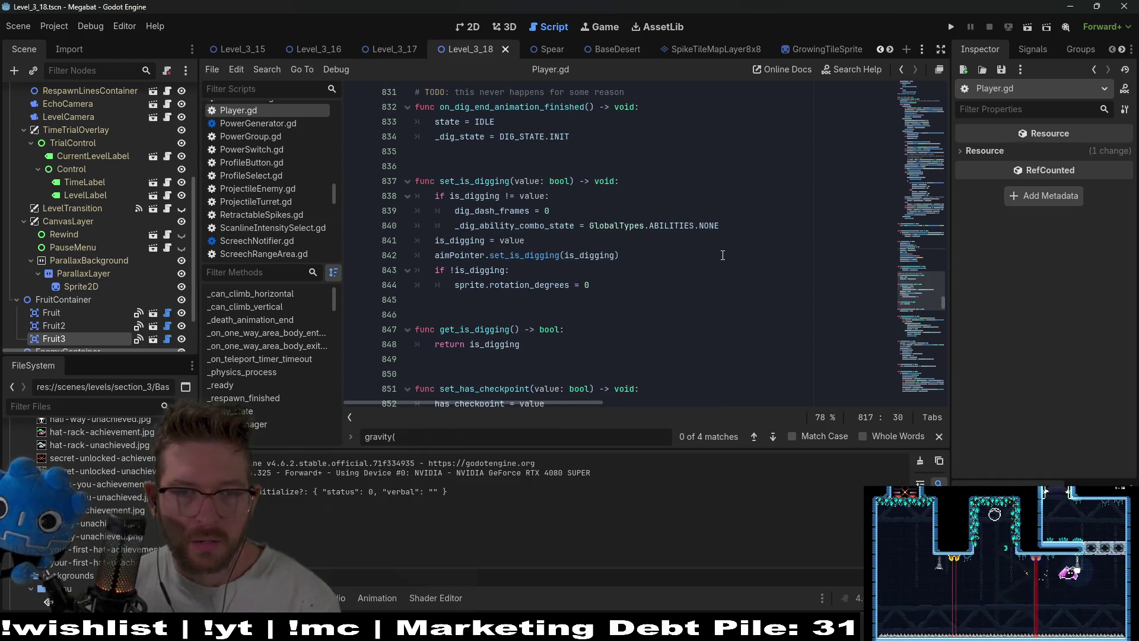
{"action": "scroll", "coordinate": [722, 255], "scroll_direction": "down", "scroll_amount": 2}
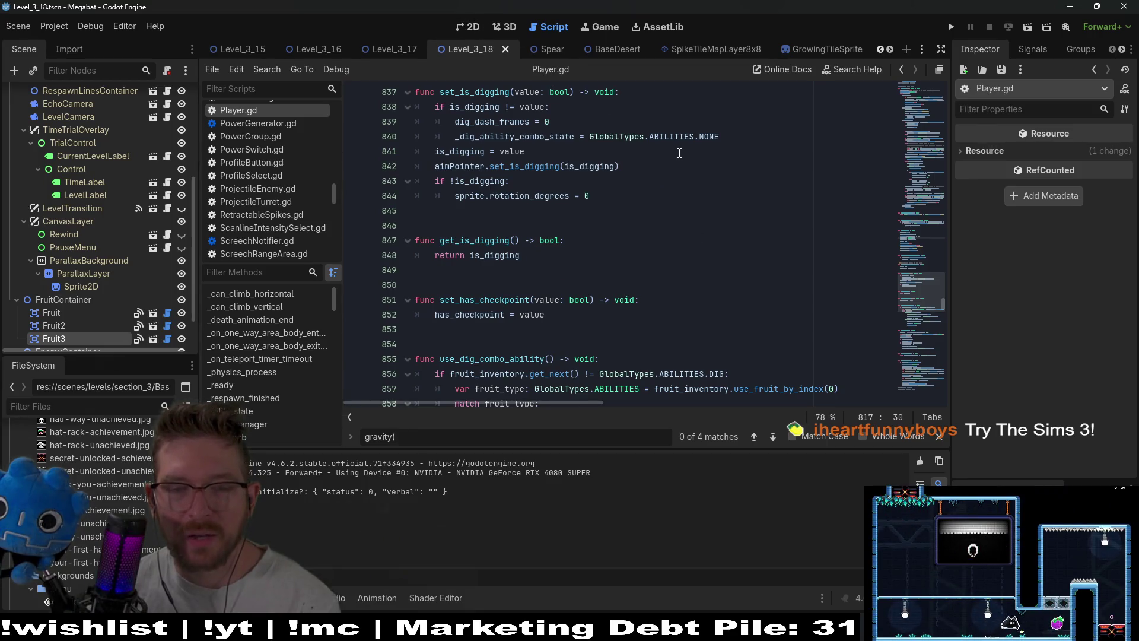
{"action": "left_click", "coordinate": [467, 27]}
{"action": "left_click", "coordinate": [1027, 27]}
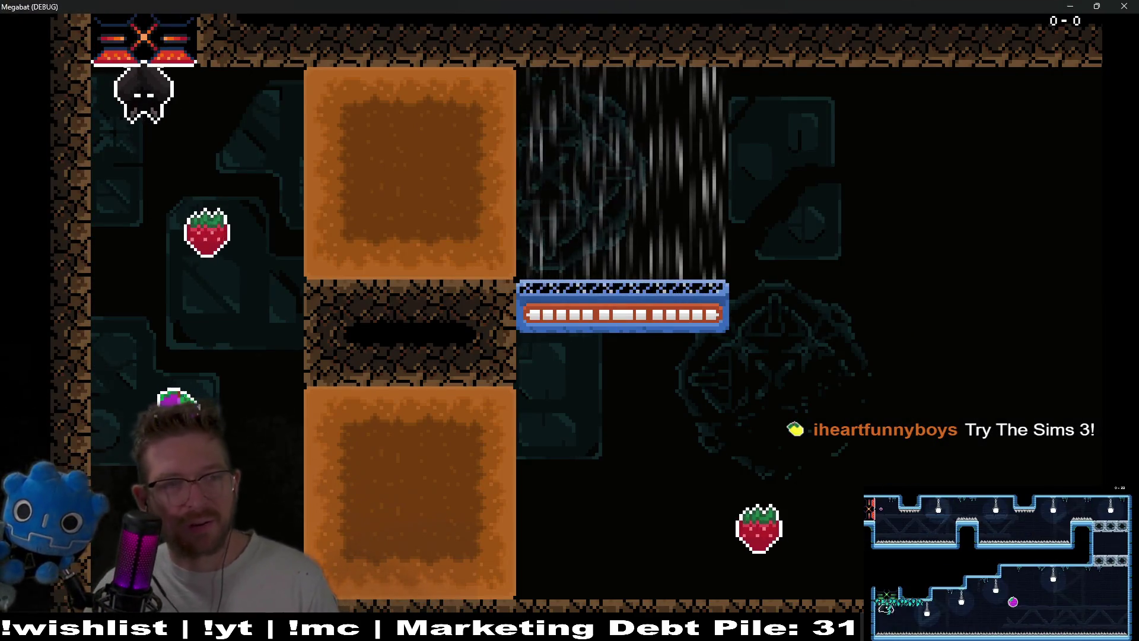
Fly the bat to the strawberry and dash it right across the room.
{"action": "key", "text": "Right"}
{"action": "key", "text": "Left"}
{"action": "key", "text": "Right"}
{"action": "key", "text": "x"}
{"action": "key", "text": "Left"}
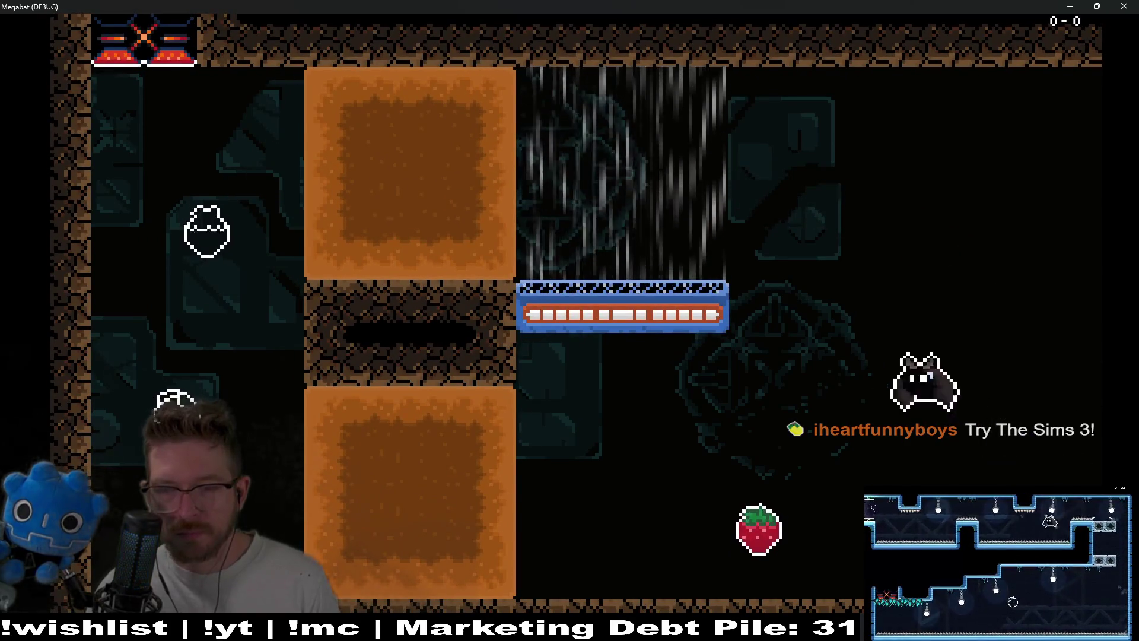
{"action": "key", "text": "Left"}
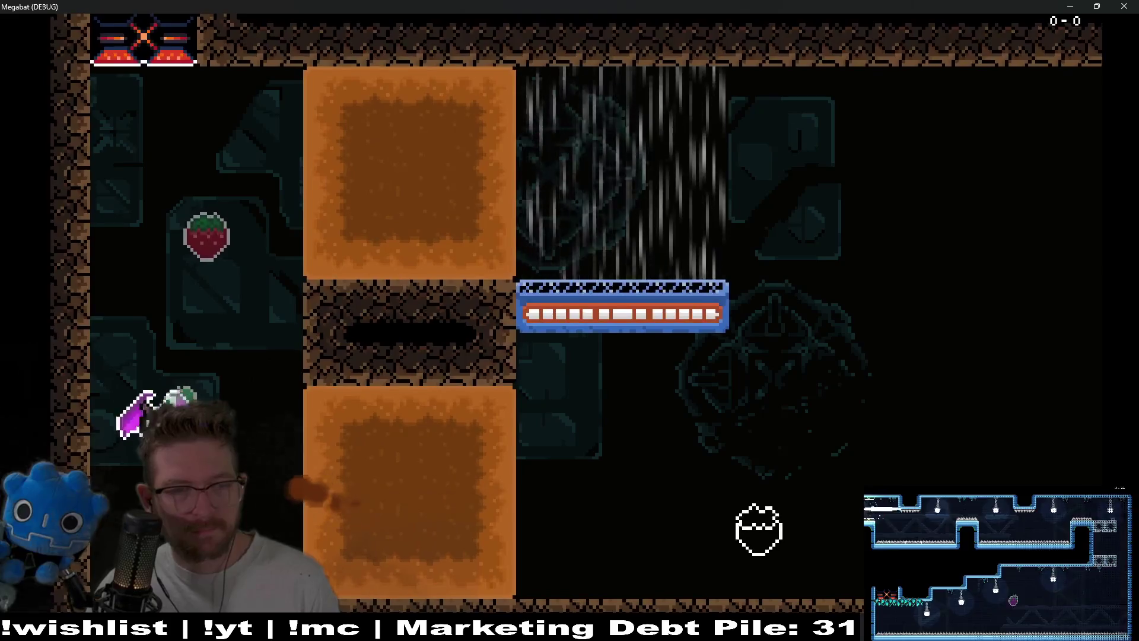
{"action": "key", "text": "Right"}
{"action": "key", "text": "Right"}
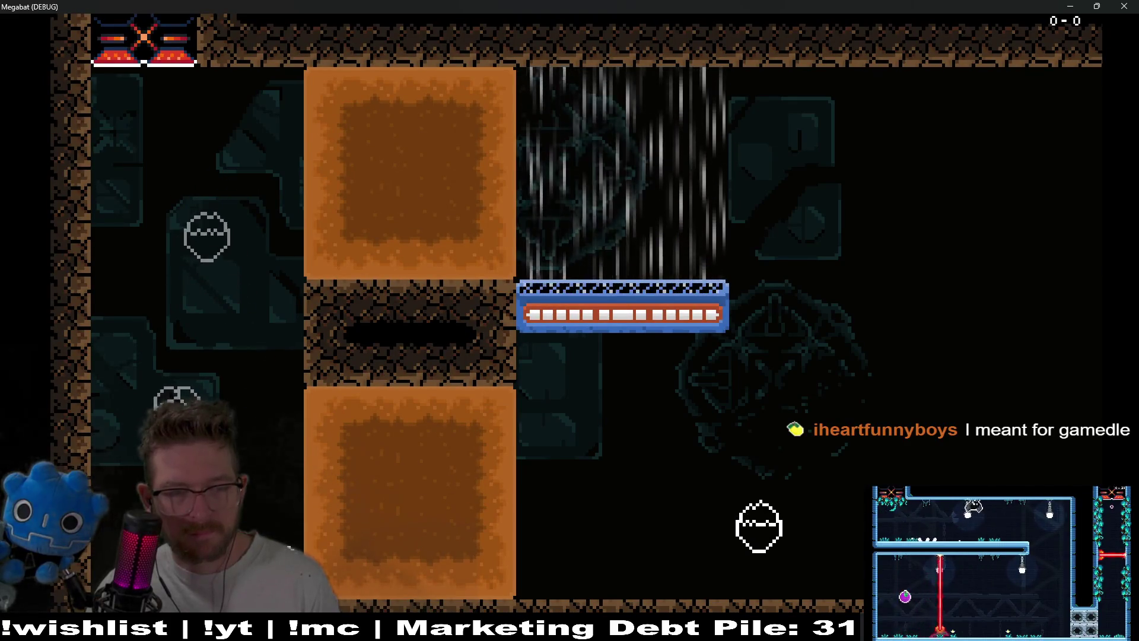
{"action": "key", "text": "Right"}
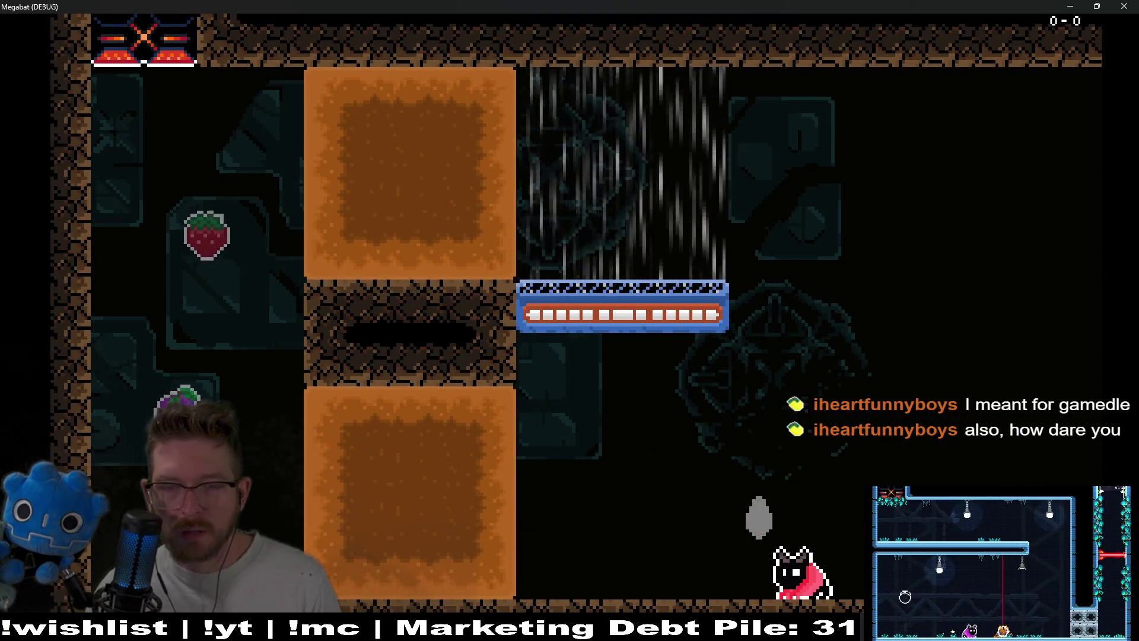
Walk the cat left, then collect the strawberry and dash right through the block.
{"action": "key", "text": "Left"}
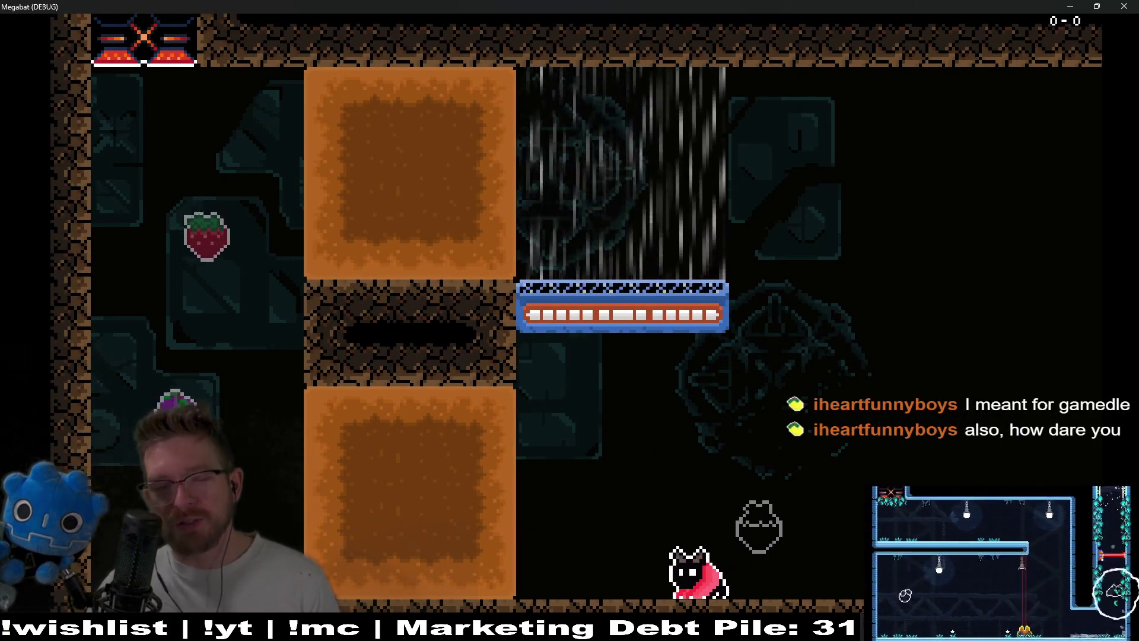
{"action": "key", "text": "Left"}
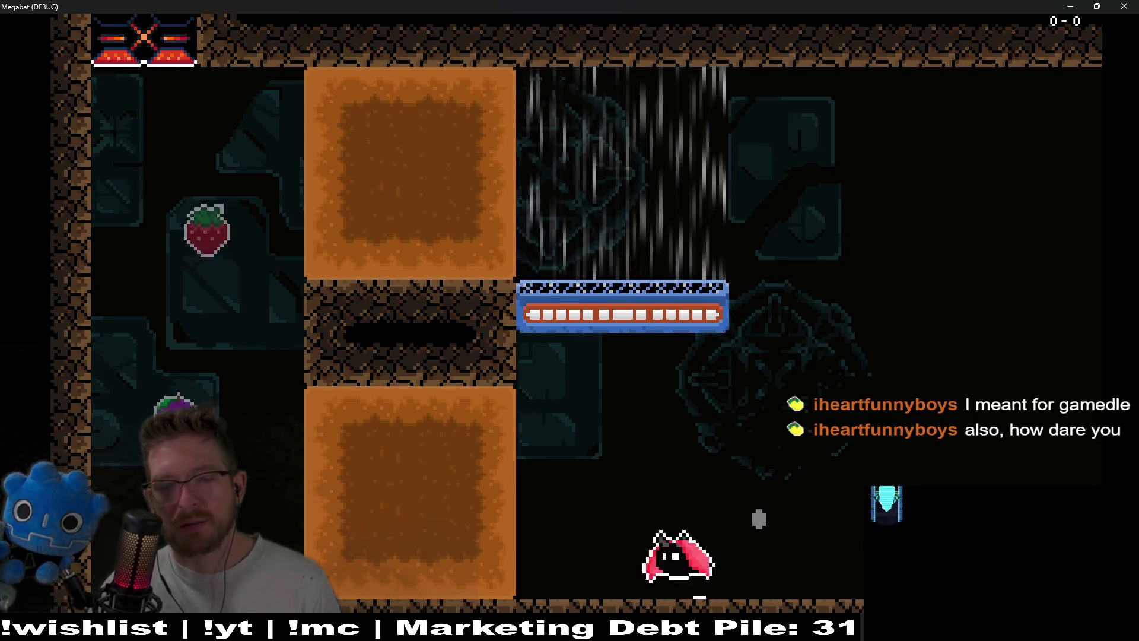
{"action": "key", "text": "Up"}
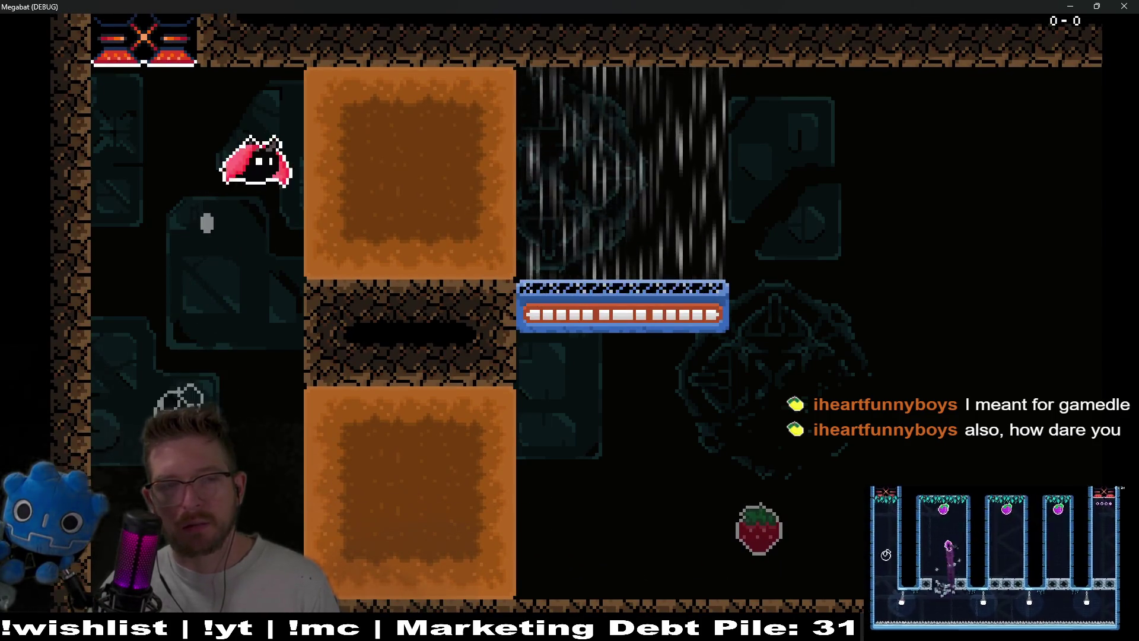
{"action": "key", "text": "Right"}
{"action": "key", "text": "Left"}
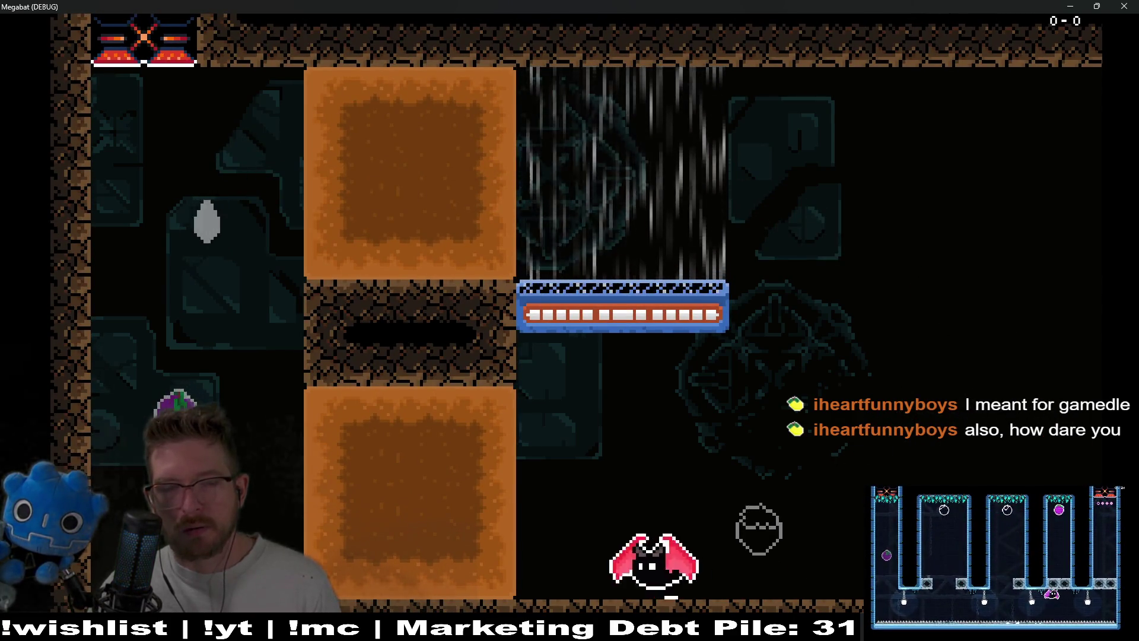
Retry the strawberry and dash through the orange block, then close the game window.
{"action": "key", "text": "Right"}
{"action": "key", "text": "Left"}
{"action": "key", "text": "Up"}
{"action": "key", "text": "Right"}
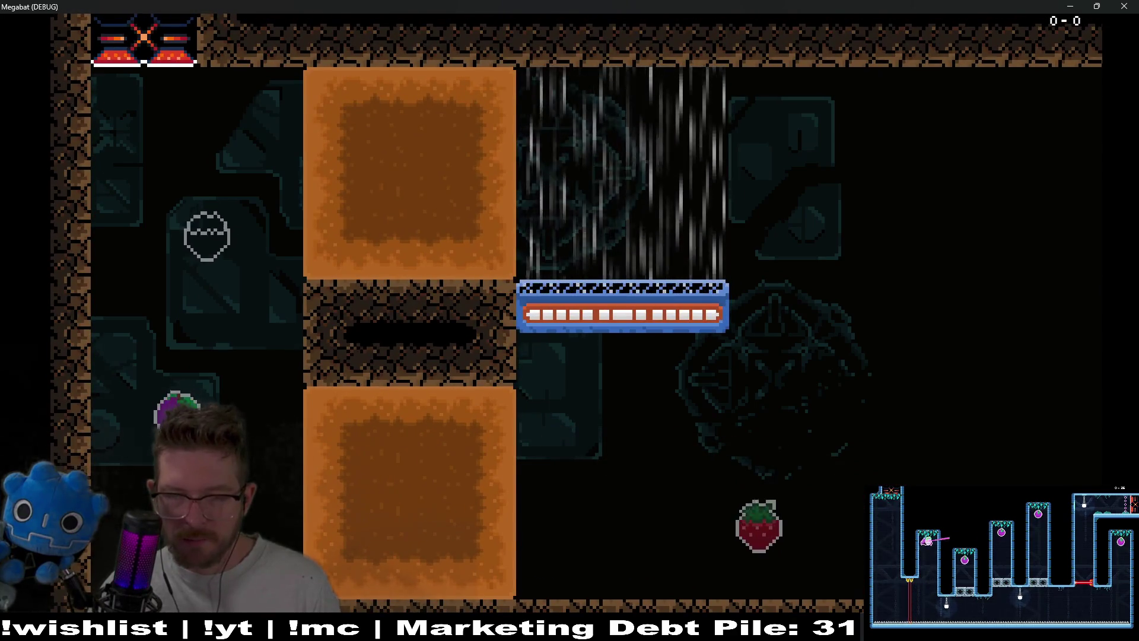
{"action": "key", "text": "Left"}
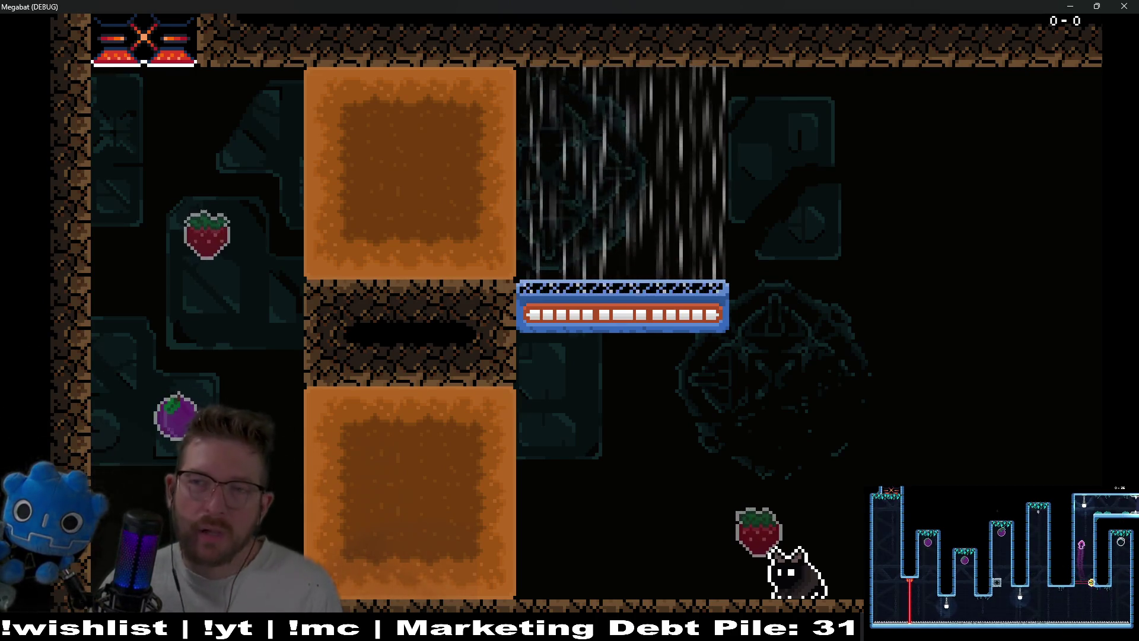
{"action": "left_click", "coordinate": [1124, 6]}
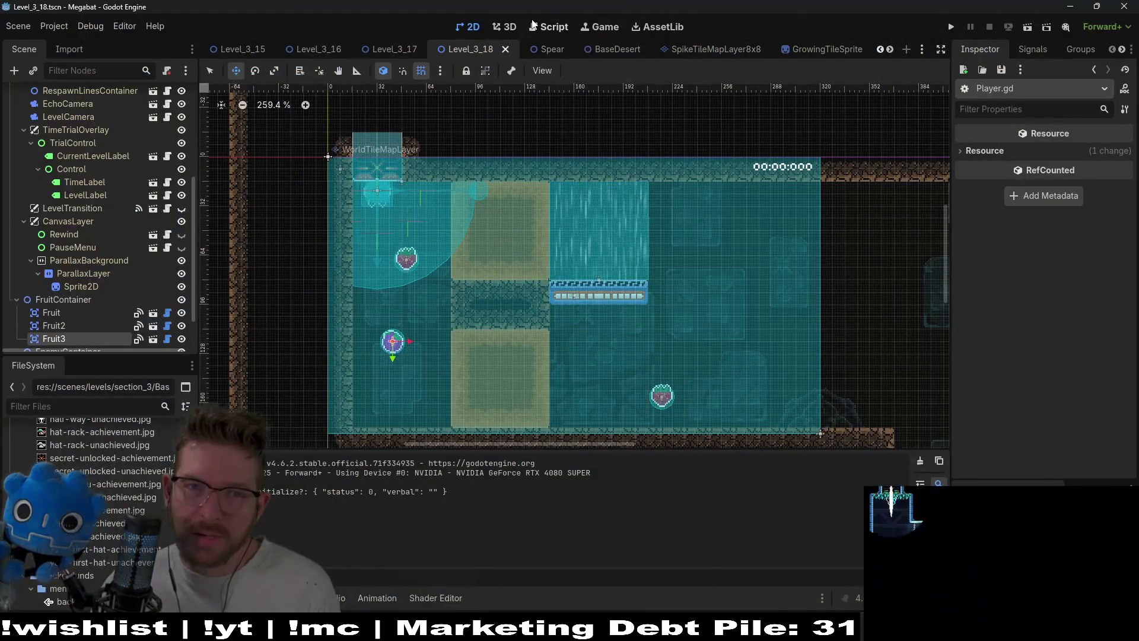
{"action": "left_click", "coordinate": [544, 28]}
{"action": "scroll", "coordinate": [722, 252], "scroll_direction": "down", "scroll_amount": 5}
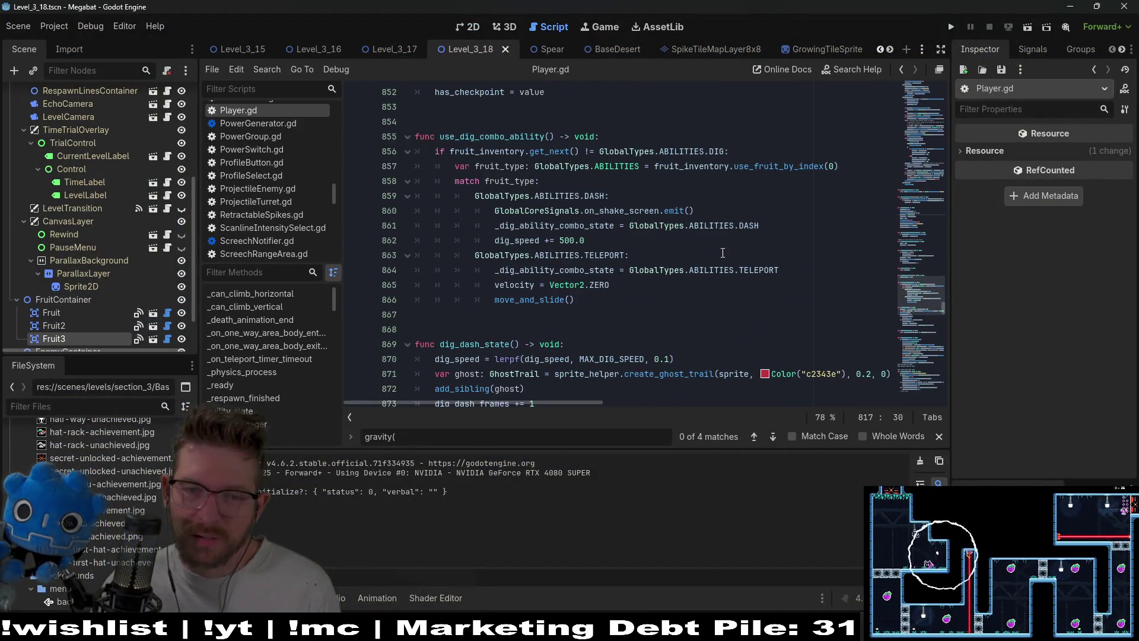
{"action": "scroll", "coordinate": [722, 253], "scroll_direction": "down", "scroll_amount": 2}
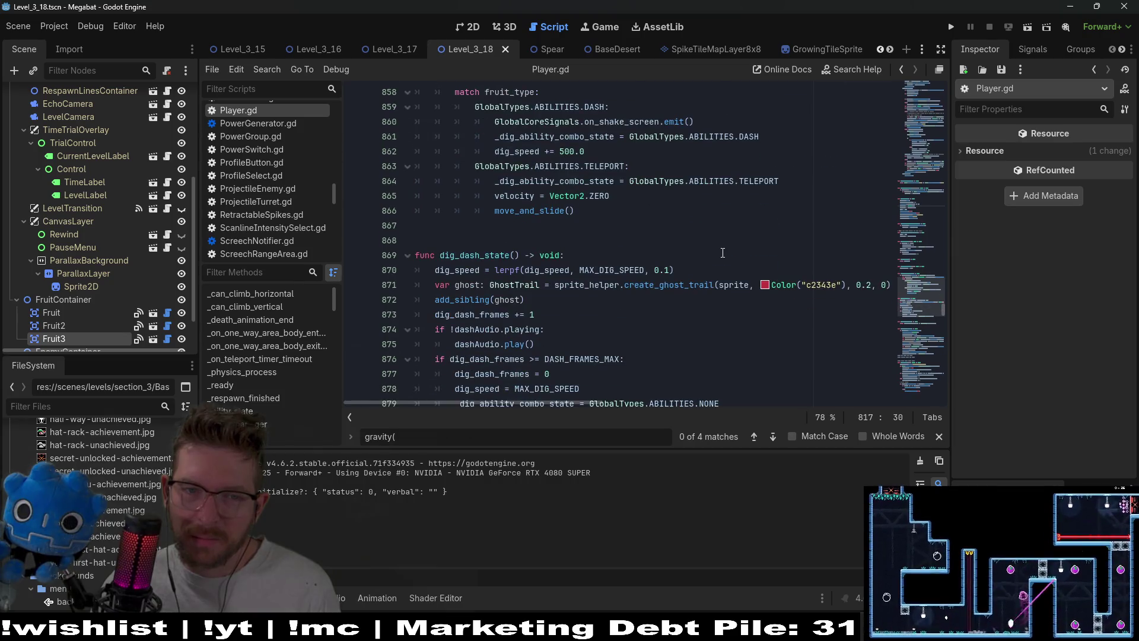
{"action": "scroll", "coordinate": [722, 252], "scroll_direction": "down", "scroll_amount": 6}
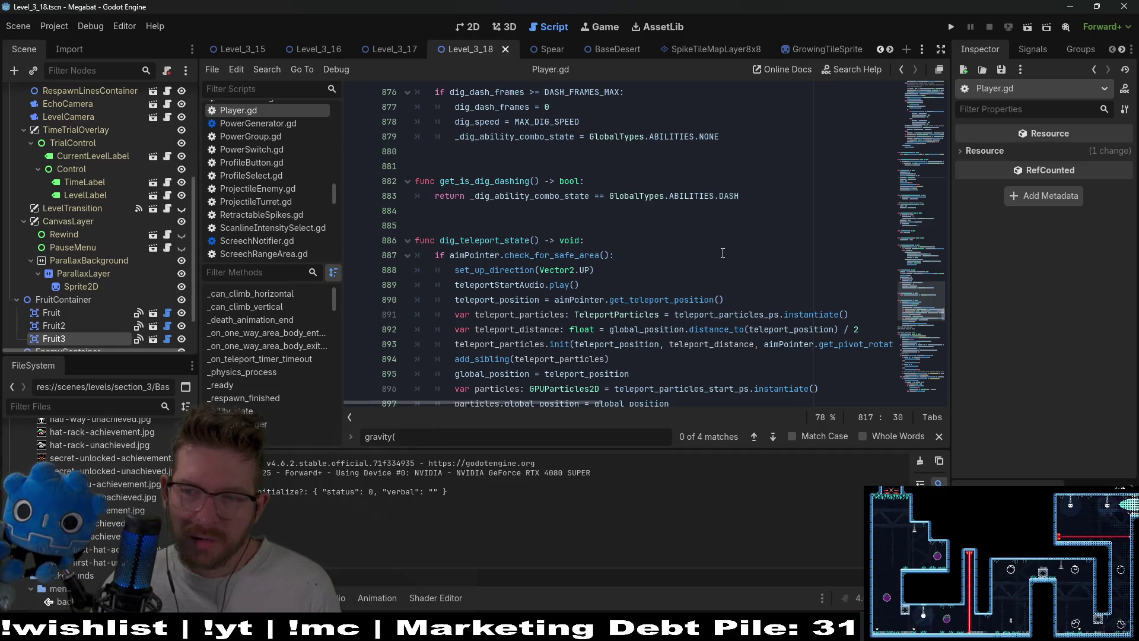
{"action": "scroll", "coordinate": [722, 252], "scroll_direction": "down", "scroll_amount": 3}
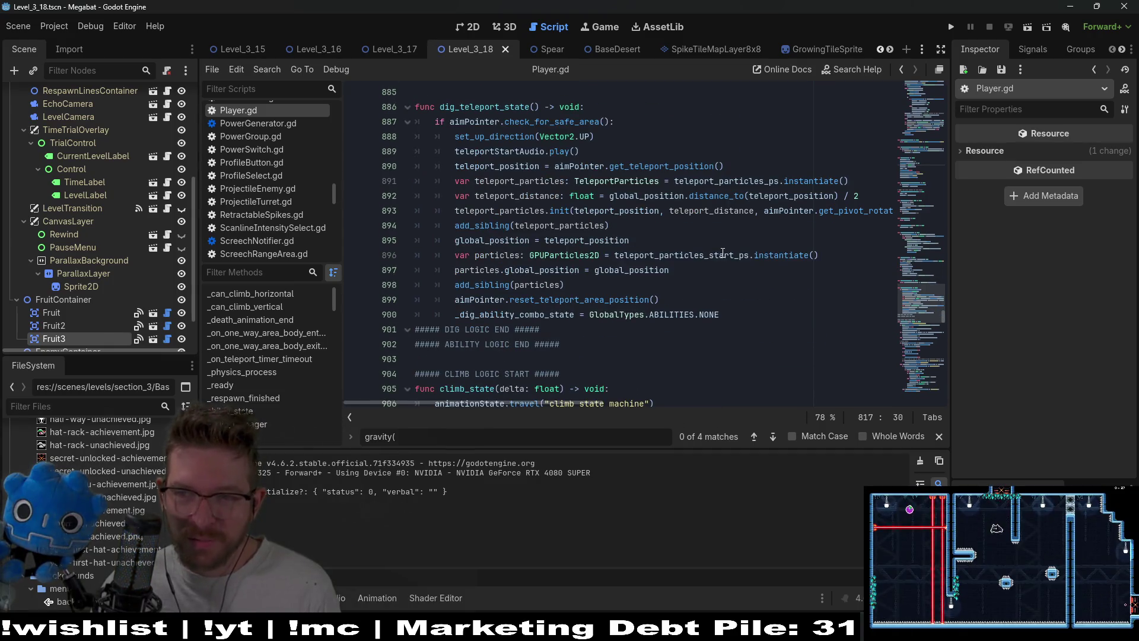
{"action": "scroll", "coordinate": [723, 252], "scroll_direction": "down", "scroll_amount": 6}
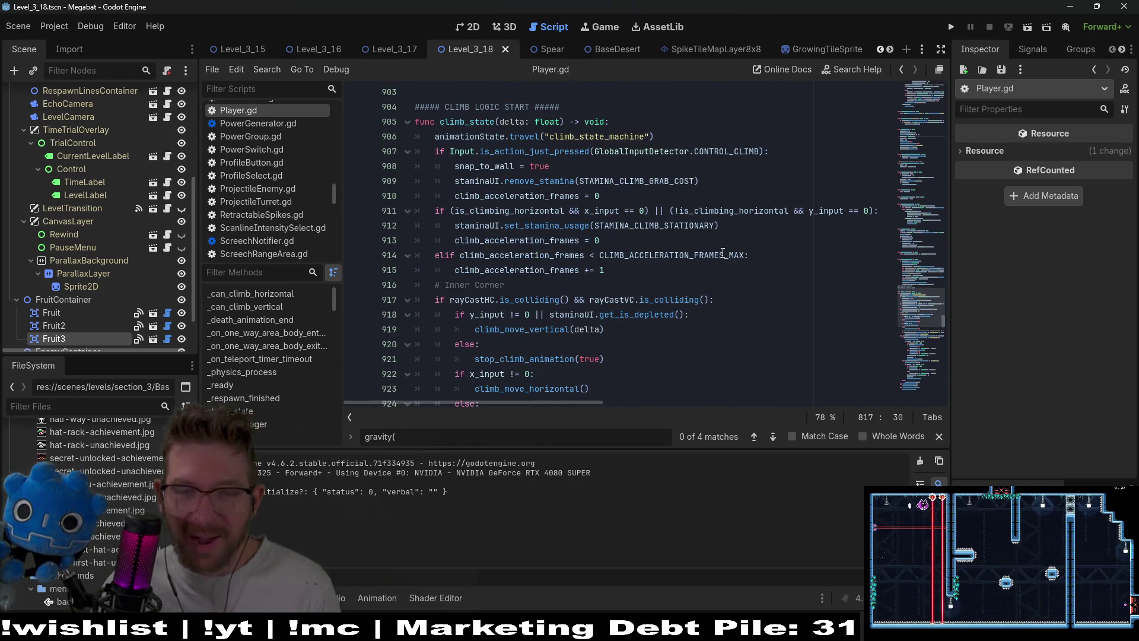
{"action": "scroll", "coordinate": [749, 246], "scroll_direction": "up", "scroll_amount": 14}
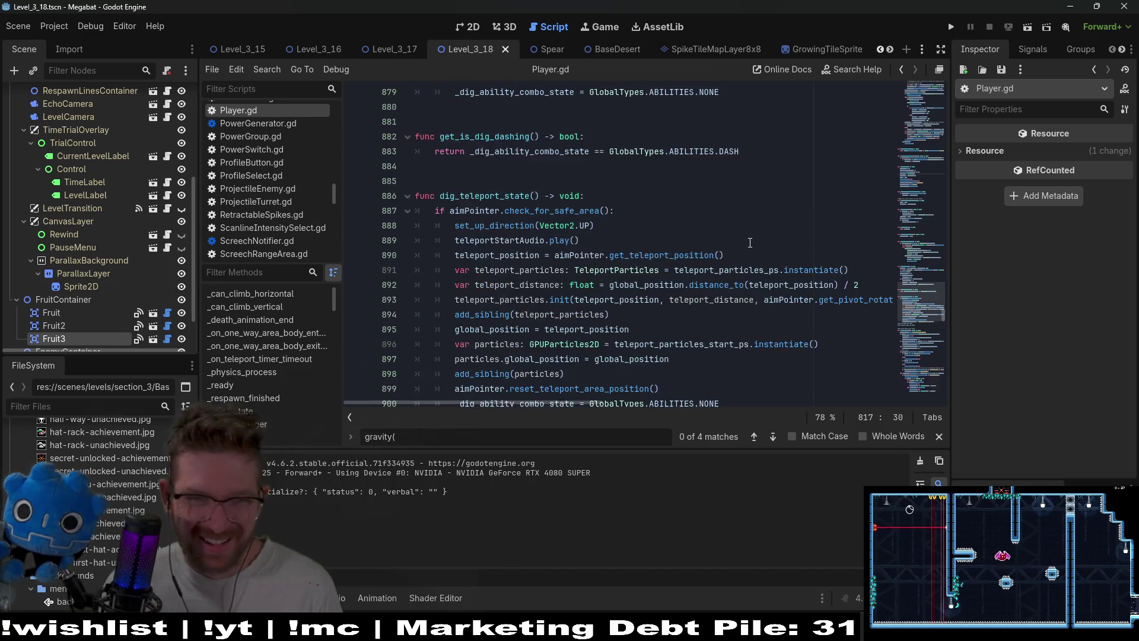
{"action": "left_click", "coordinate": [749, 243]}
{"action": "key", "text": "Down"}
{"action": "key", "text": "Down"}
{"action": "key", "text": "Down"}
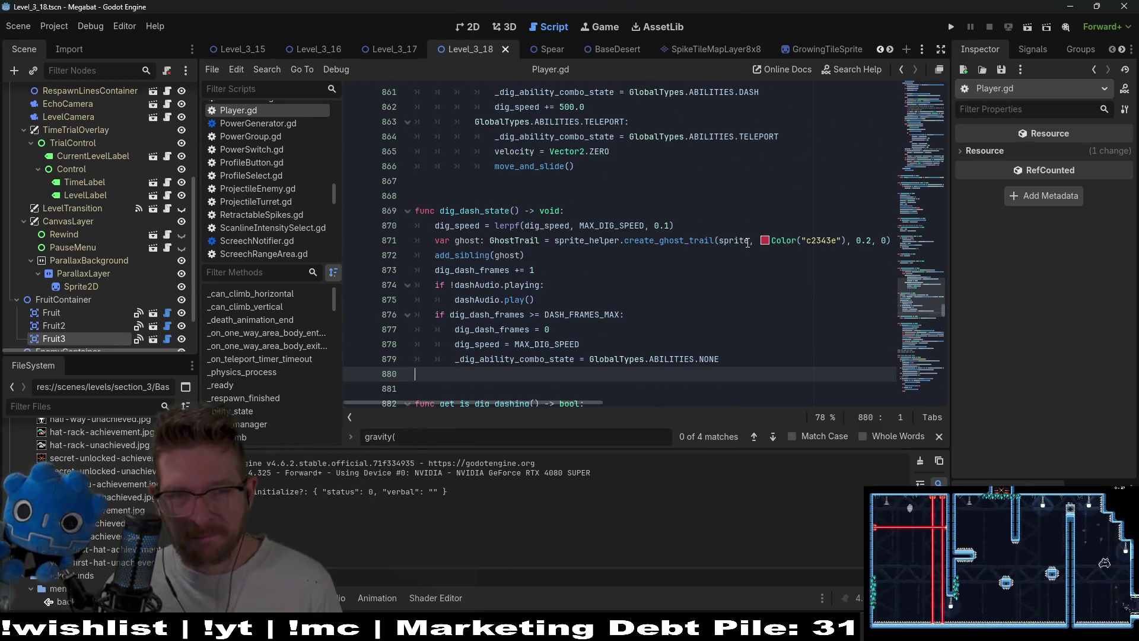
{"action": "left_click", "coordinate": [471, 255]}
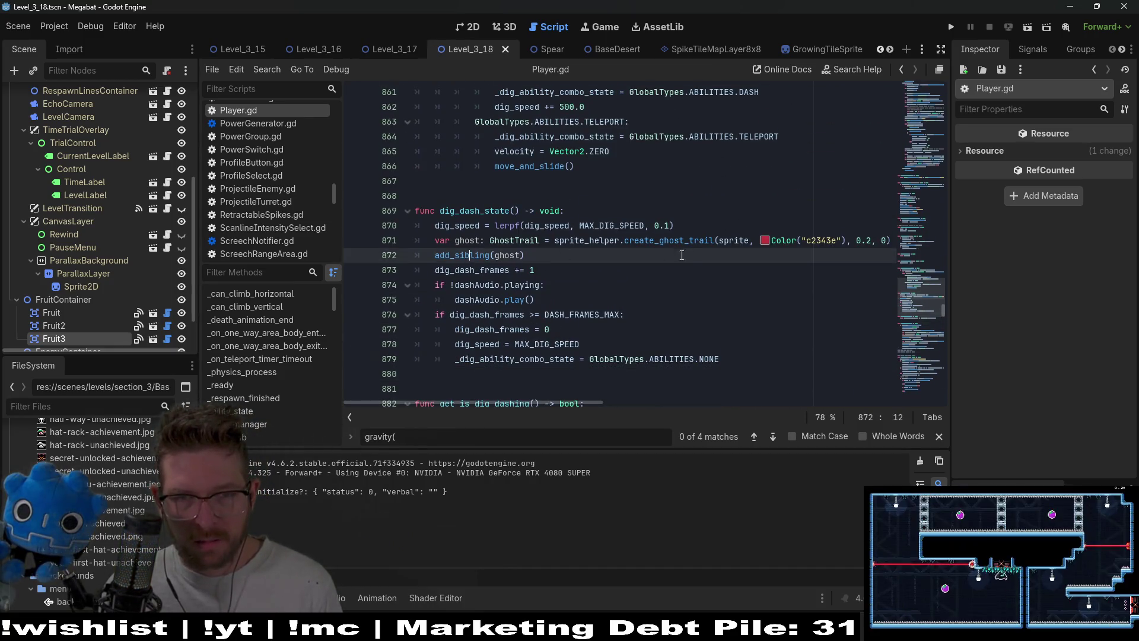
{"action": "scroll", "coordinate": [623, 262], "scroll_direction": "up", "scroll_amount": 11}
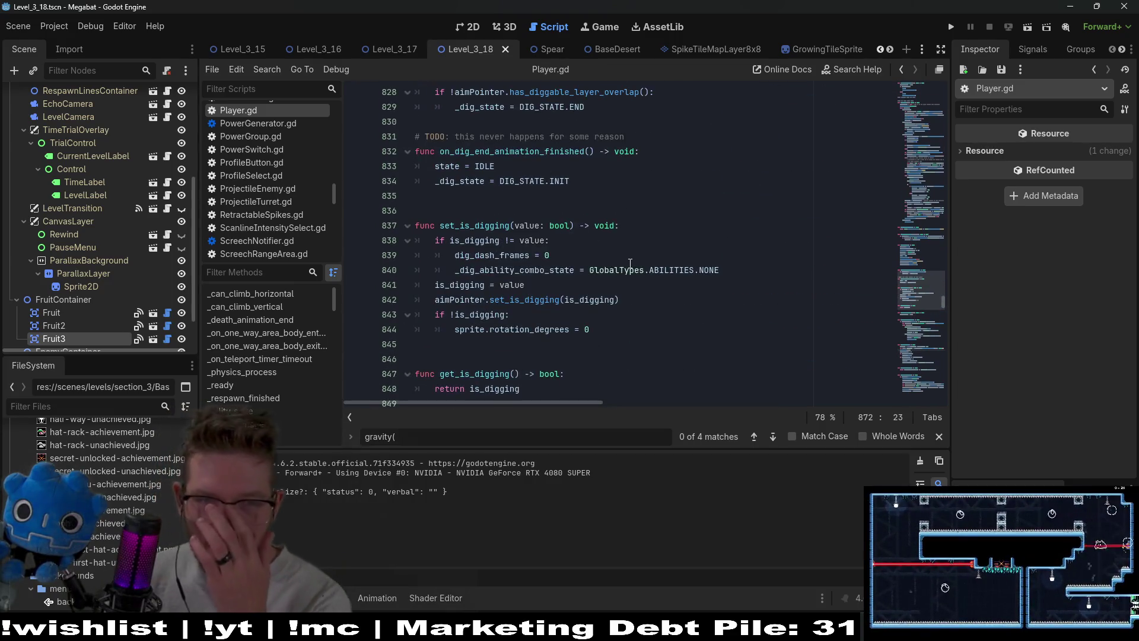
{"action": "scroll", "coordinate": [627, 263], "scroll_direction": "up", "scroll_amount": 1}
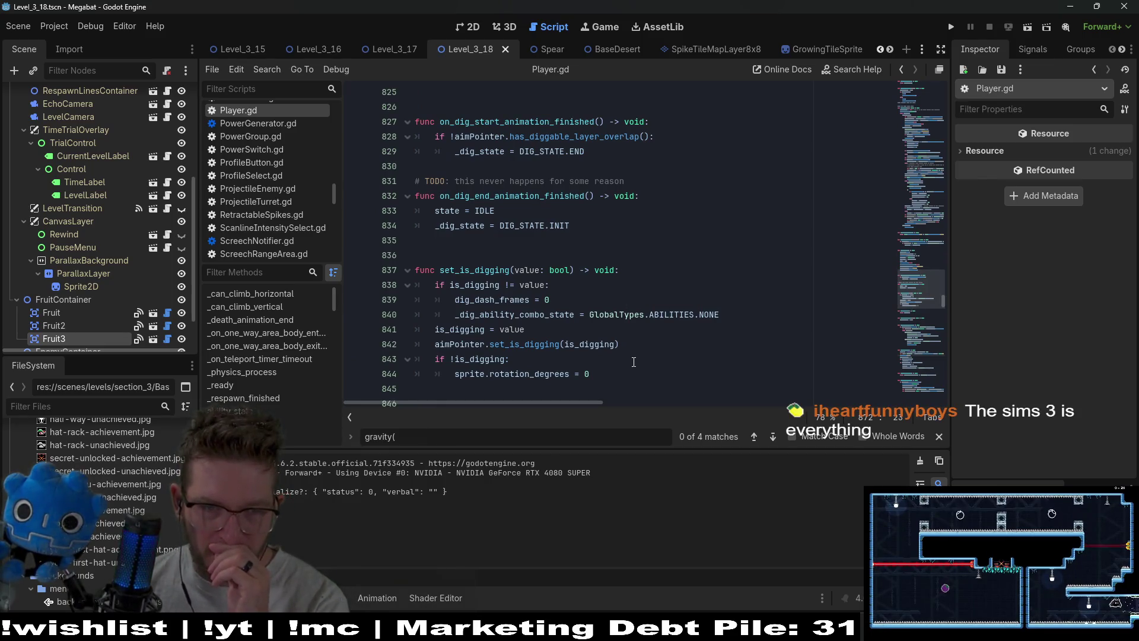
{"action": "double_click", "coordinate": [552, 344]}
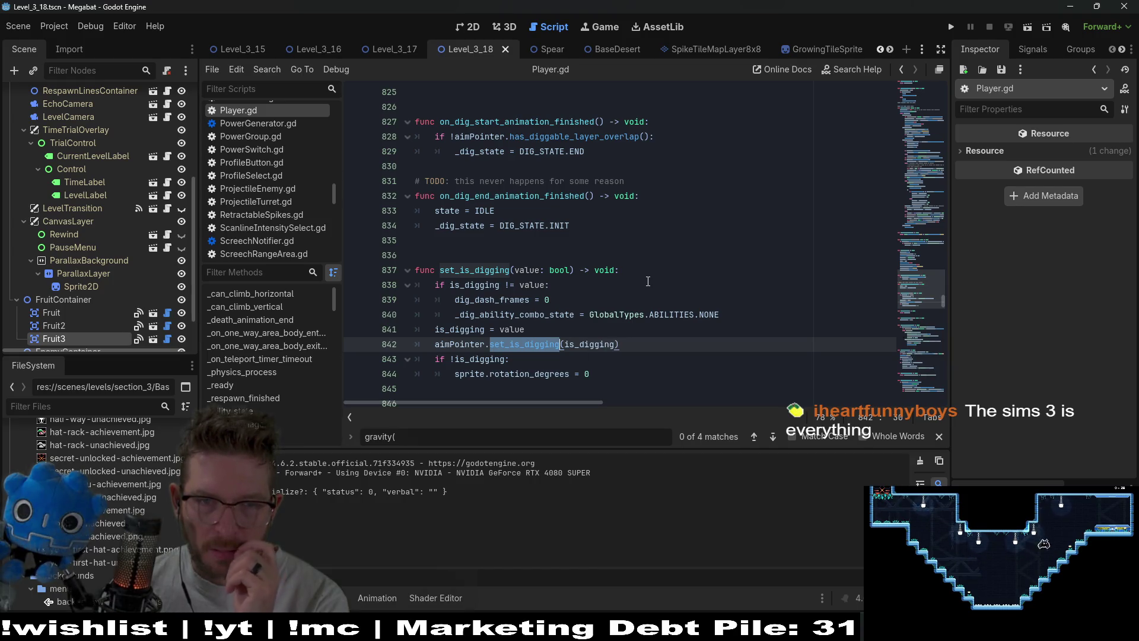
{"action": "scroll", "coordinate": [647, 281], "scroll_direction": "up", "scroll_amount": 1}
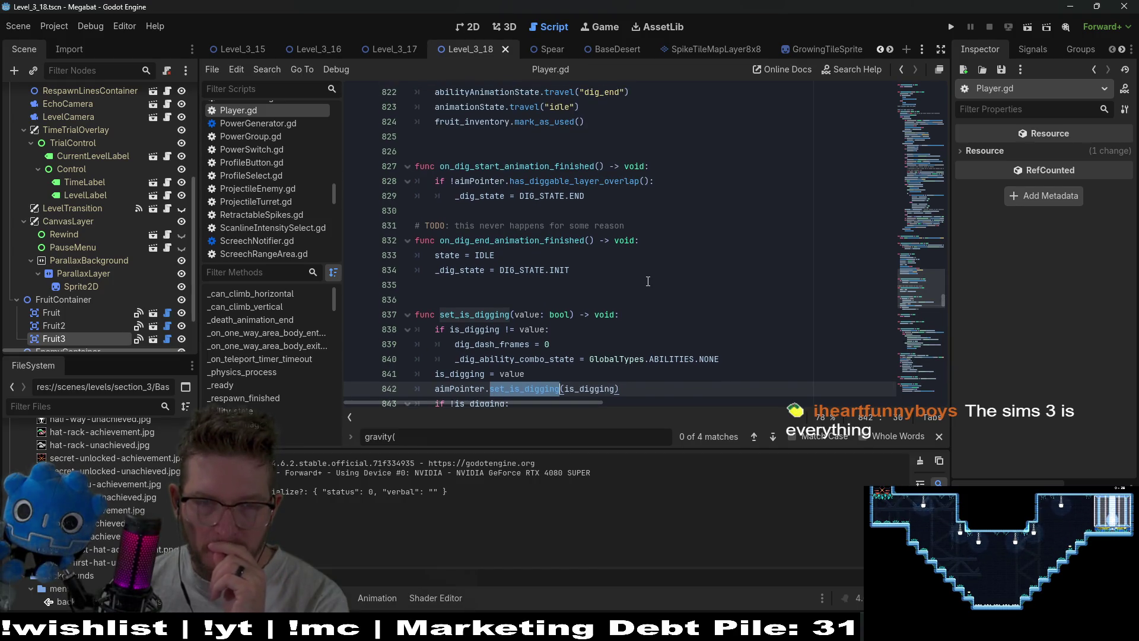
{"action": "scroll", "coordinate": [648, 281], "scroll_direction": "up", "scroll_amount": 2}
{"action": "left_click", "coordinate": [588, 271]}
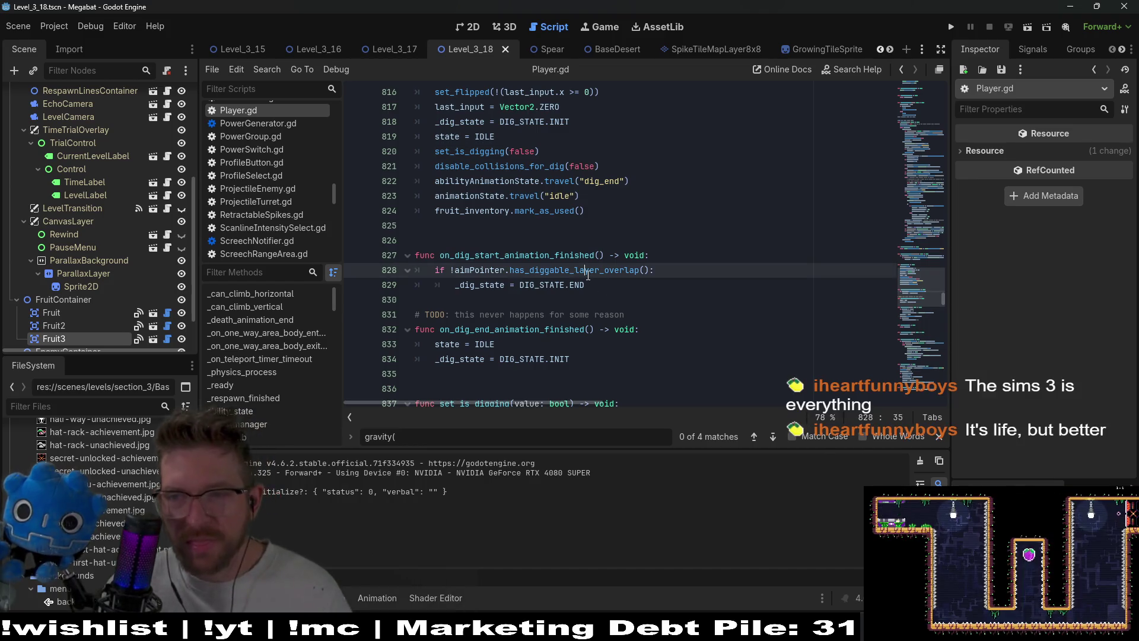
Open has_diggable_layer_overlap in AimPointer.gd and search the script for 'dig'.
{"action": "left_click", "coordinate": [590, 274], "text": "ctrl"}
{"action": "left_click", "coordinate": [682, 279]}
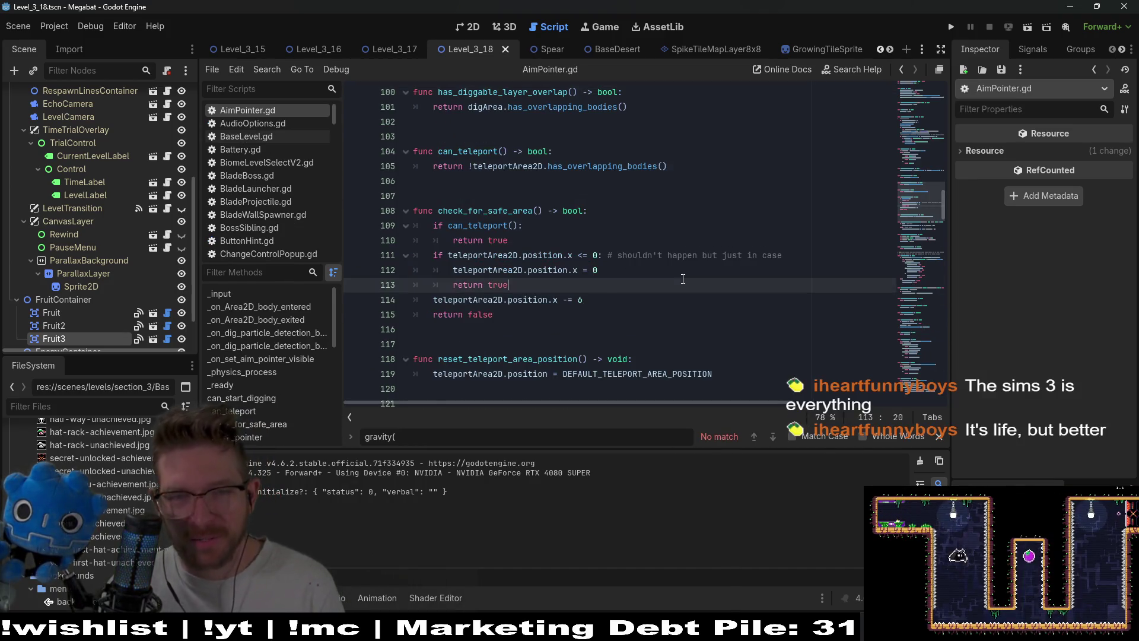
{"action": "key", "text": "ctrl+f"}
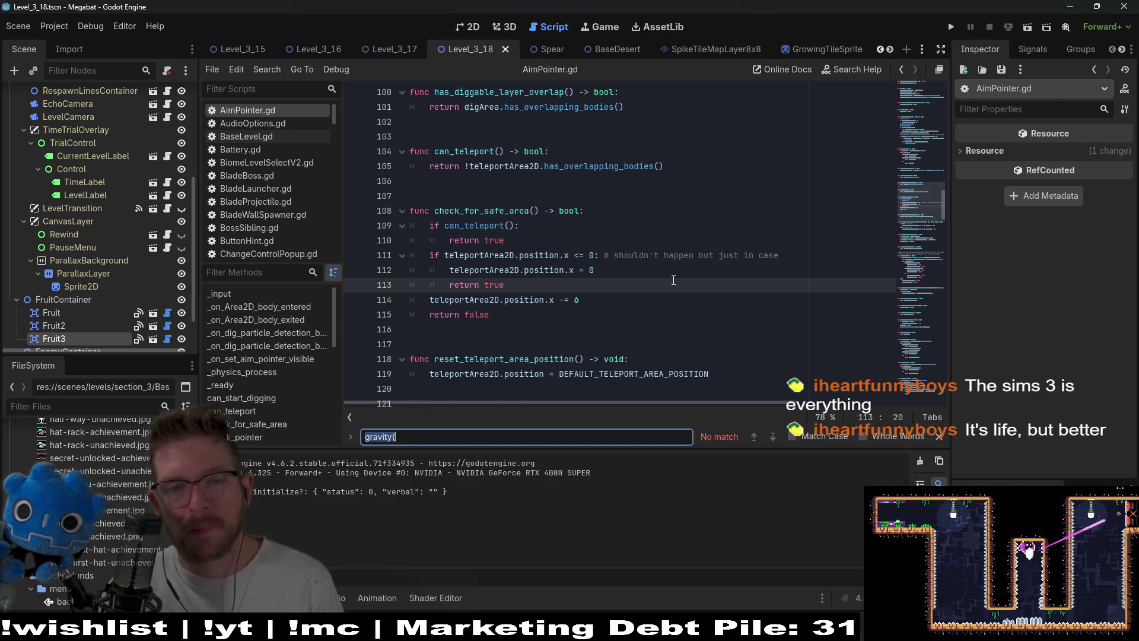
{"action": "type", "text": "dig"}
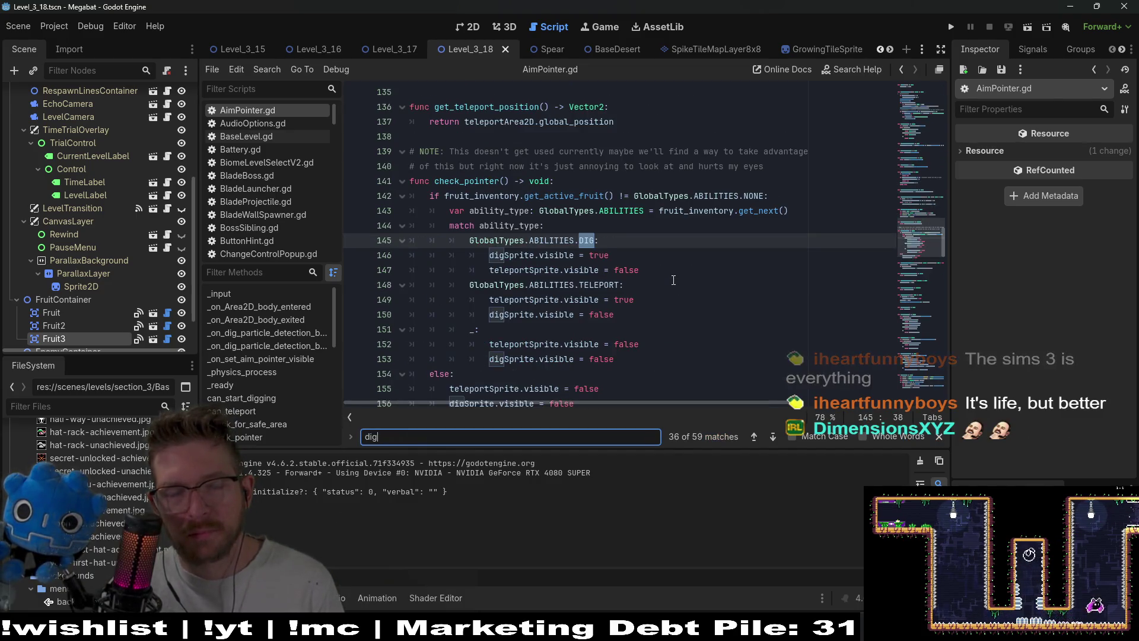
{"action": "key", "text": "Return"}
{"action": "key", "text": "Return"}
{"action": "key", "text": "Return"}
{"action": "key", "text": "Return"}
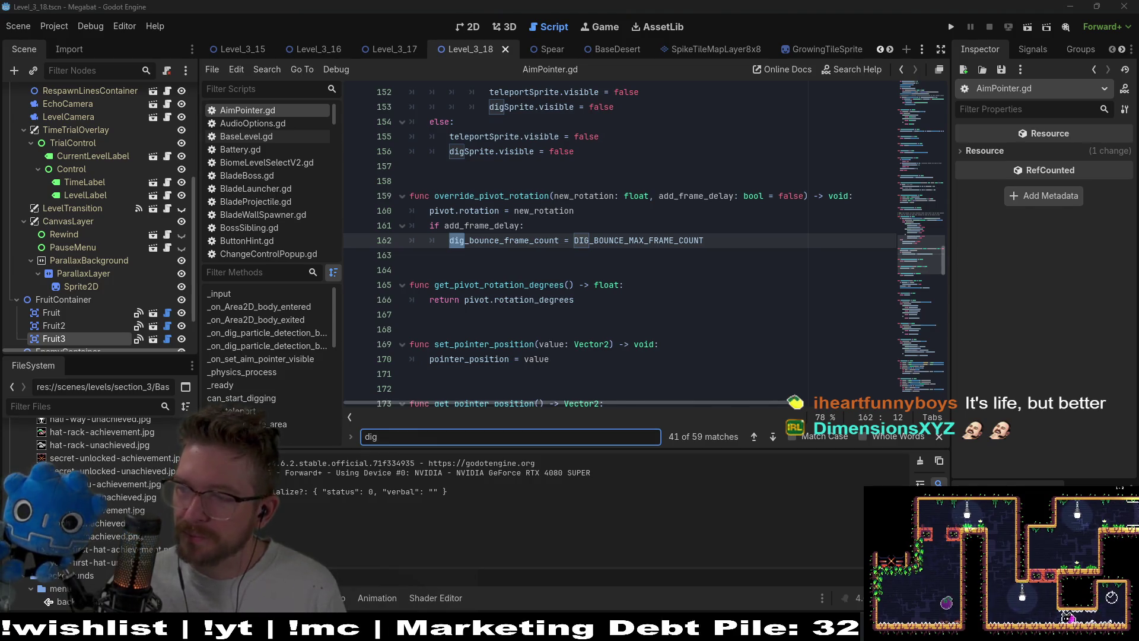
{"action": "left_click", "coordinate": [665, 319]}
Look over the AimPointer.gd code, then switch to the Gamedle browser window.
{"action": "scroll", "coordinate": [677, 297], "scroll_direction": "up", "scroll_amount": 6}
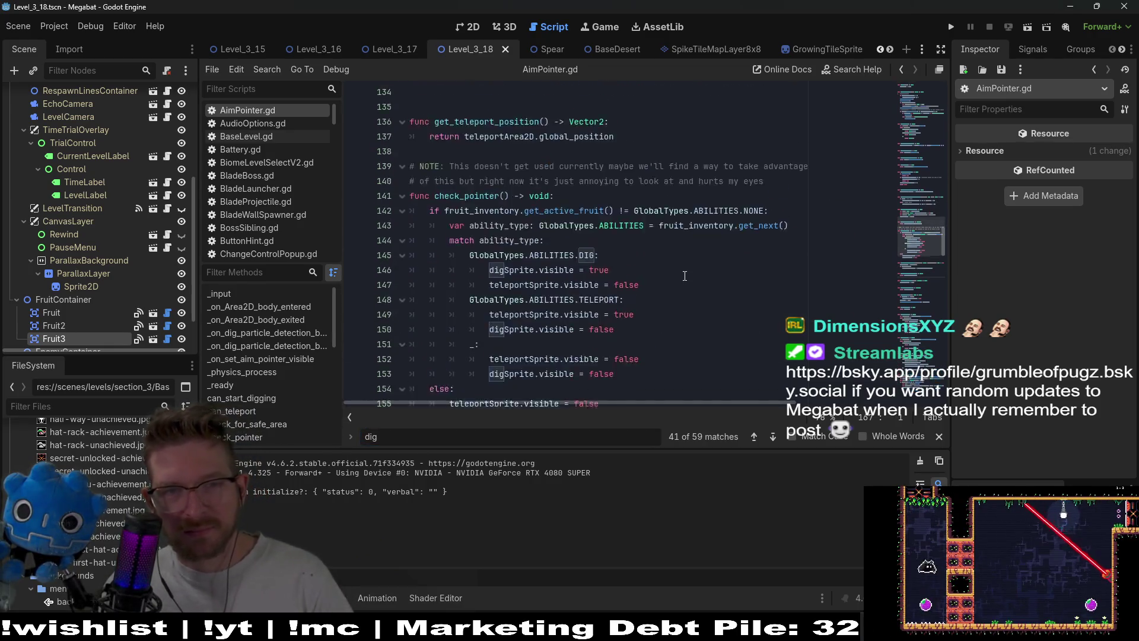
{"action": "scroll", "coordinate": [685, 275], "scroll_direction": "down", "scroll_amount": 1}
{"action": "scroll", "coordinate": [685, 276], "scroll_direction": "up", "scroll_amount": 7}
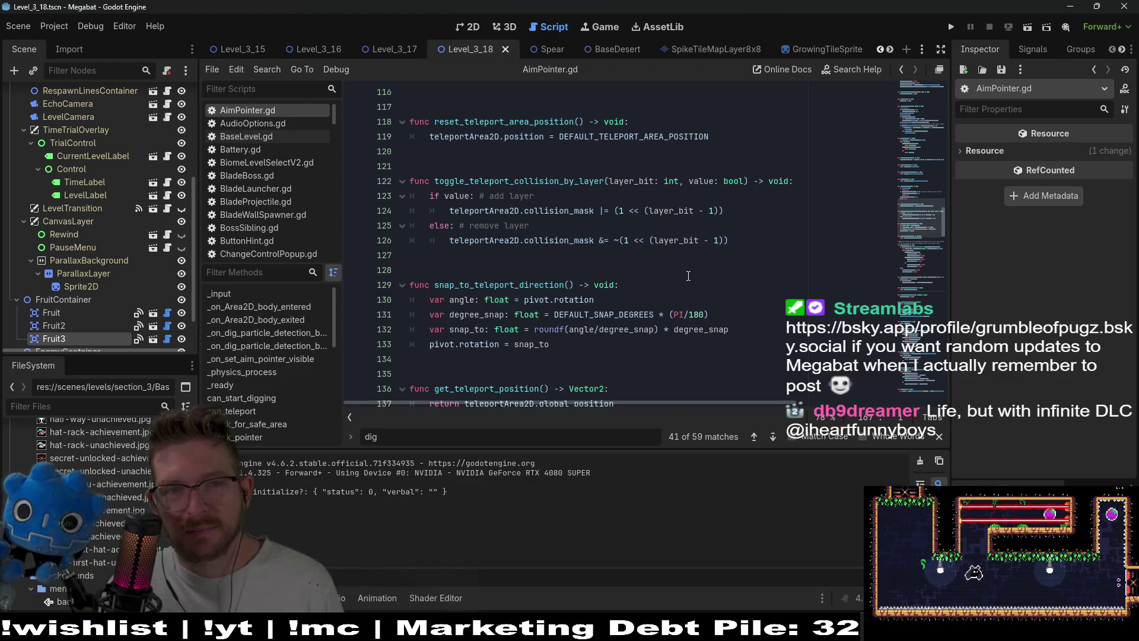
{"action": "scroll", "coordinate": [689, 276], "scroll_direction": "up", "scroll_amount": 1}
{"action": "scroll", "coordinate": [688, 276], "scroll_direction": "up", "scroll_amount": 2}
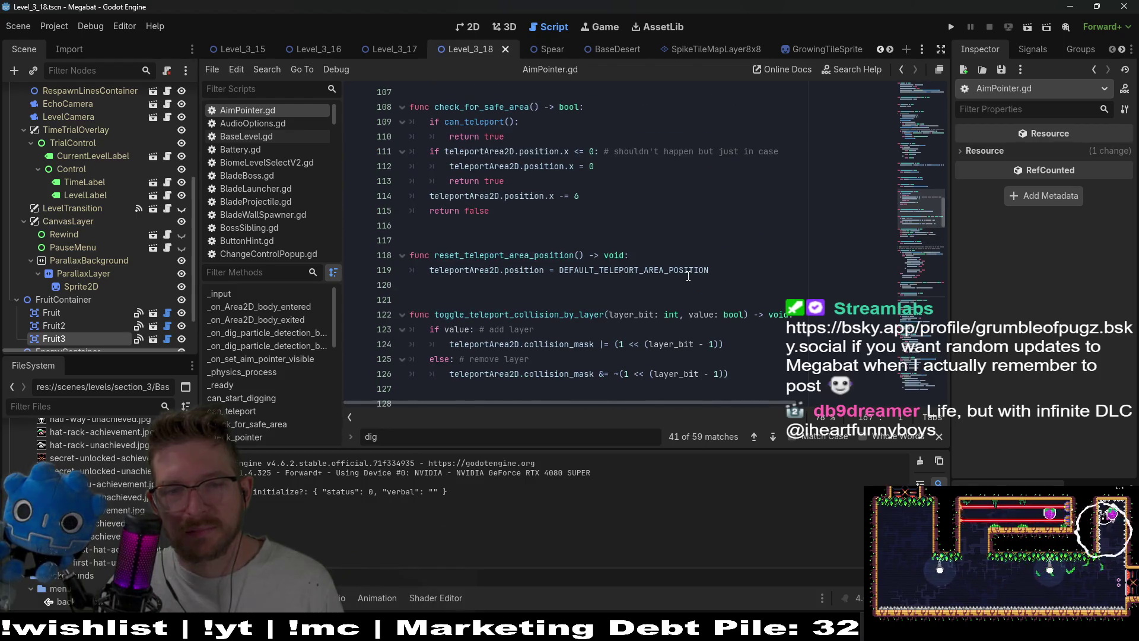
{"action": "scroll", "coordinate": [689, 276], "scroll_direction": "down", "scroll_amount": 3}
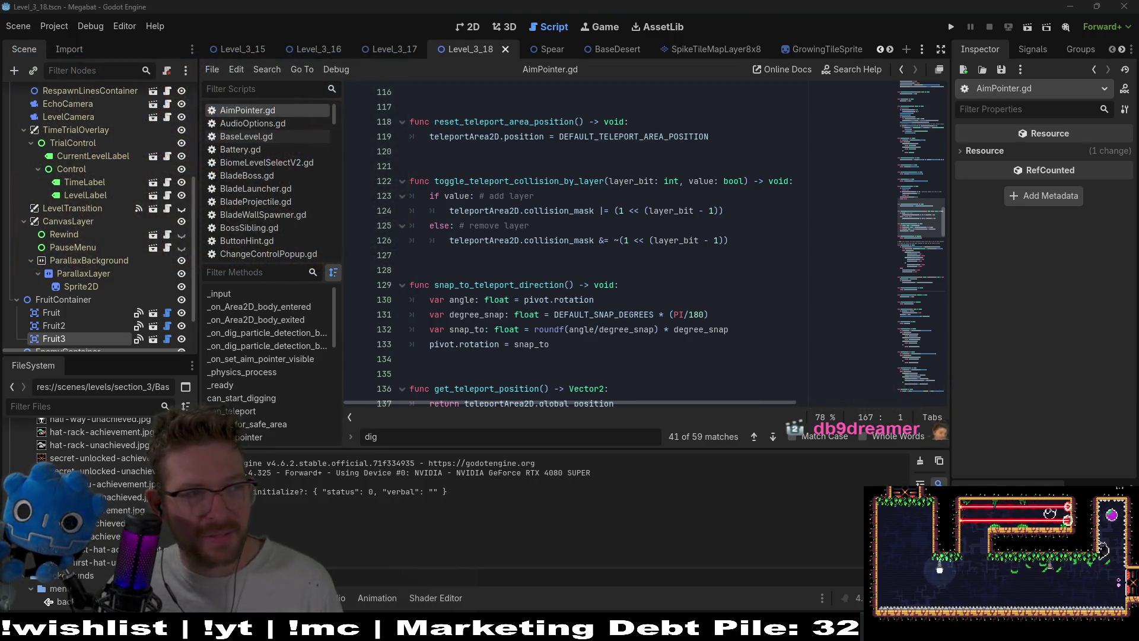
{"action": "key", "text": "alt+Tab"}
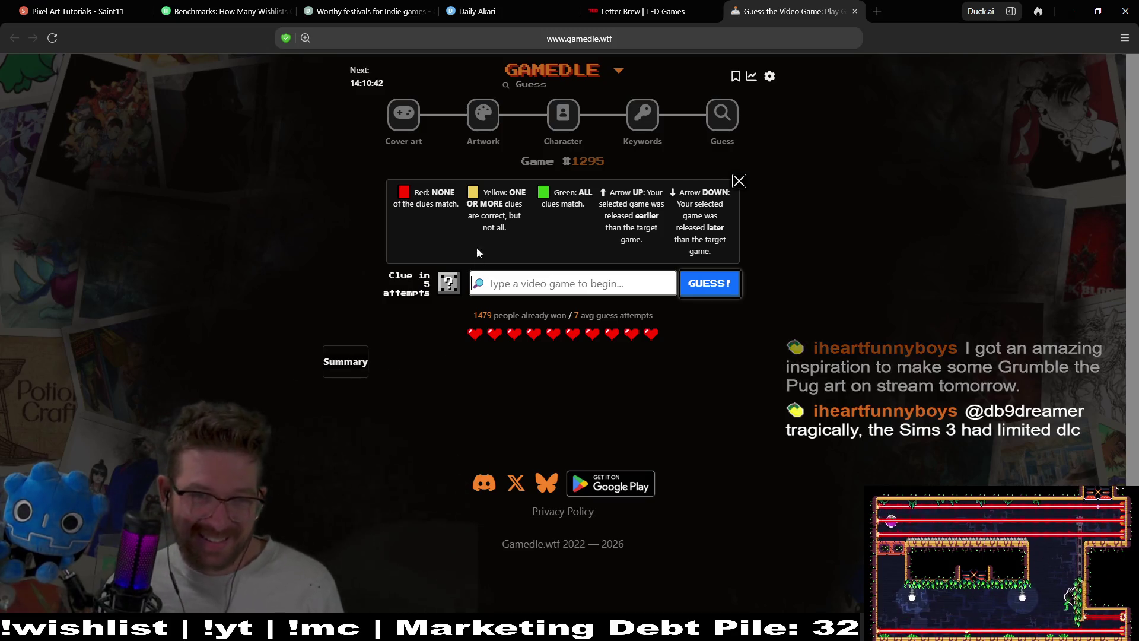
Guess 'Phoenix Wright: Ace Attorney - Dual Destinies' on Cover art puzzle #1482 after searching 'ac'.
{"action": "left_click", "coordinate": [404, 115]}
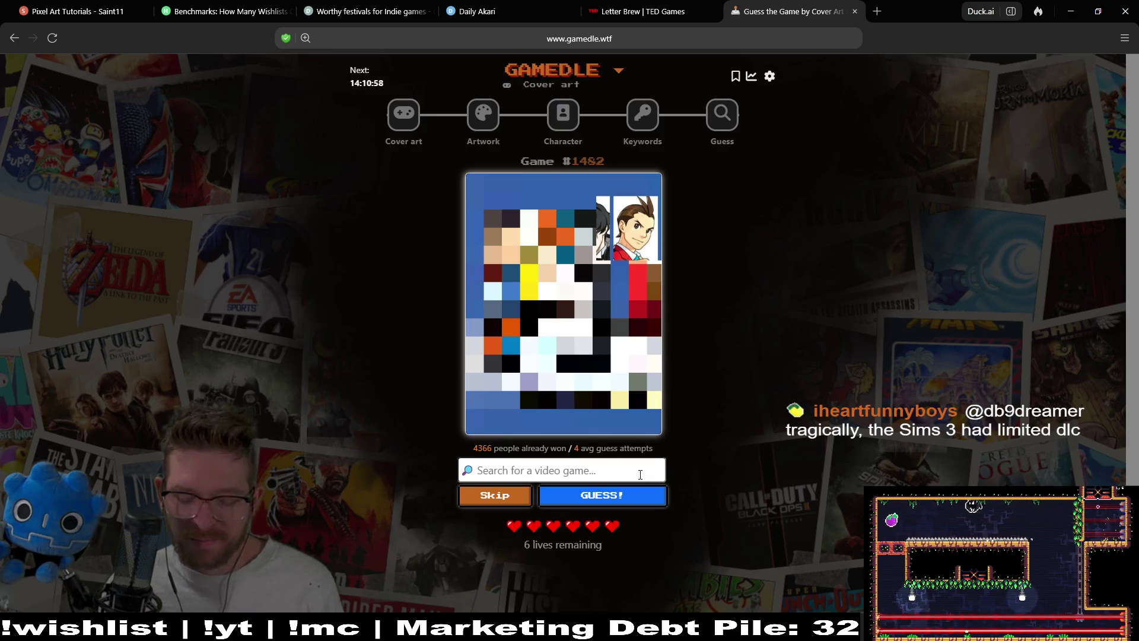
{"action": "type", "text": "ace a"}
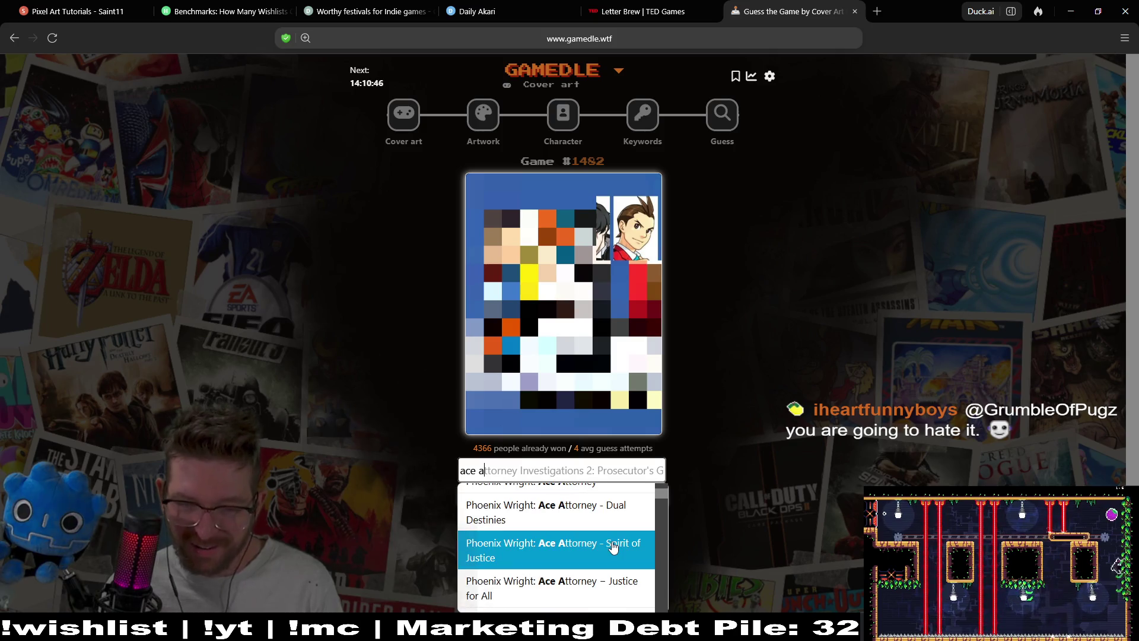
{"action": "scroll", "coordinate": [614, 547], "scroll_direction": "down", "scroll_amount": 2}
{"action": "scroll", "coordinate": [620, 549], "scroll_direction": "up", "scroll_amount": 2}
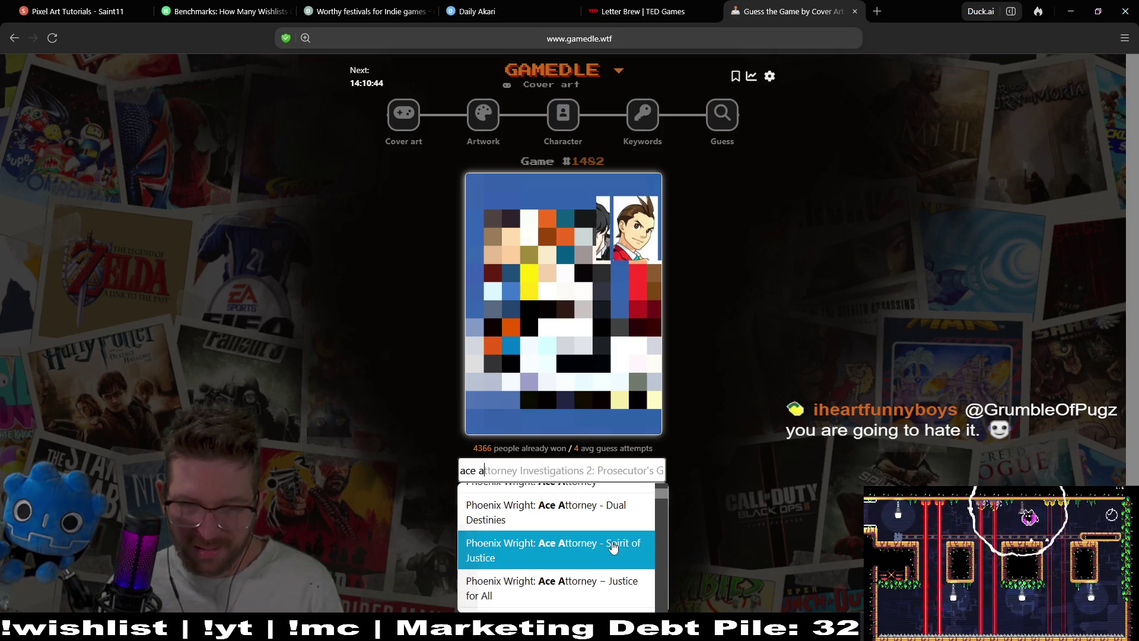
{"action": "left_click", "coordinate": [538, 518]}
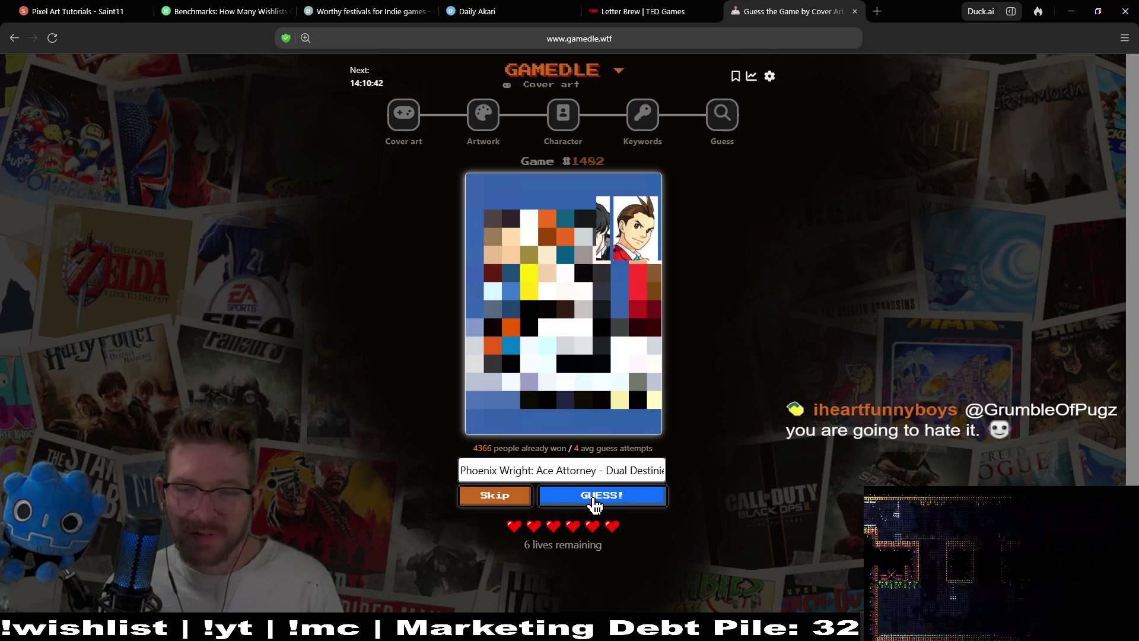
{"action": "left_click", "coordinate": [595, 498]}
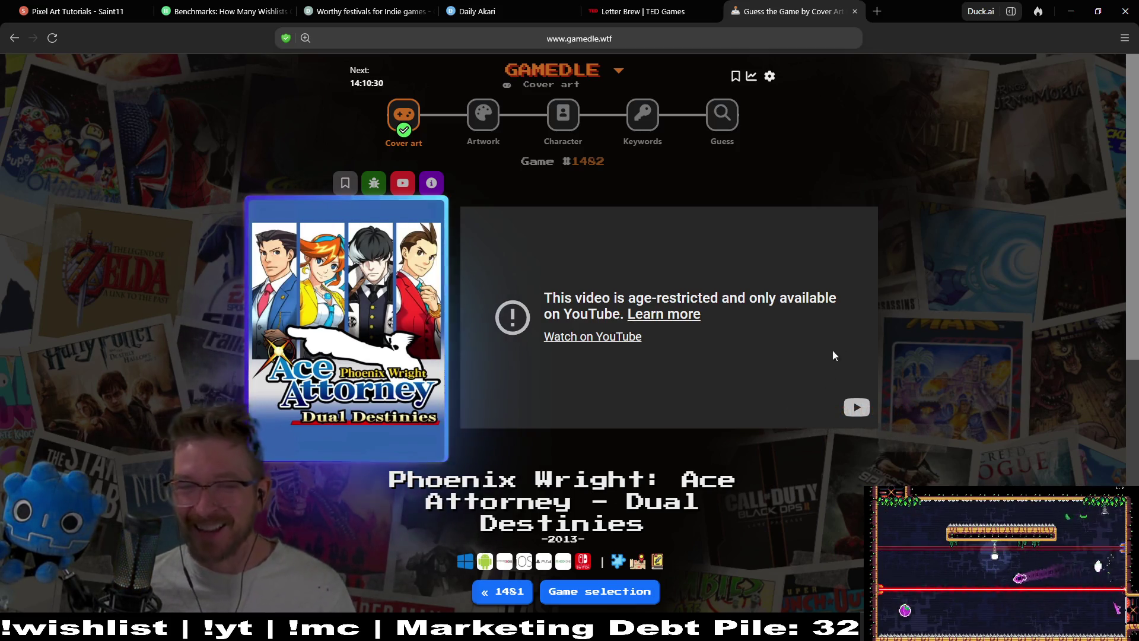
Open the Artwork puzzle and submit Yakuza 0 as the first guess.
{"action": "left_click", "coordinate": [481, 119]}
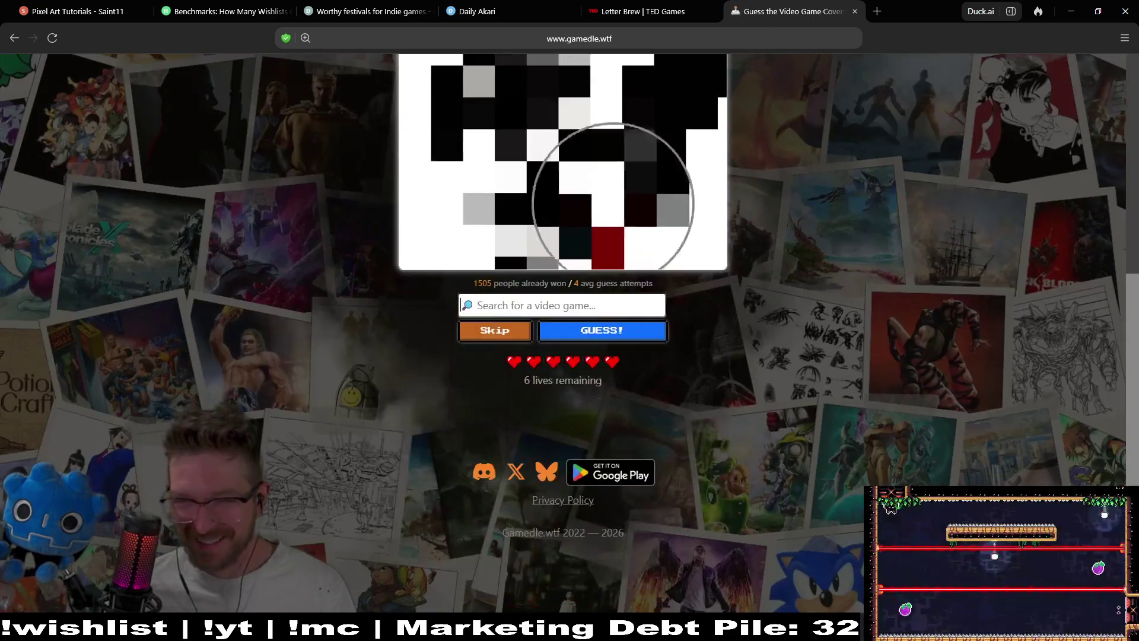
{"action": "scroll", "coordinate": [869, 285], "scroll_direction": "up", "scroll_amount": 4}
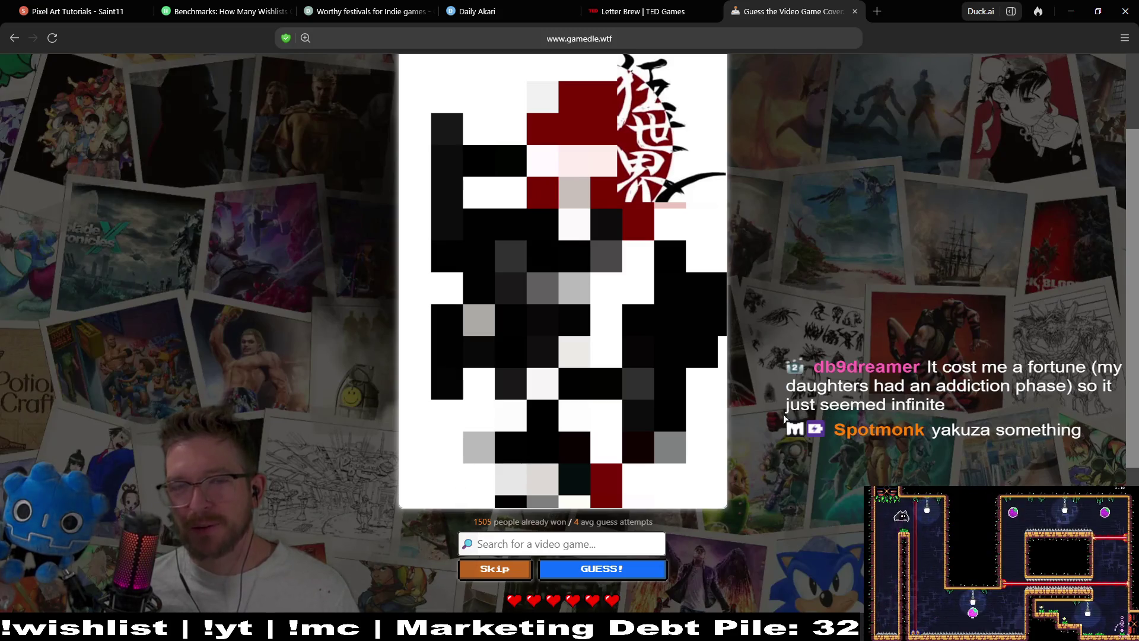
{"action": "left_click", "coordinate": [629, 544]}
{"action": "type", "text": "y"}
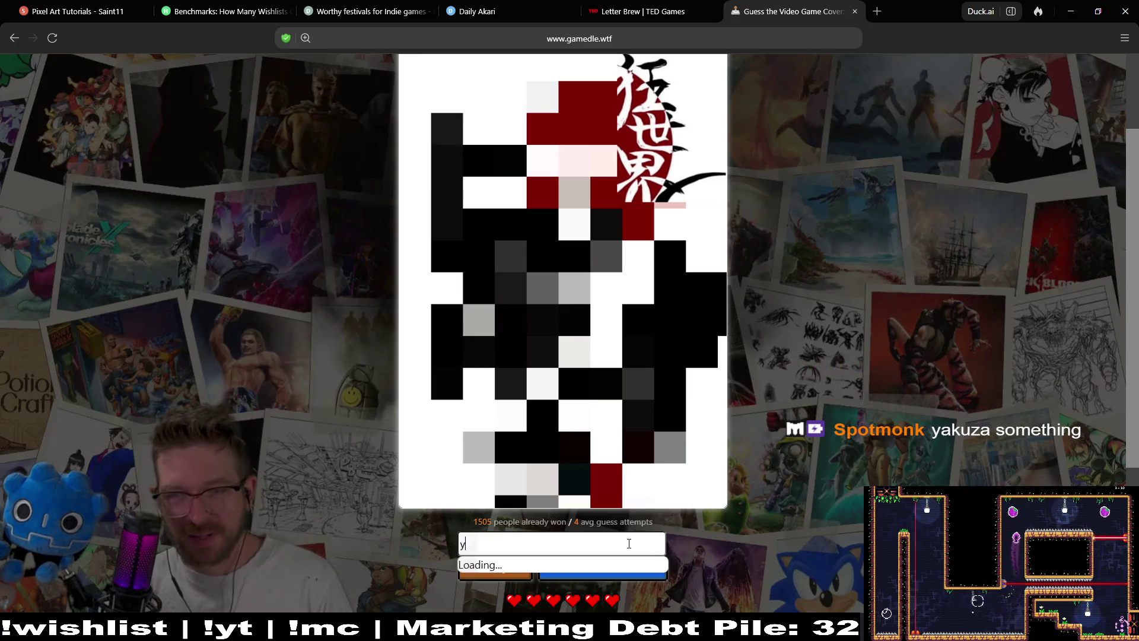
{"action": "type", "text": "ak"}
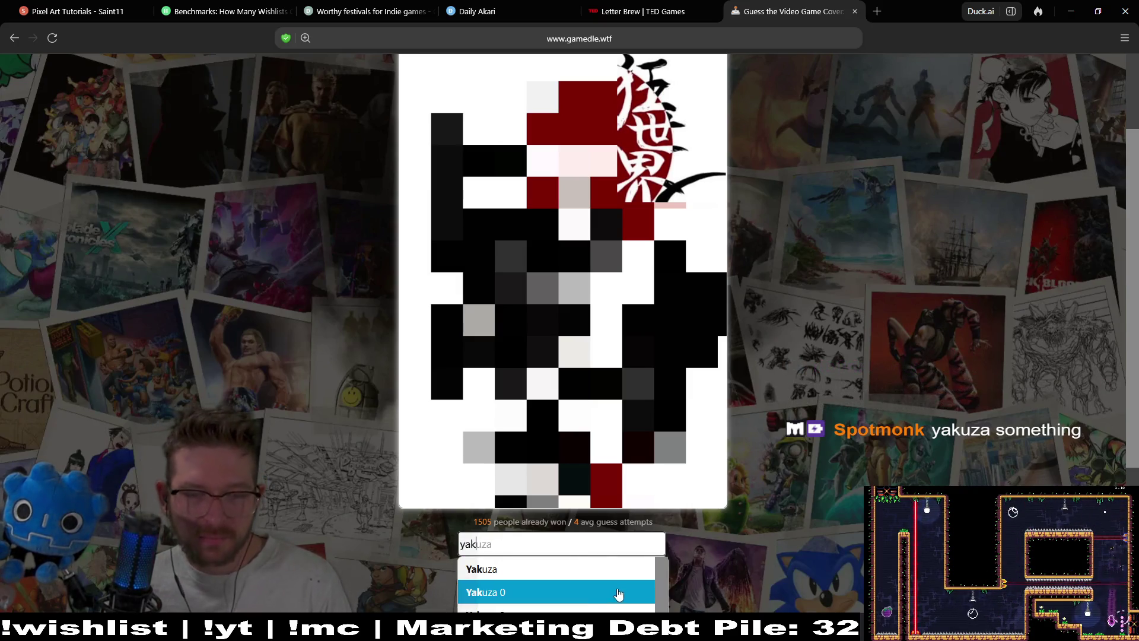
{"action": "left_click", "coordinate": [605, 593]}
{"action": "left_click", "coordinate": [638, 570]}
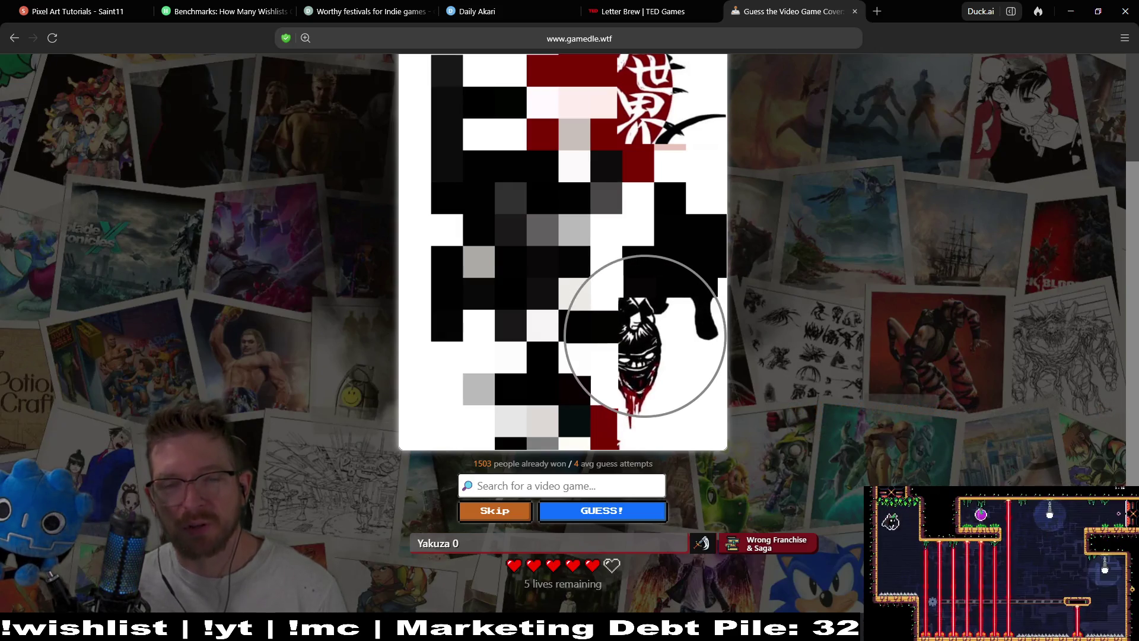
Search 'sin' and browse through the autocomplete suggestions.
{"action": "left_click", "coordinate": [617, 481]}
{"action": "type", "text": "sin"}
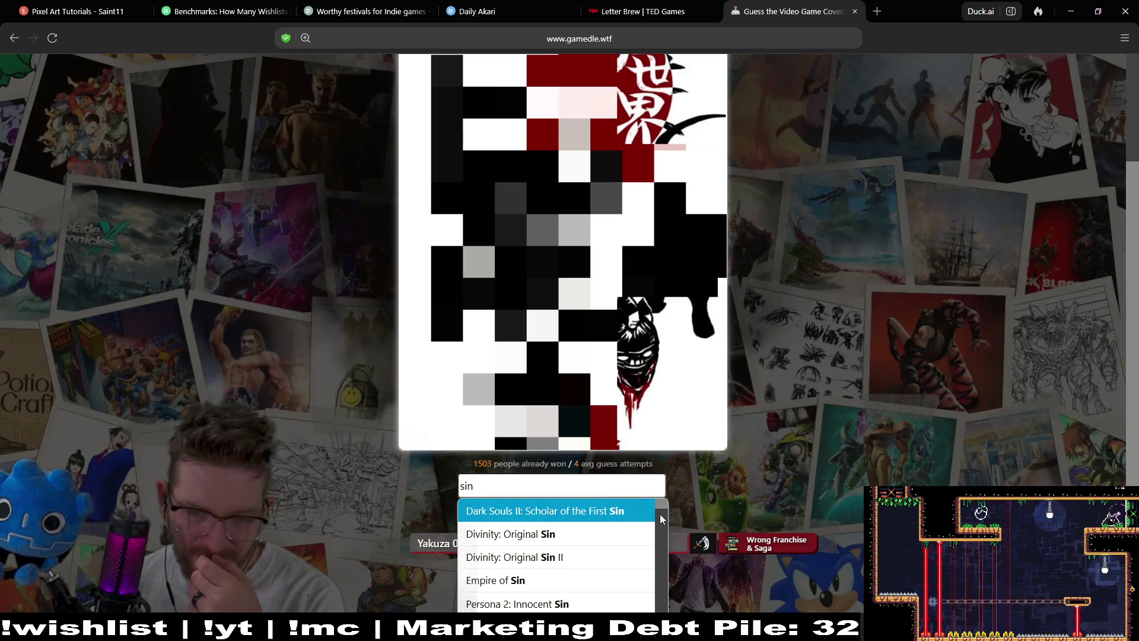
{"action": "scroll", "coordinate": [620, 537], "scroll_direction": "down", "scroll_amount": 2}
{"action": "scroll", "coordinate": [620, 539], "scroll_direction": "down", "scroll_amount": 8}
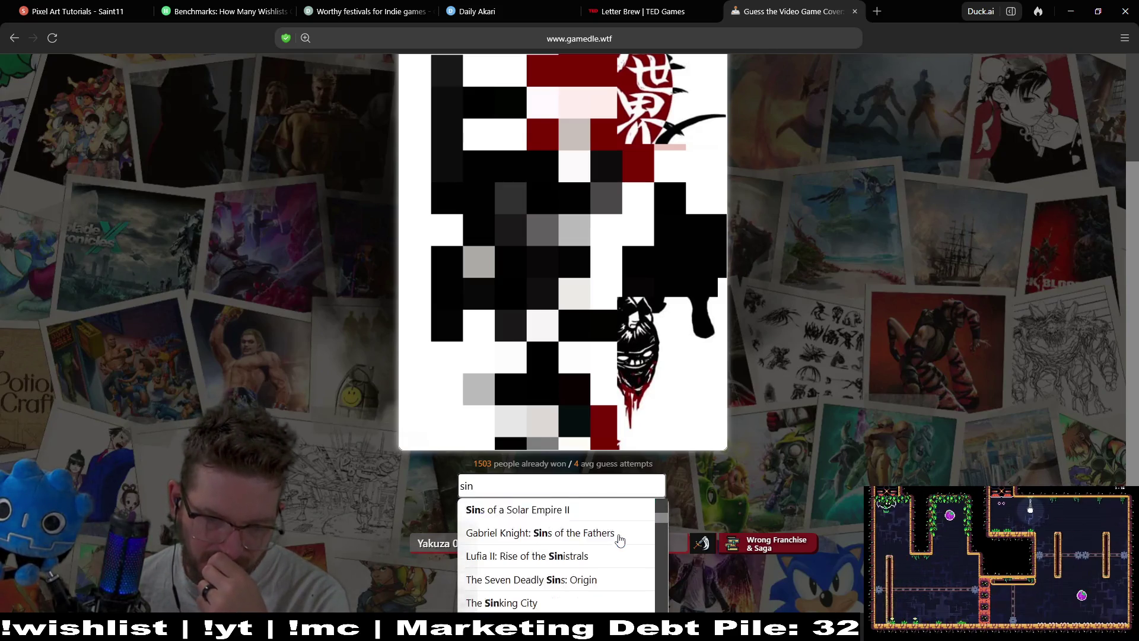
{"action": "scroll", "coordinate": [620, 538], "scroll_direction": "down", "scroll_amount": 2}
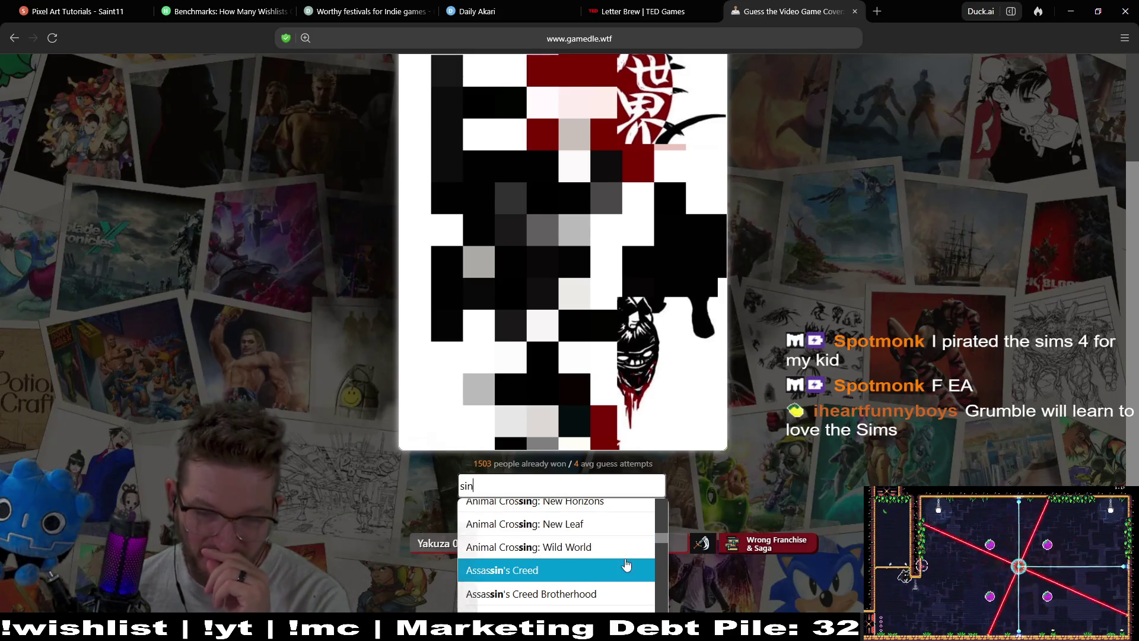
{"action": "scroll", "coordinate": [626, 564], "scroll_direction": "down", "scroll_amount": 3}
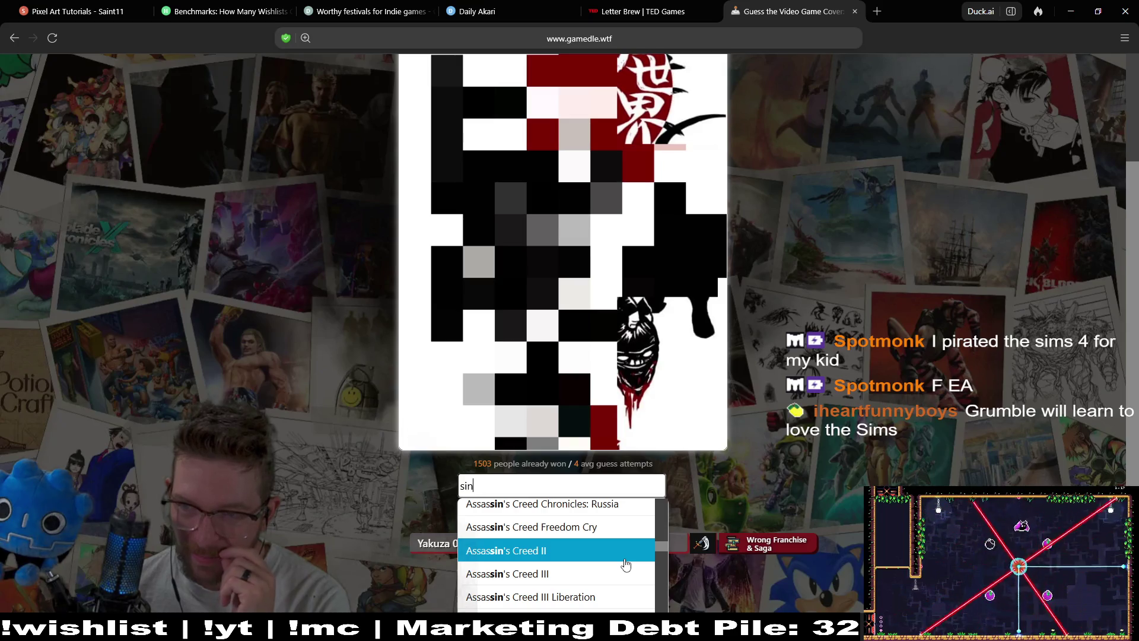
{"action": "scroll", "coordinate": [626, 564], "scroll_direction": "down", "scroll_amount": 5}
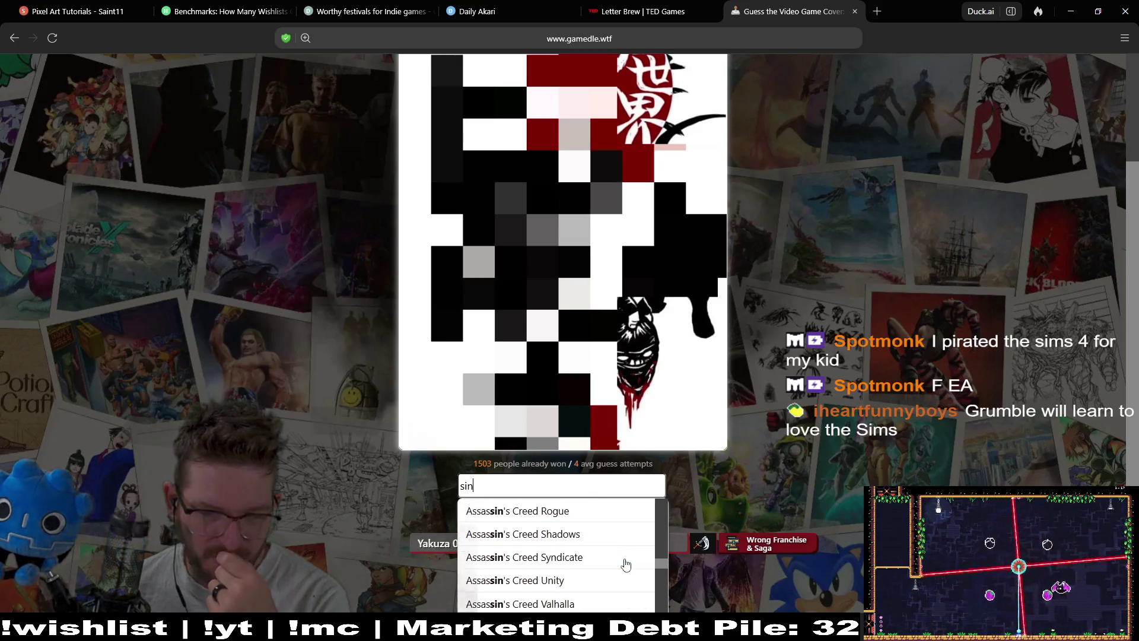
{"action": "scroll", "coordinate": [625, 564], "scroll_direction": "down", "scroll_amount": 5}
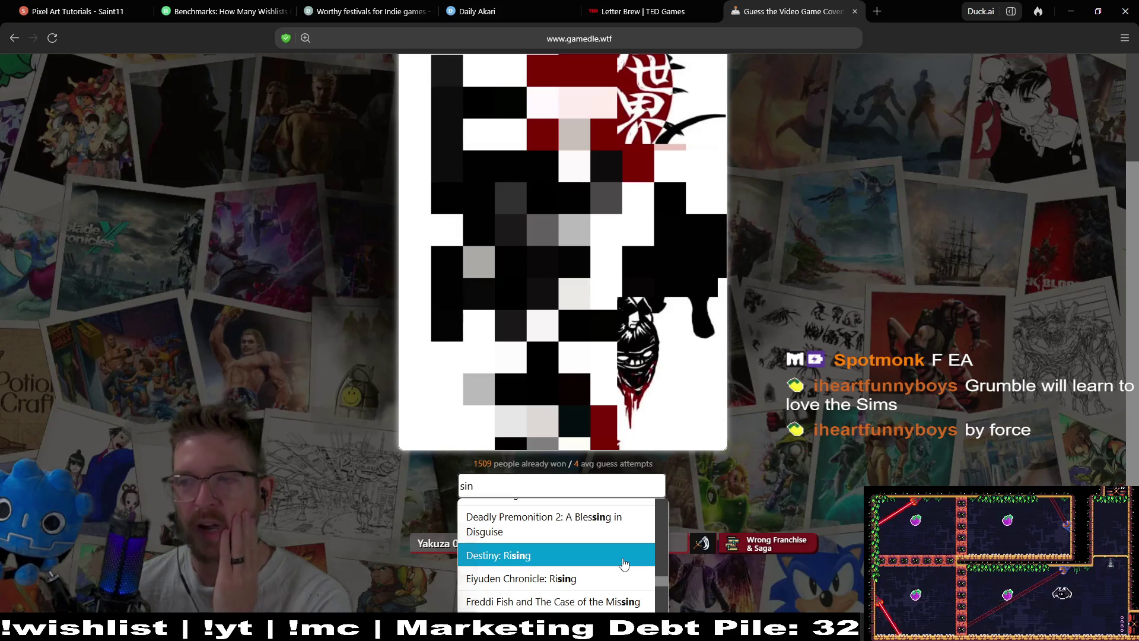
{"action": "scroll", "coordinate": [624, 563], "scroll_direction": "down", "scroll_amount": 2}
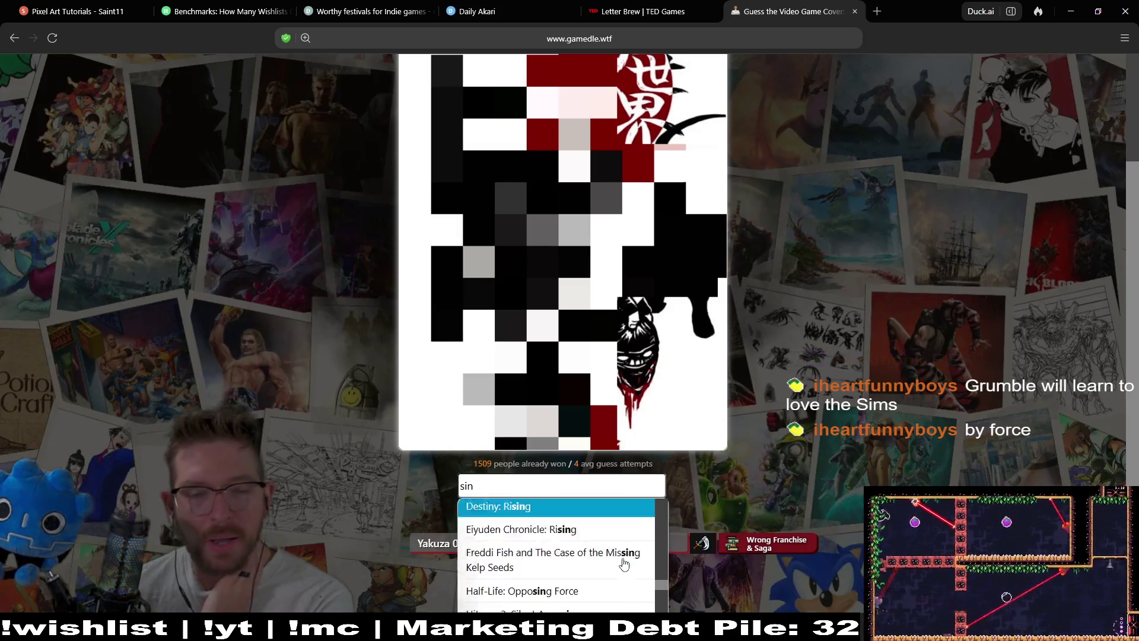
{"action": "scroll", "coordinate": [624, 564], "scroll_direction": "down", "scroll_amount": 5}
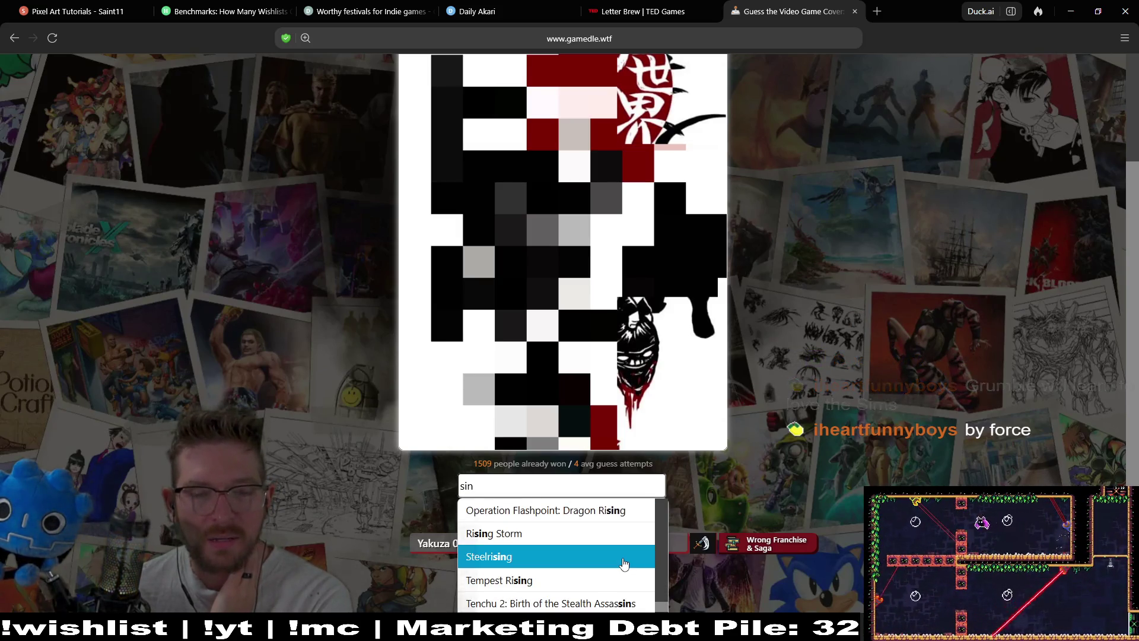
{"action": "scroll", "coordinate": [558, 534], "scroll_direction": "down", "scroll_amount": 3}
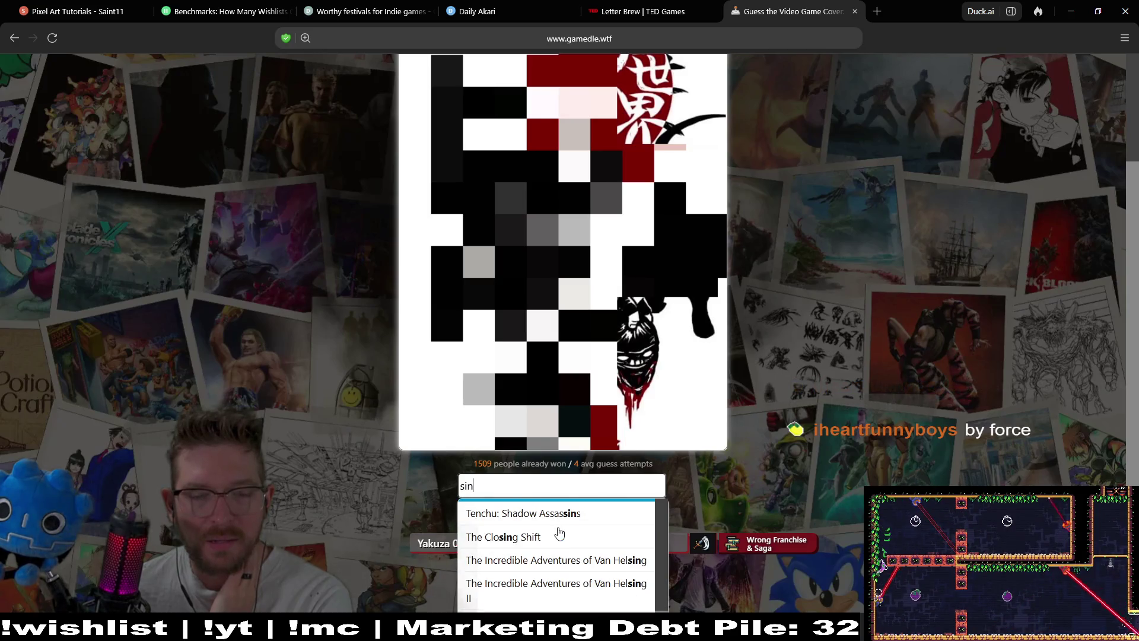
{"action": "scroll", "coordinate": [570, 543], "scroll_direction": "up", "scroll_amount": 3}
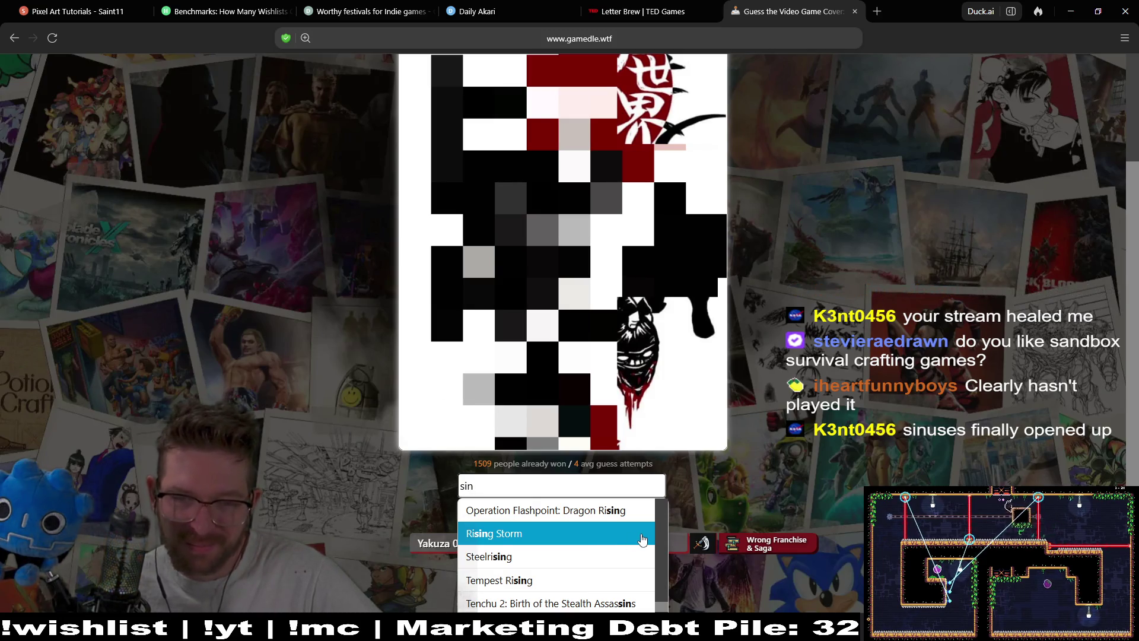
{"action": "scroll", "coordinate": [862, 415], "scroll_direction": "down", "scroll_amount": 1}
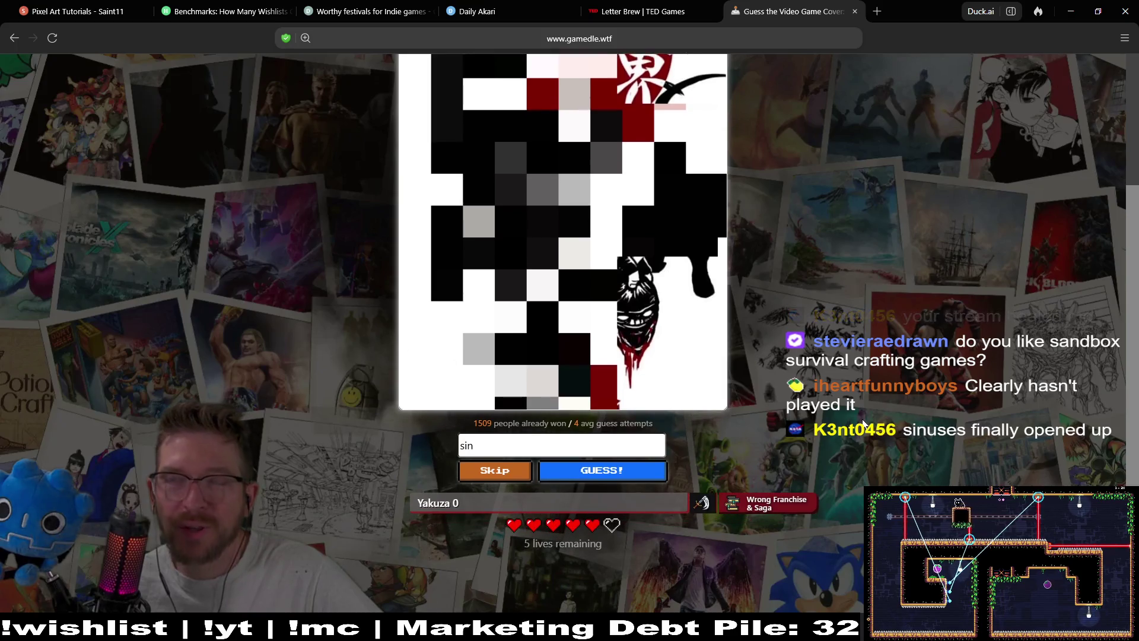
{"action": "left_click", "coordinate": [626, 441]}
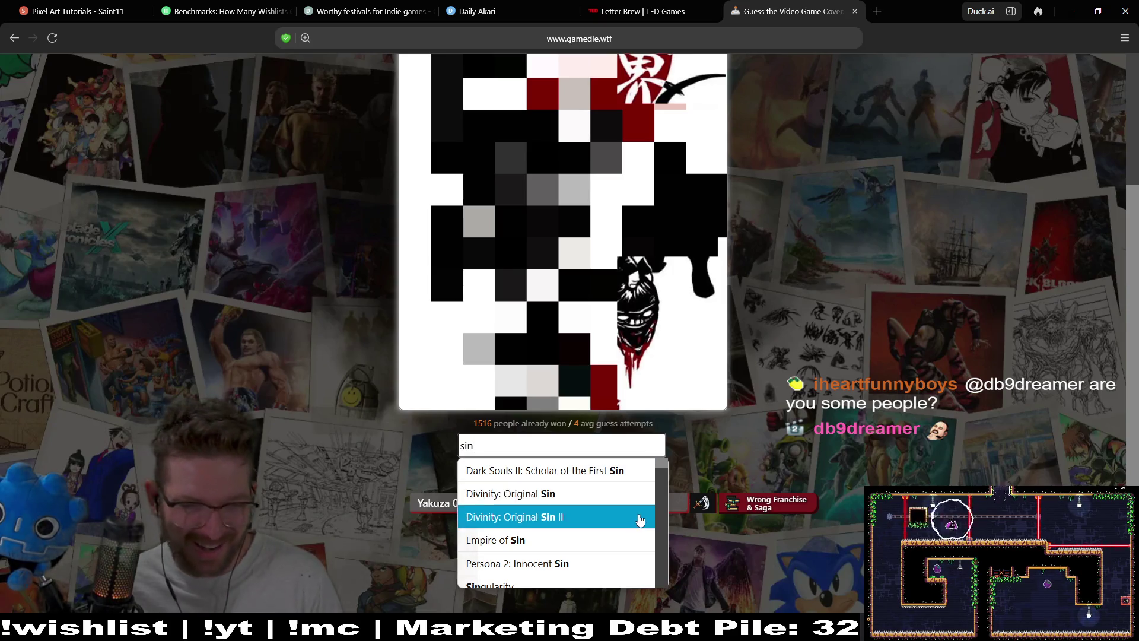
Scroll further through the 'sin' suggestion list.
{"action": "scroll", "coordinate": [633, 518], "scroll_direction": "down", "scroll_amount": 3}
{"action": "scroll", "coordinate": [633, 520], "scroll_direction": "down", "scroll_amount": 2}
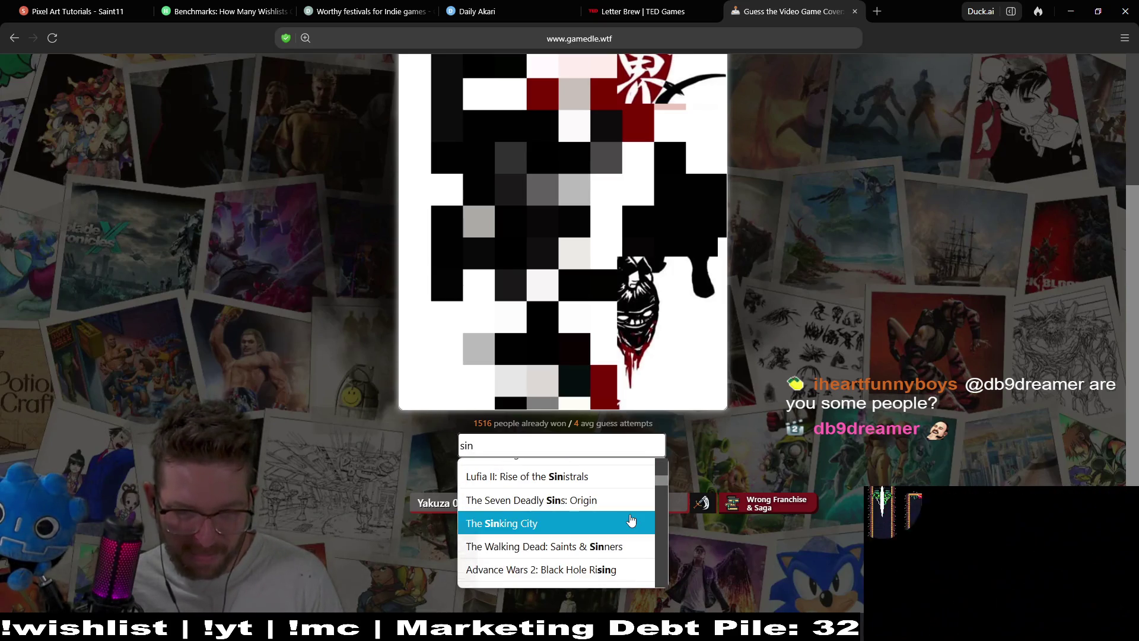
{"action": "scroll", "coordinate": [633, 519], "scroll_direction": "down", "scroll_amount": 2}
{"action": "scroll", "coordinate": [631, 520], "scroll_direction": "down", "scroll_amount": 10}
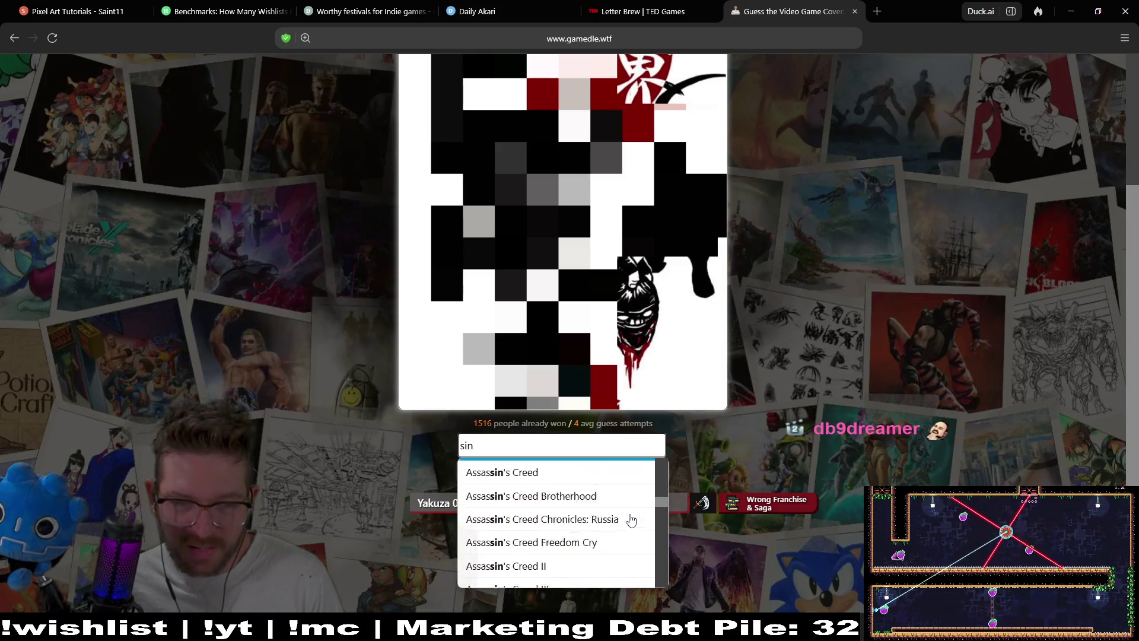
{"action": "scroll", "coordinate": [631, 519], "scroll_direction": "down", "scroll_amount": 2}
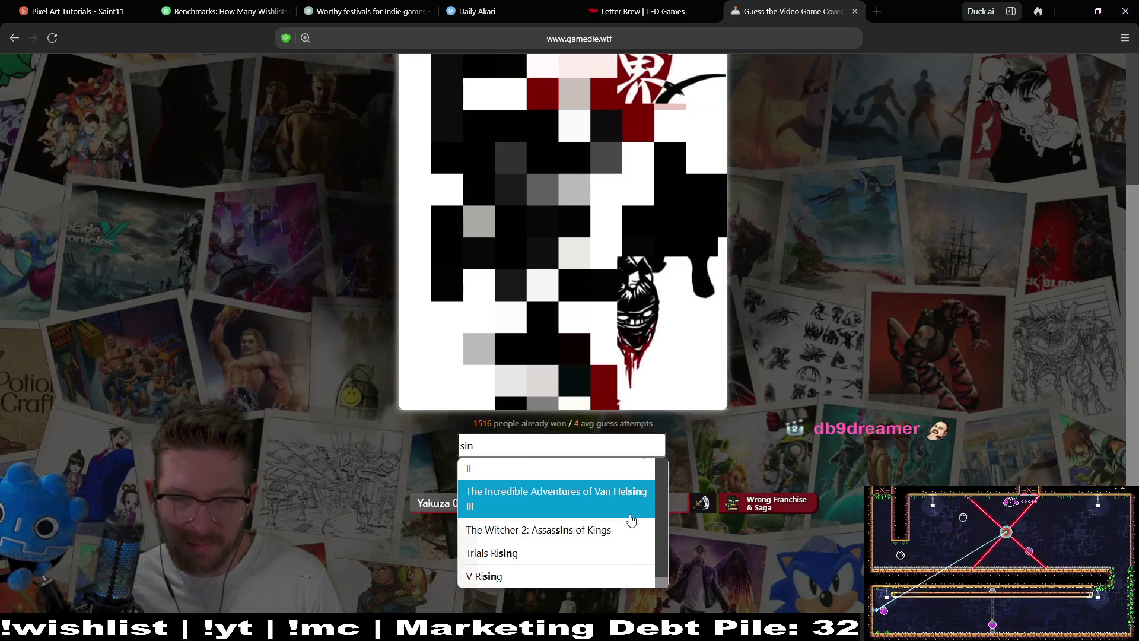
{"action": "scroll", "coordinate": [631, 520], "scroll_direction": "up", "scroll_amount": 10}
{"action": "scroll", "coordinate": [631, 520], "scroll_direction": "down", "scroll_amount": 3}
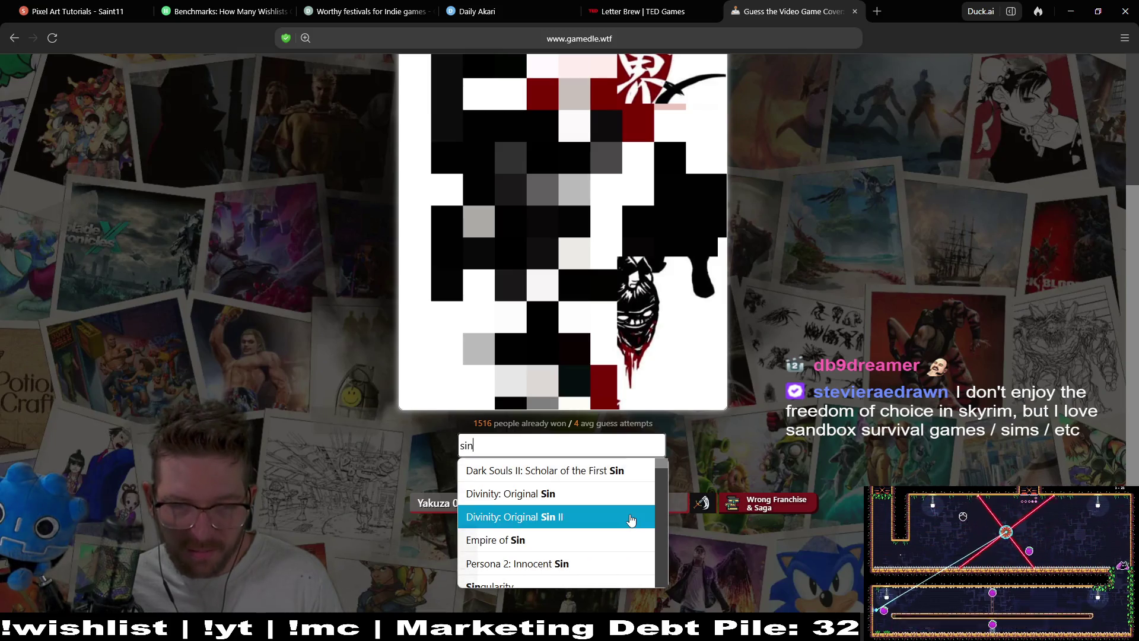
Clear the 'sin' search text and skip the turn to reveal more cover art.
{"action": "left_click", "coordinate": [853, 407]}
{"action": "left_click", "coordinate": [497, 450]}
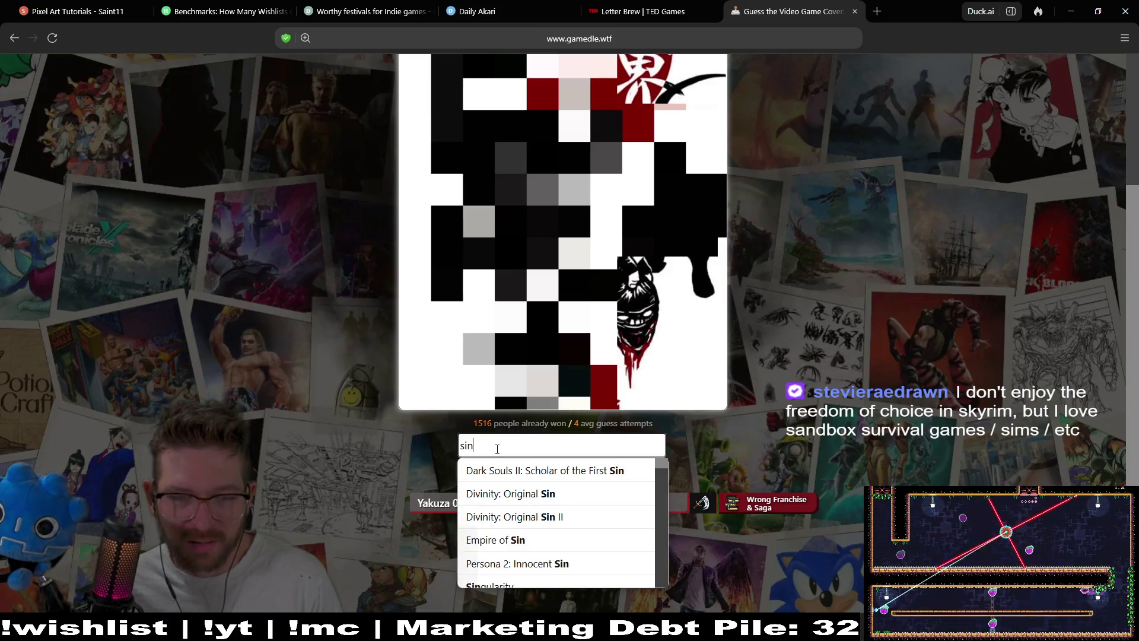
{"action": "key", "text": "BackSpace"}
{"action": "key", "text": "BackSpace"}
{"action": "key", "text": "BackSpace"}
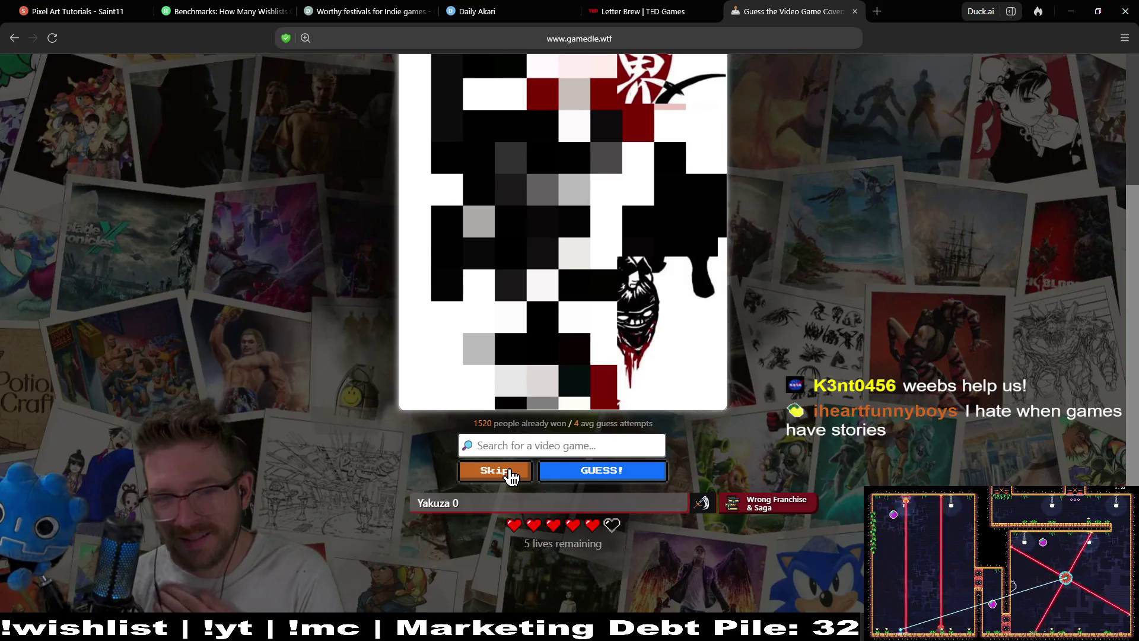
{"action": "left_click", "coordinate": [511, 476]}
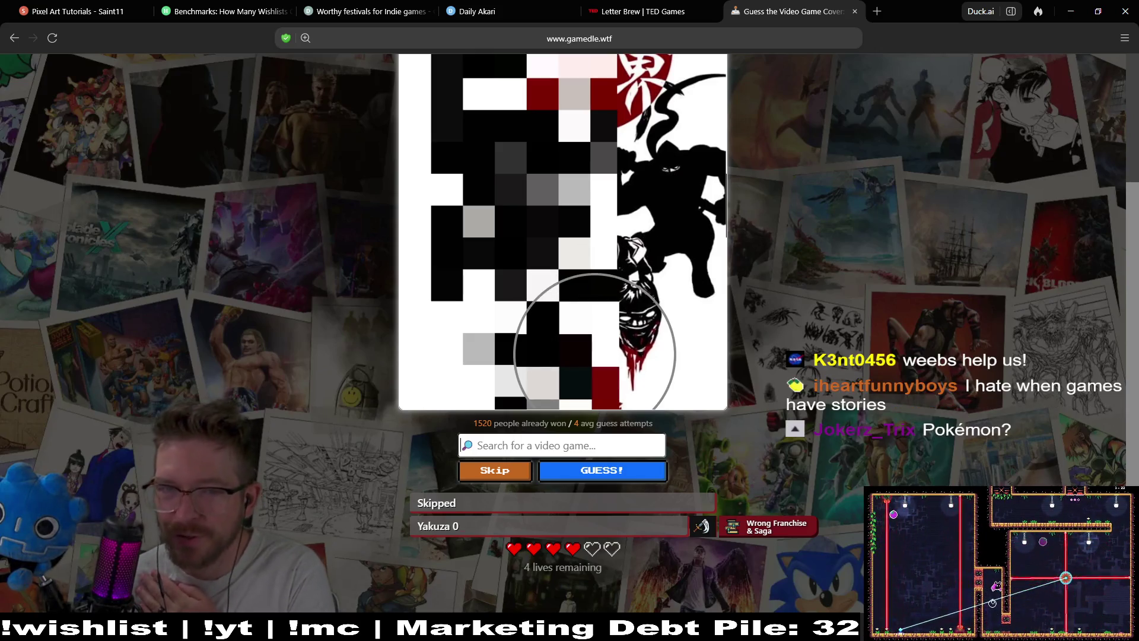
Guess Ninja Gaiden 4, then start a web search for a black-and-white Wii game.
{"action": "left_click", "coordinate": [553, 439]}
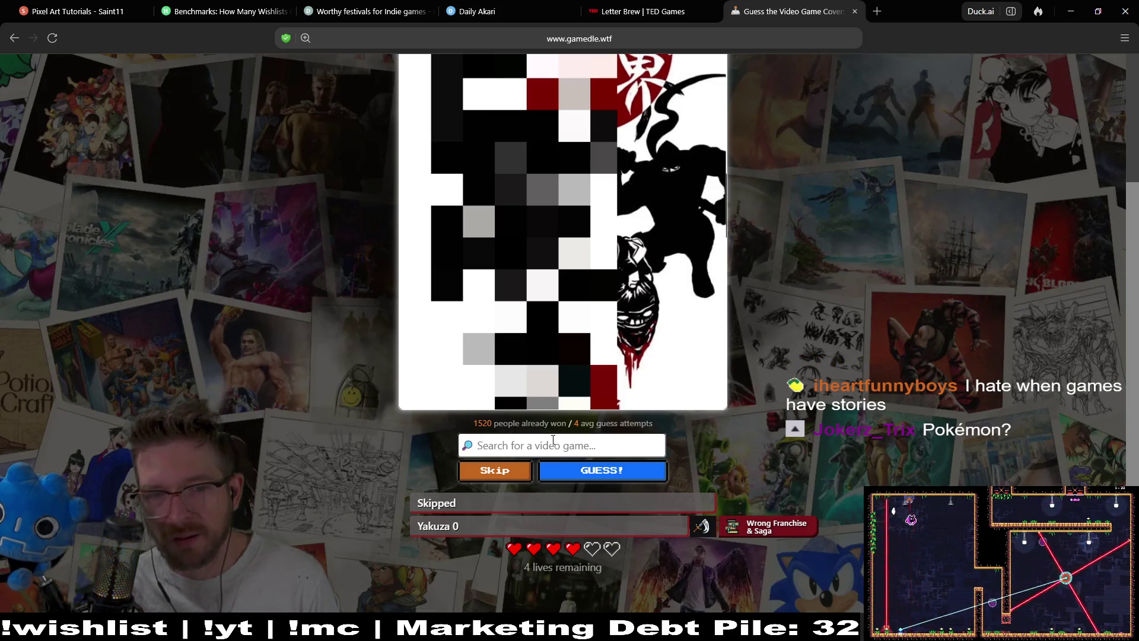
{"action": "type", "text": "ninja"}
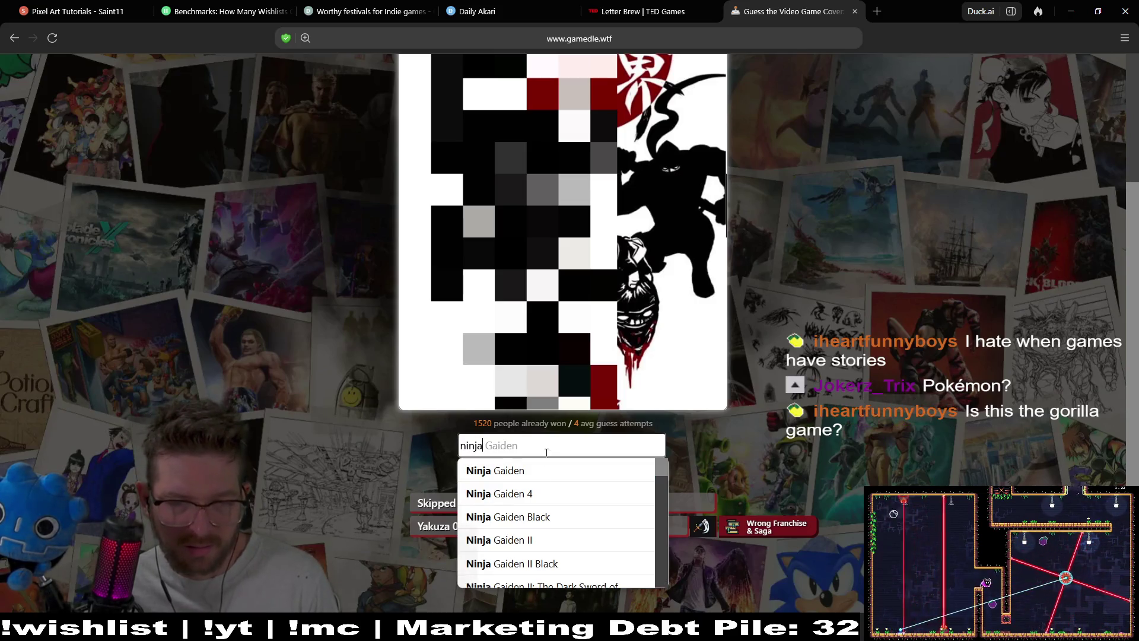
{"action": "left_click", "coordinate": [555, 493]}
{"action": "left_click", "coordinate": [590, 471]}
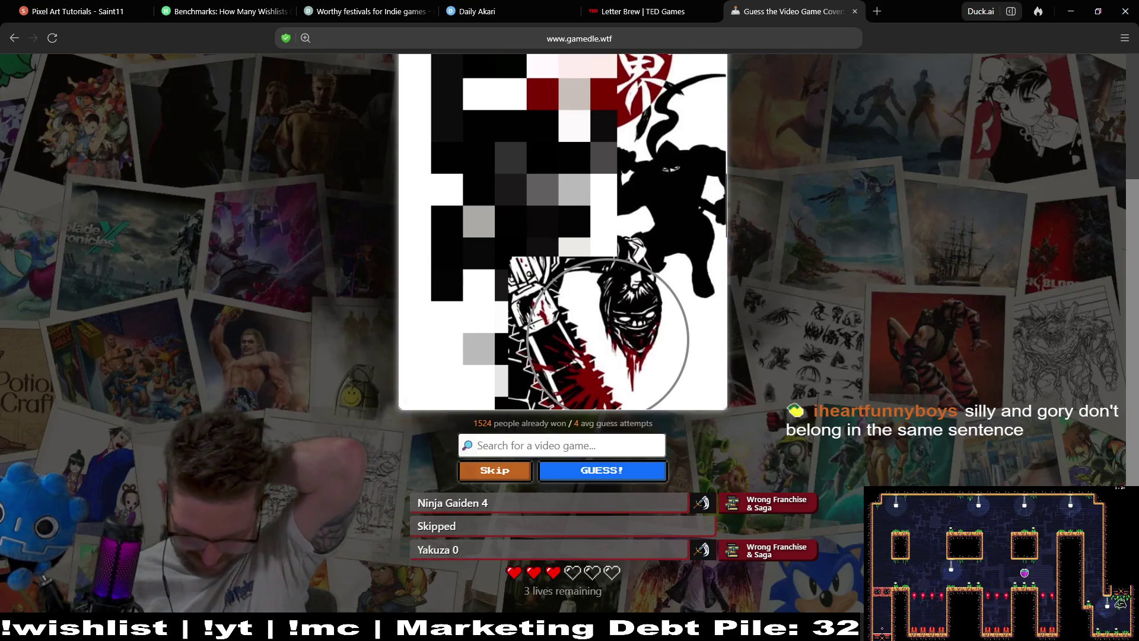
{"action": "key", "text": "ctrl+t"}
{"action": "type", "text": "game on the wii that was al"}
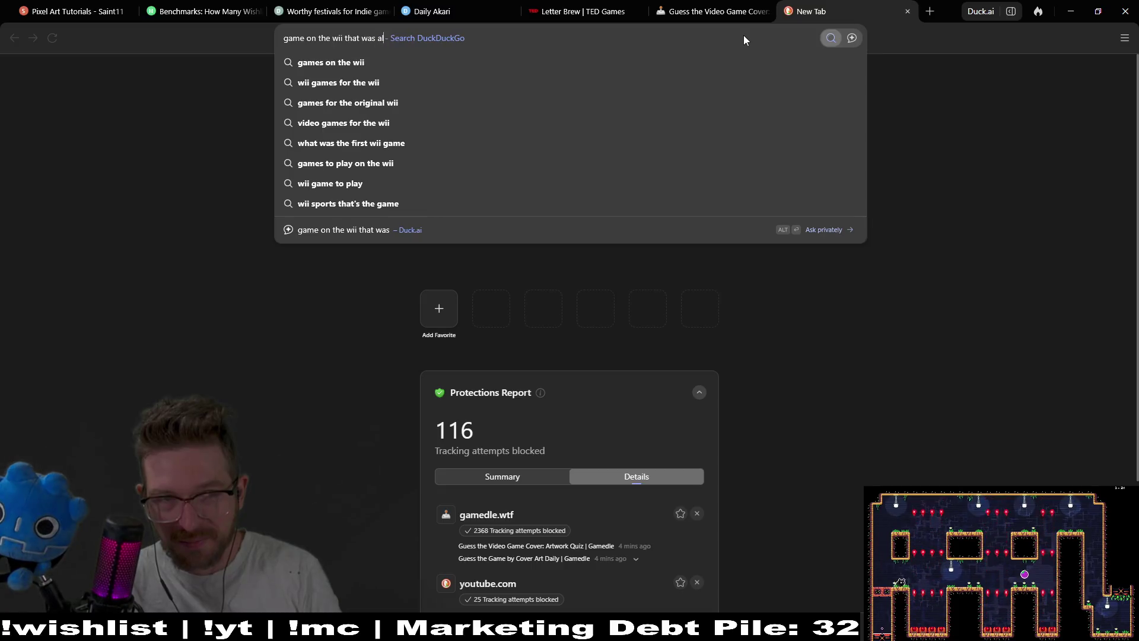
{"action": "type", "text": "l black and white "}
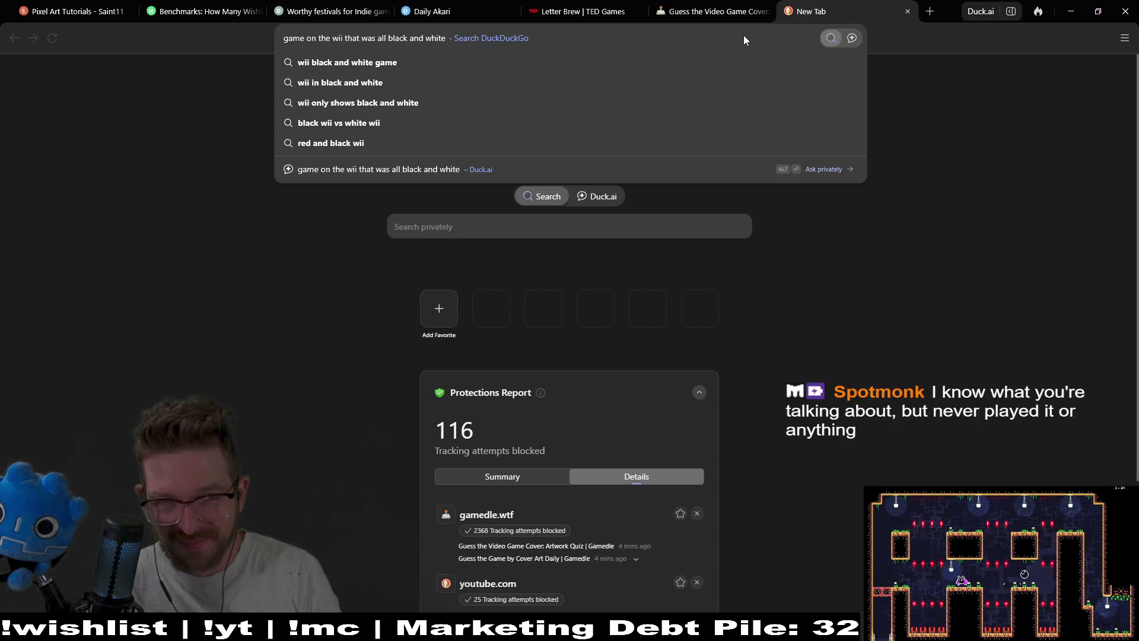
{"action": "type", "text": "and"}
Search 'game on the wii that was all black and white with red blood', then close the tab.
{"action": "key", "text": "BackSpace"}
{"action": "key", "text": "BackSpace"}
{"action": "key", "text": "BackSpace"}
{"action": "type", "text": "w"}
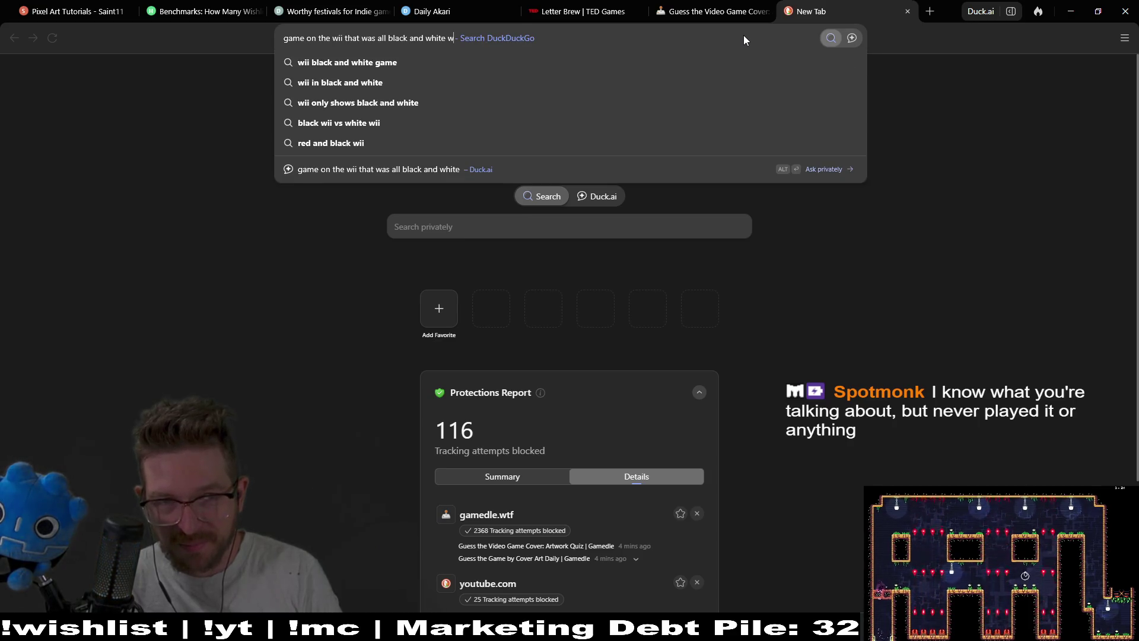
{"action": "type", "text": "ith red blood"}
{"action": "key", "text": "Return"}
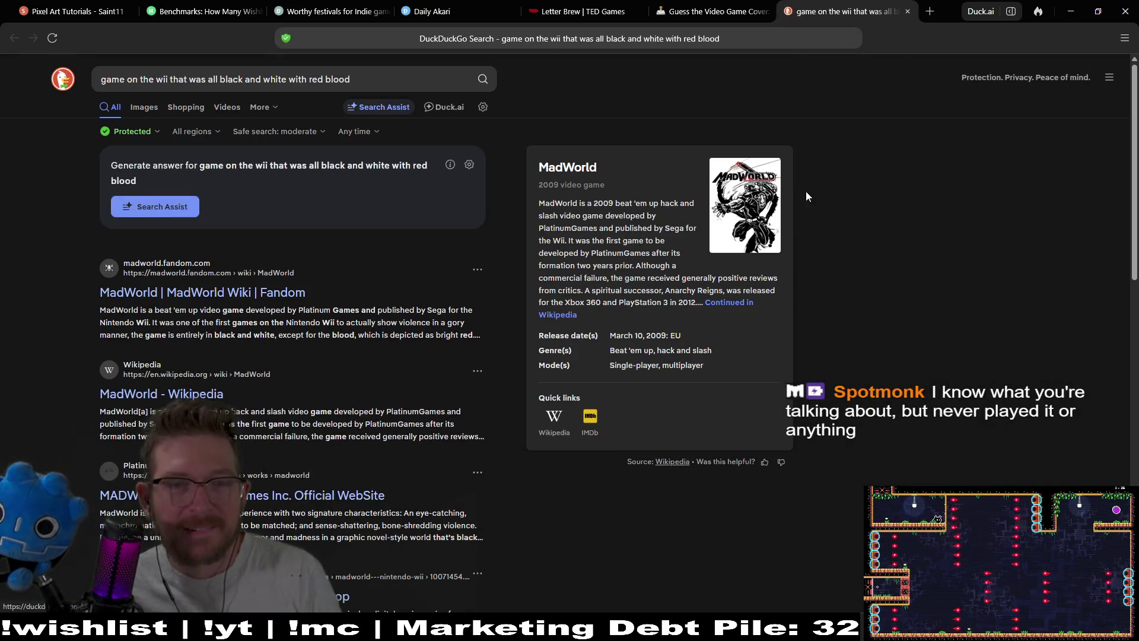
{"action": "left_click", "coordinate": [907, 11]}
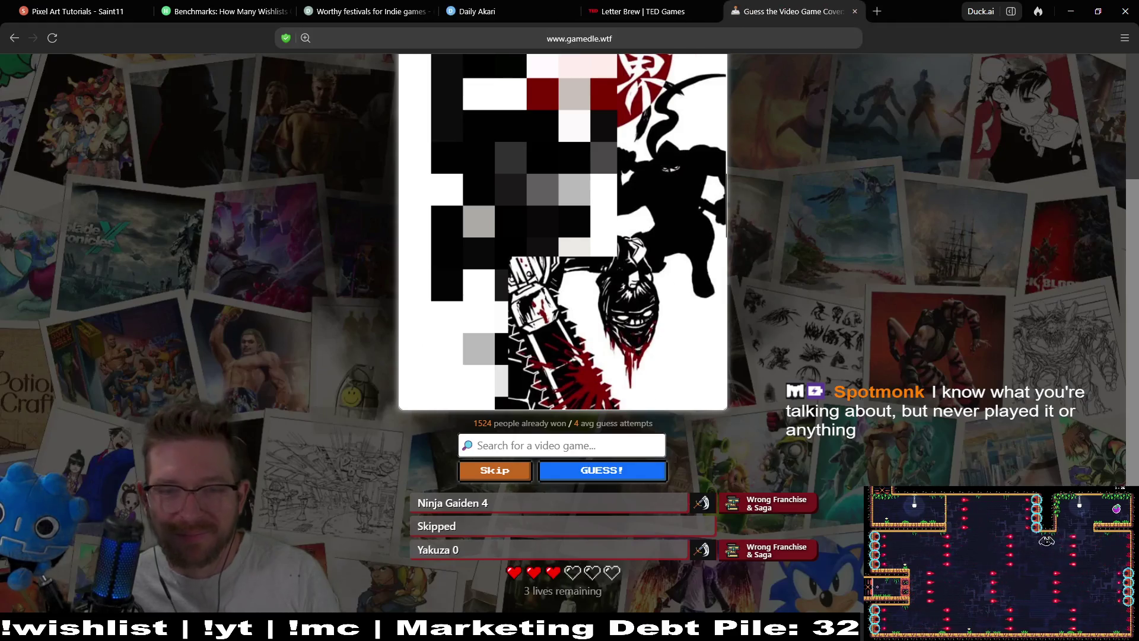
Guess MadWorld to solve artwork puzzle #1241 and view the full revealed cover.
{"action": "left_click", "coordinate": [590, 440]}
{"action": "type", "text": "mad"}
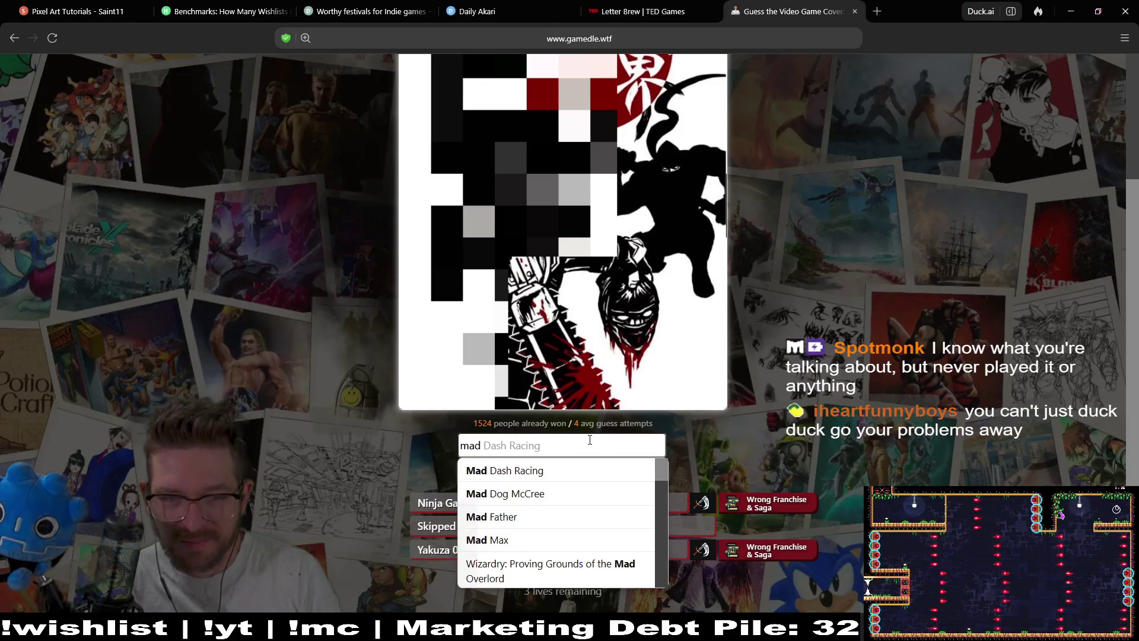
{"action": "type", "text": " world"}
{"action": "left_click", "coordinate": [590, 467]}
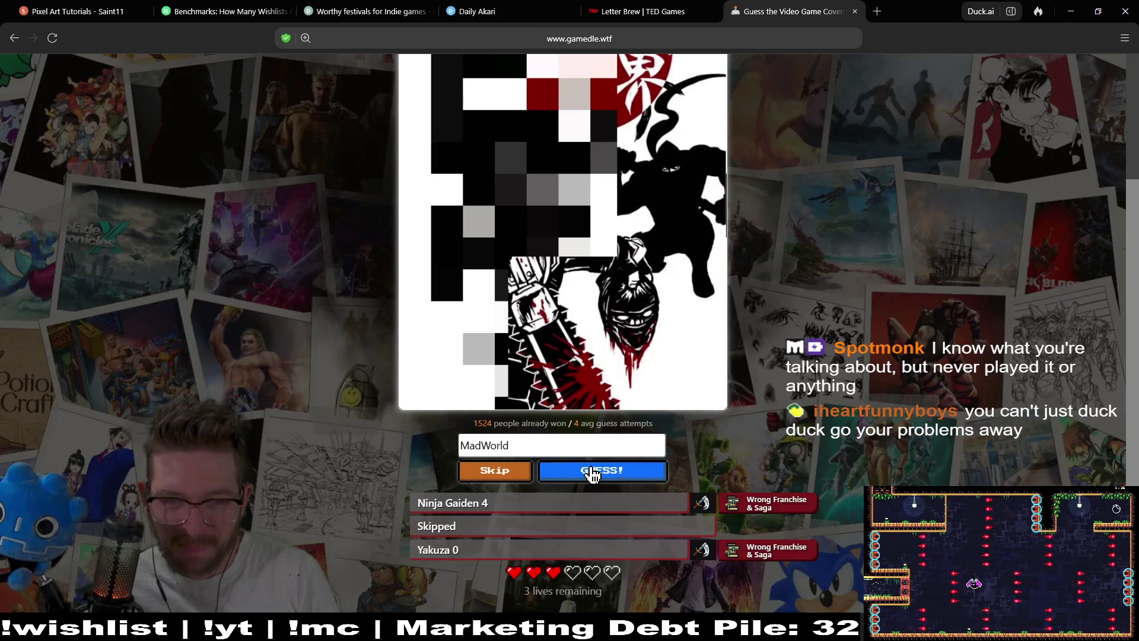
{"action": "left_click", "coordinate": [589, 473]}
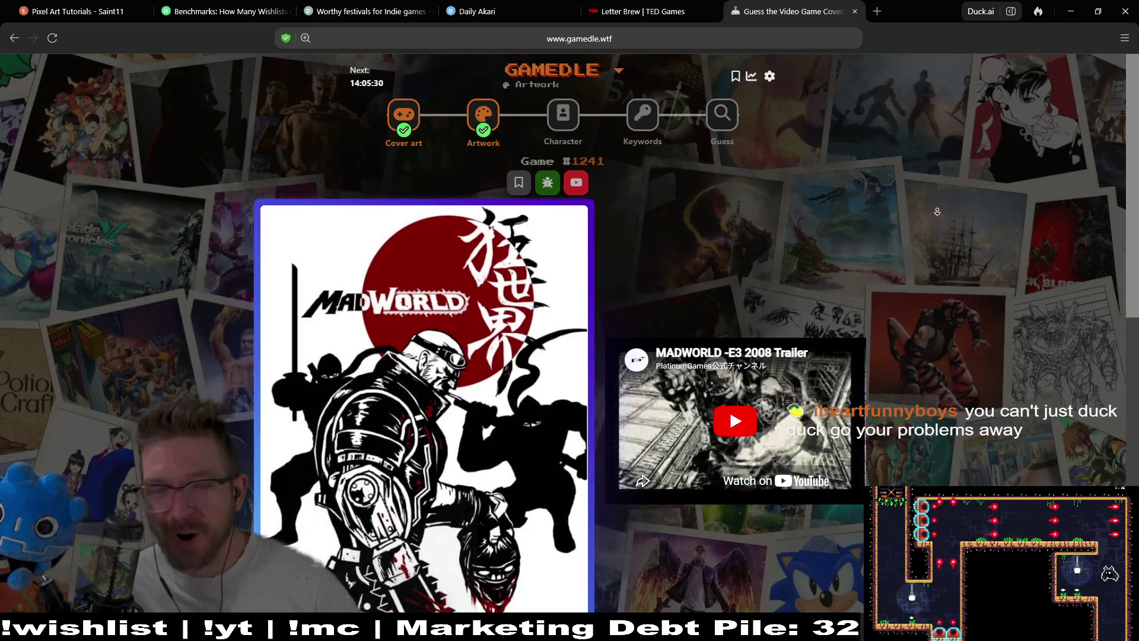
{"action": "scroll", "coordinate": [942, 241], "scroll_direction": "down", "scroll_amount": 2}
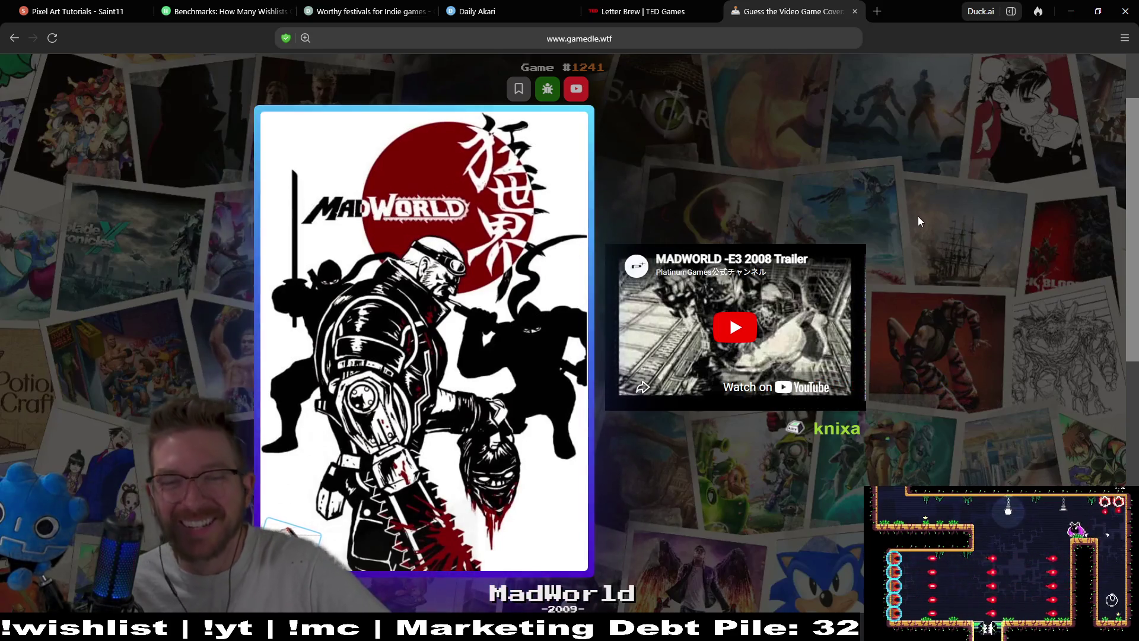
{"action": "scroll", "coordinate": [943, 198], "scroll_direction": "up", "scroll_amount": 1}
{"action": "scroll", "coordinate": [944, 197], "scroll_direction": "up", "scroll_amount": 2}
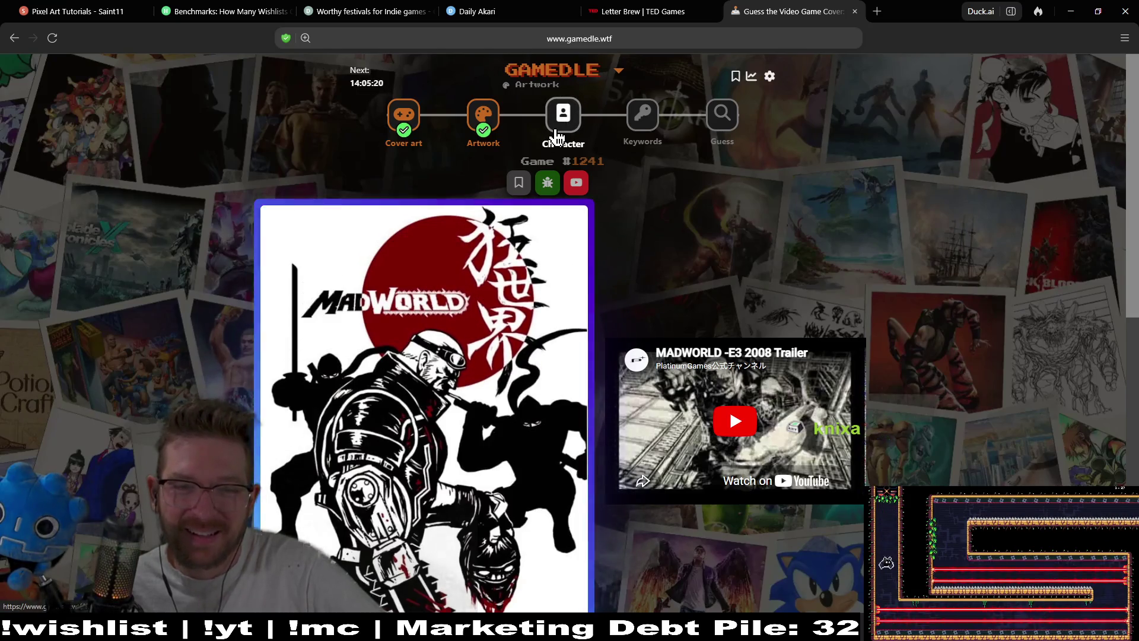
Open the Character puzzle, guess Cammy White, then skip an attempt.
{"action": "left_click", "coordinate": [561, 122]}
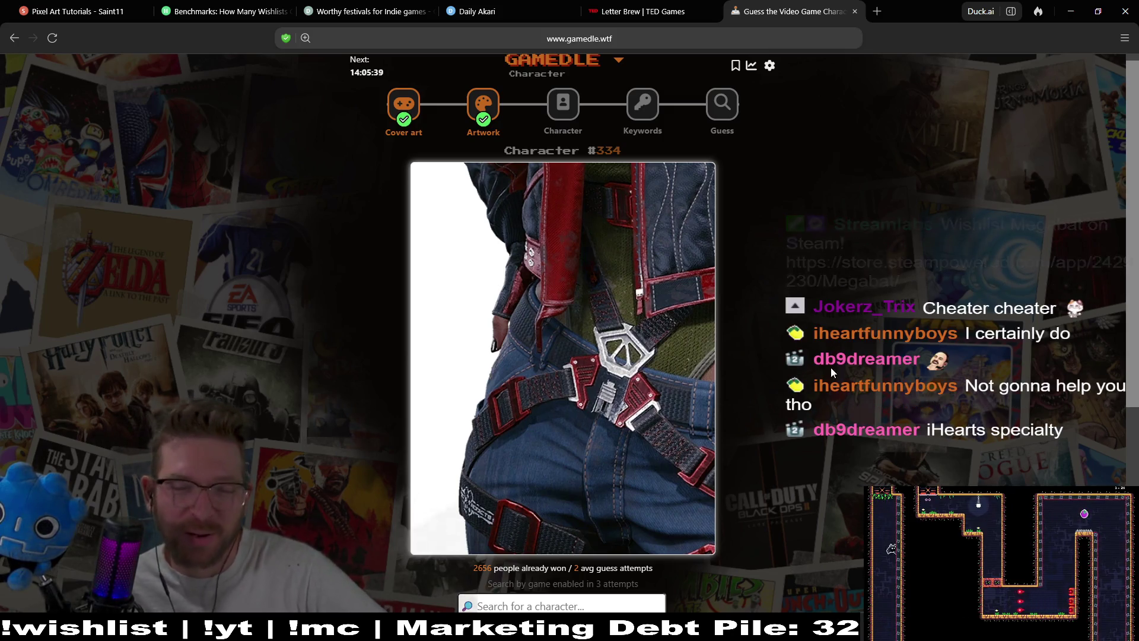
{"action": "scroll", "coordinate": [829, 403], "scroll_direction": "down", "scroll_amount": 1}
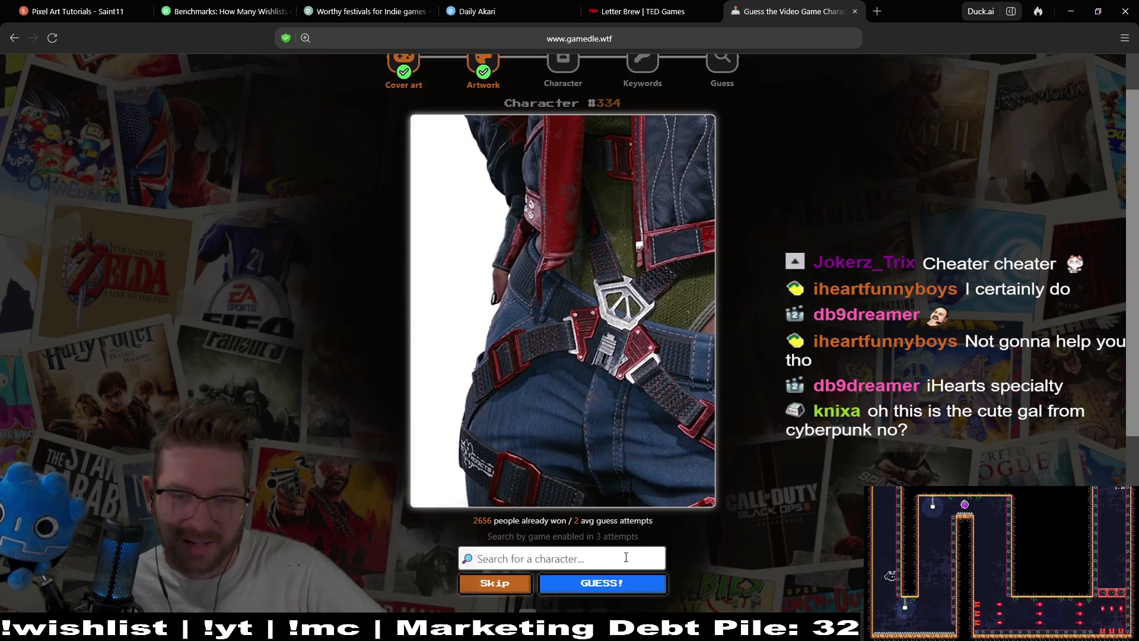
{"action": "type", "text": "cammy"}
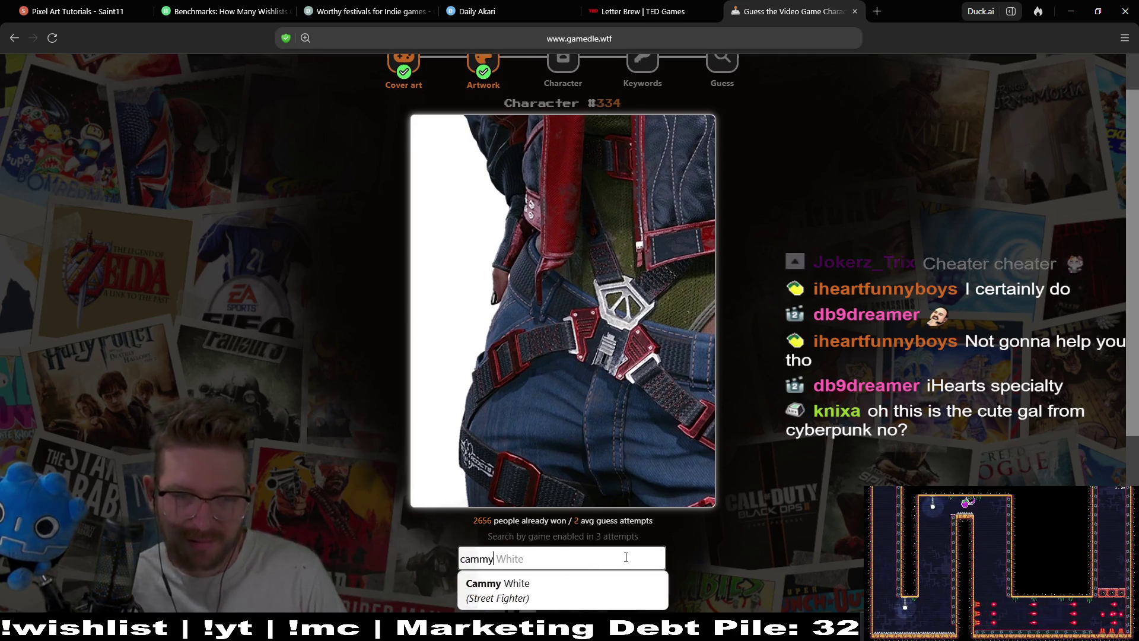
{"action": "left_click", "coordinate": [587, 592]}
{"action": "left_click", "coordinate": [610, 586]}
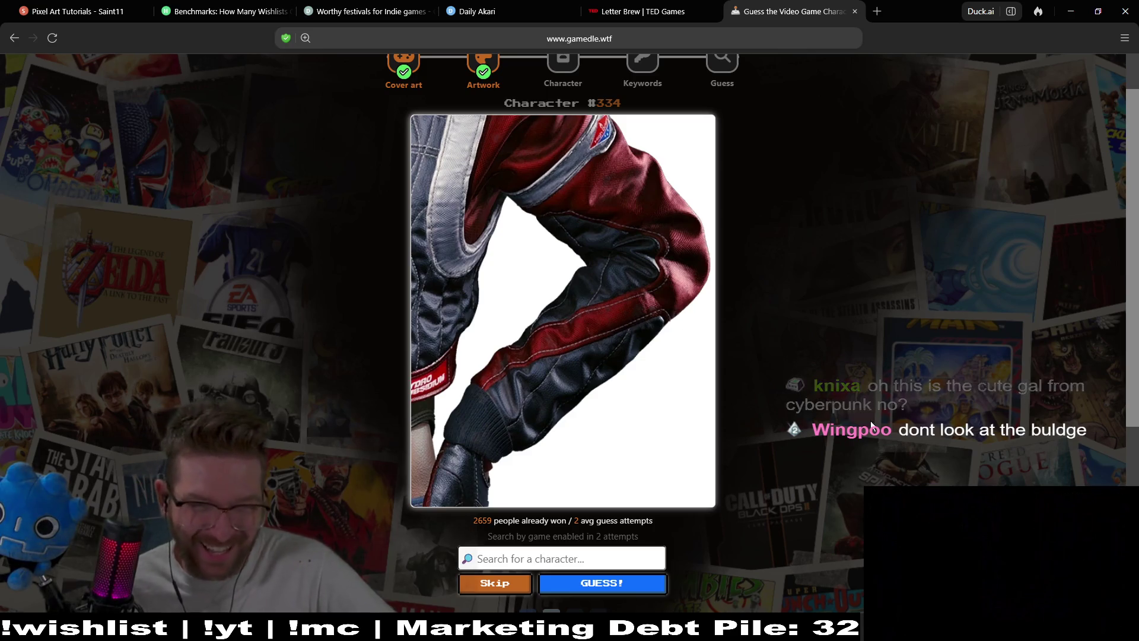
{"action": "scroll", "coordinate": [782, 277], "scroll_direction": "down", "scroll_amount": 1}
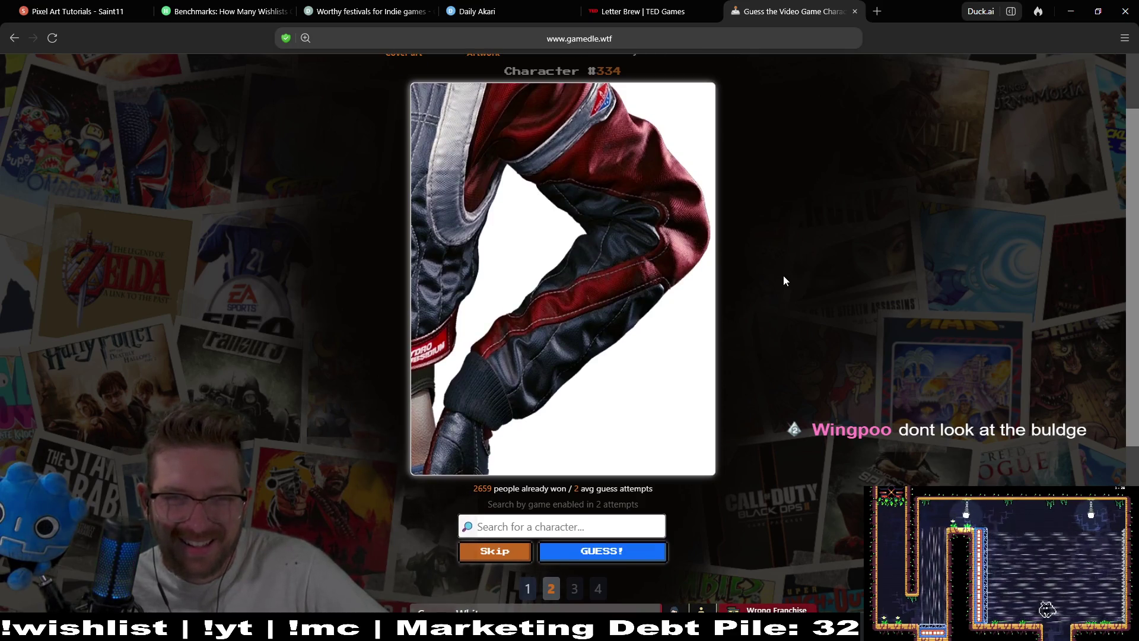
{"action": "left_click", "coordinate": [505, 561]}
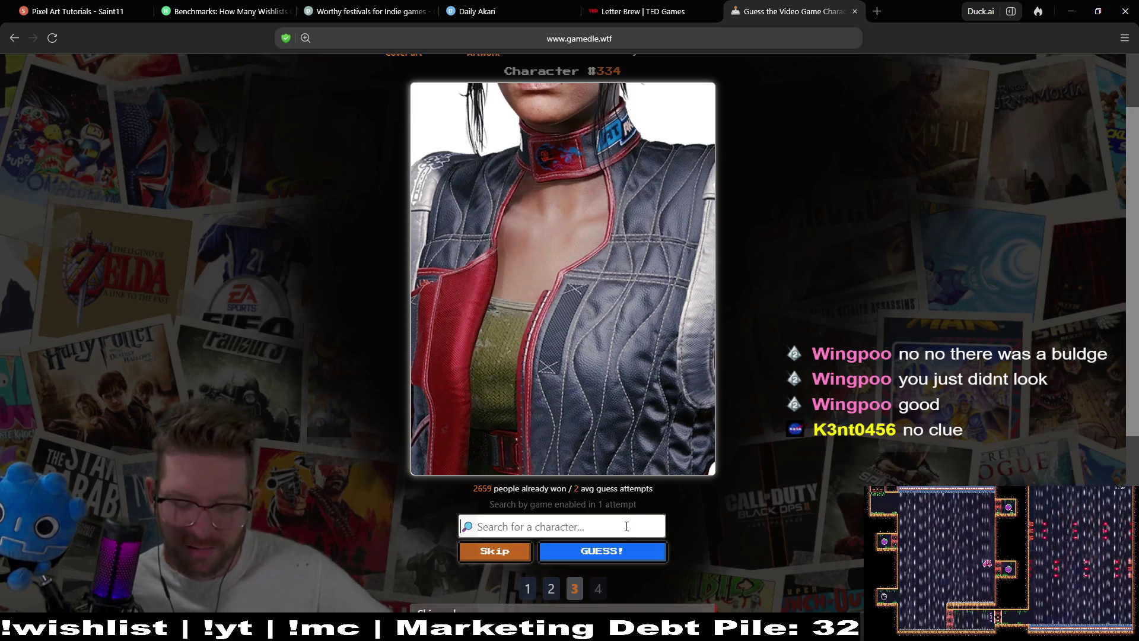
Try searching sarah, jen and he, then guess Ada Wong.
{"action": "type", "text": "sarah"}
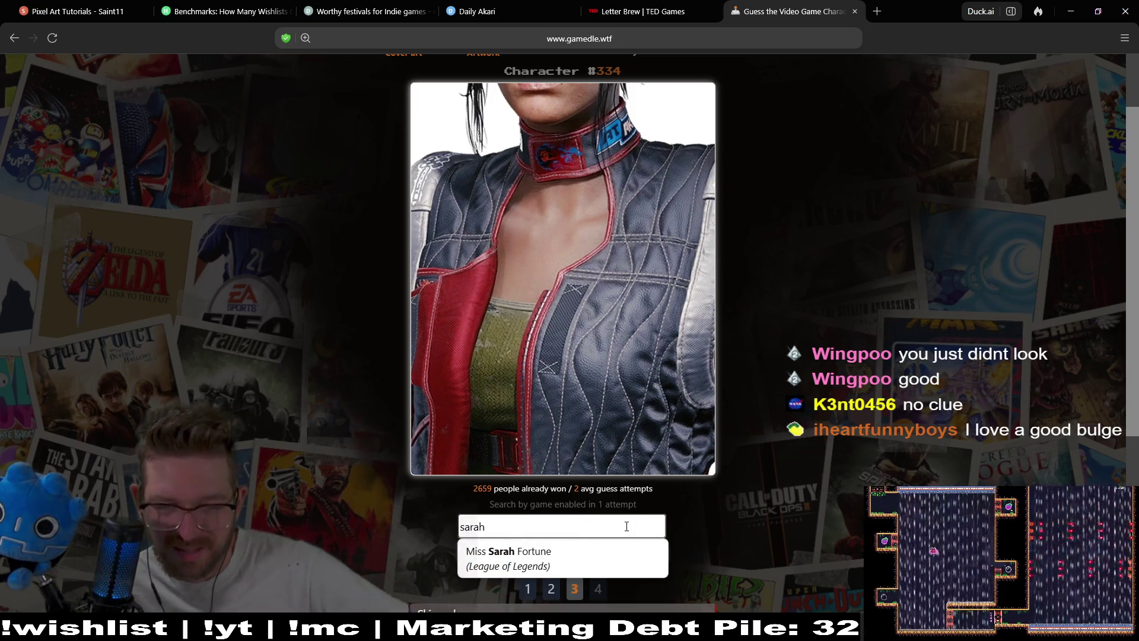
{"action": "key", "text": "BackSpace"}
{"action": "key", "text": "BackSpace"}
{"action": "key", "text": "BackSpace"}
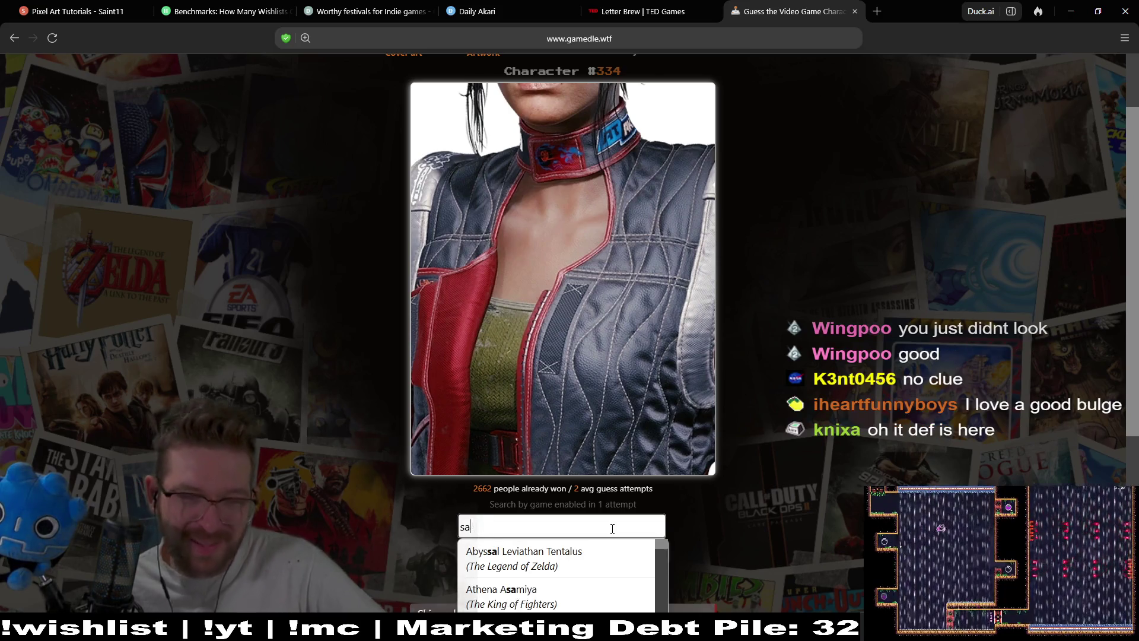
{"action": "key", "text": "BackSpace"}
{"action": "type", "text": "jen"}
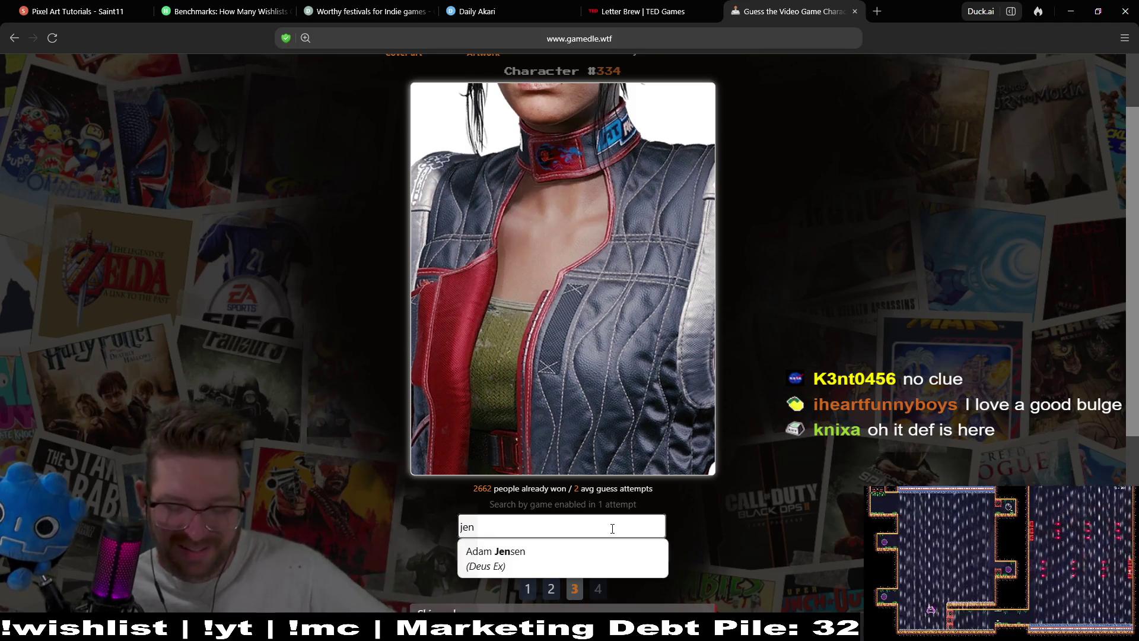
{"action": "key", "text": "BackSpace"}
{"action": "key", "text": "BackSpace"}
{"action": "key", "text": "BackSpace"}
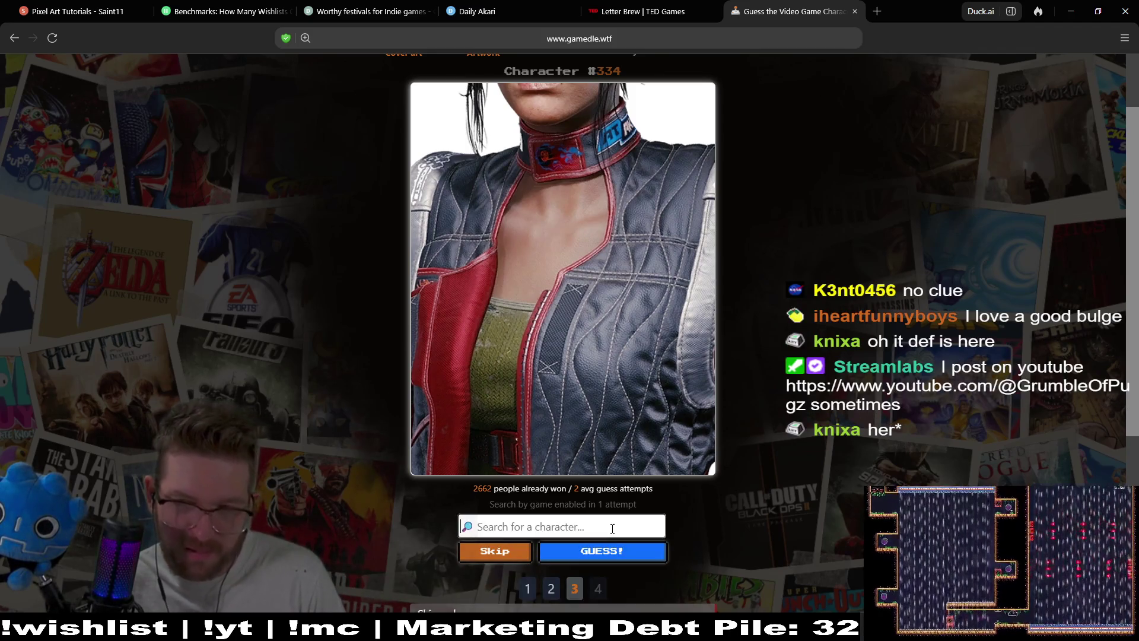
{"action": "type", "text": "he"}
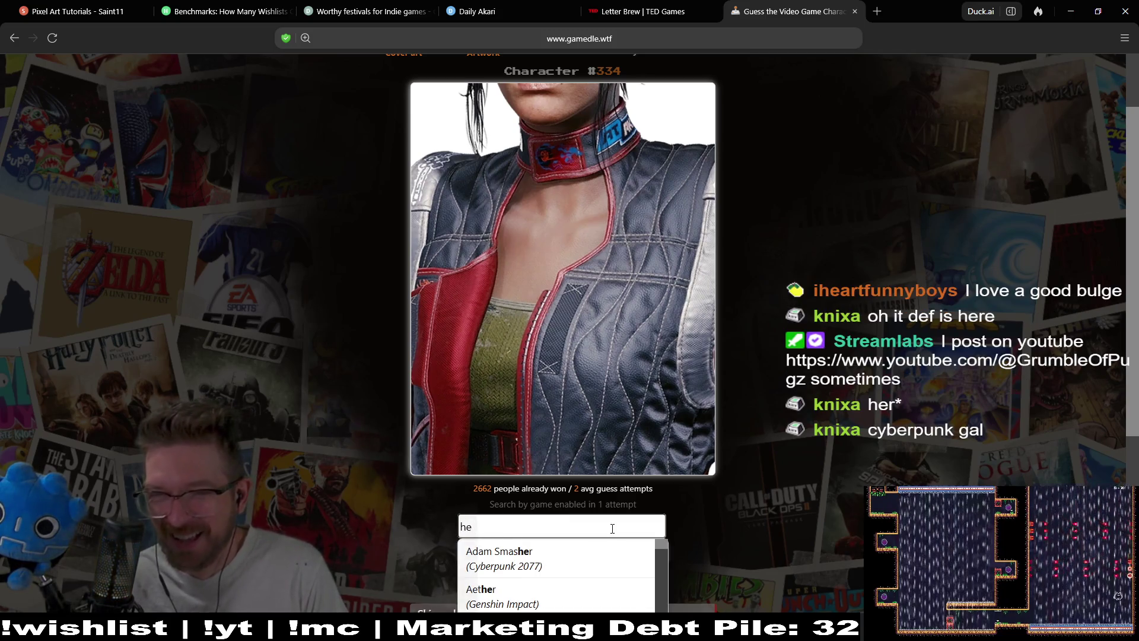
{"action": "key", "text": "BackSpace"}
{"action": "key", "text": "BackSpace"}
{"action": "scroll", "coordinate": [832, 257], "scroll_direction": "down", "scroll_amount": 1}
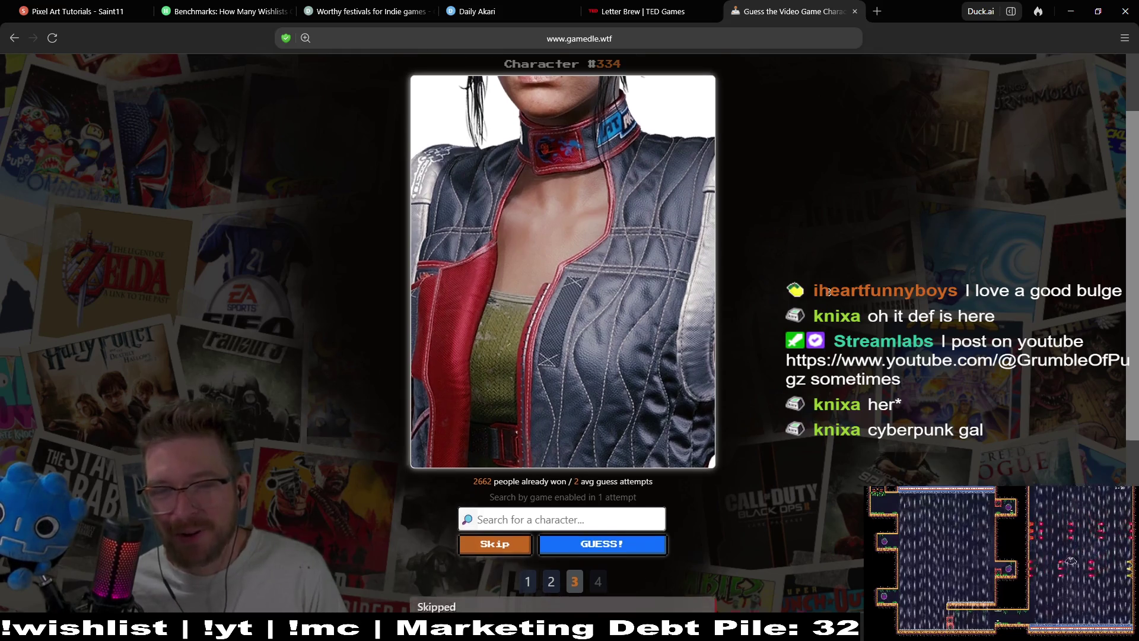
{"action": "type", "text": "a"}
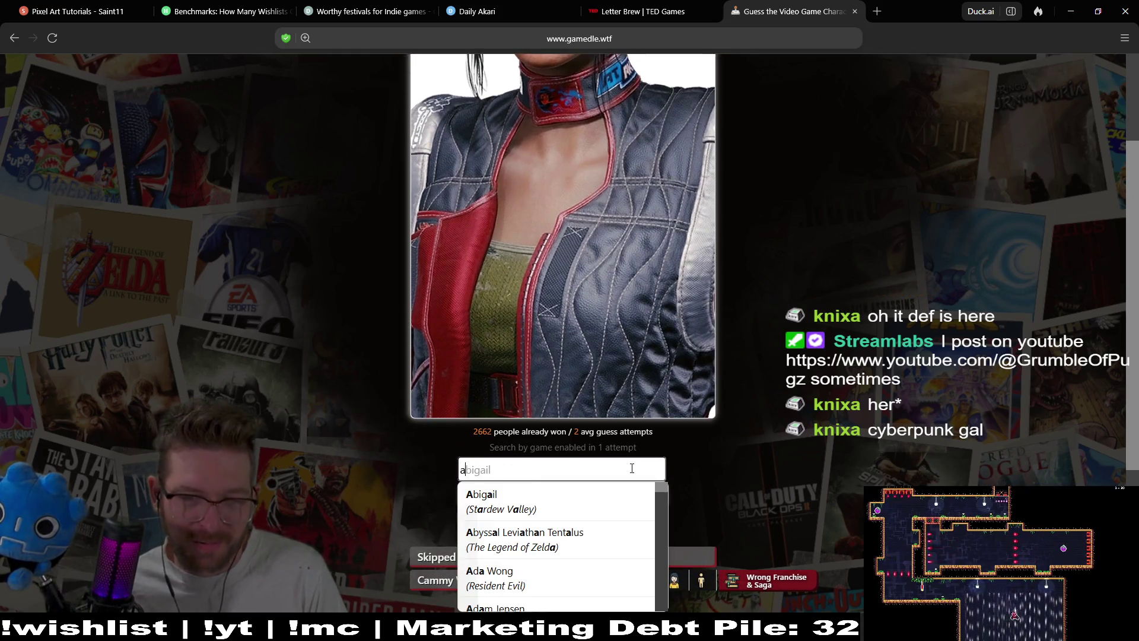
{"action": "left_click", "coordinate": [528, 578]}
{"action": "left_click", "coordinate": [568, 496]}
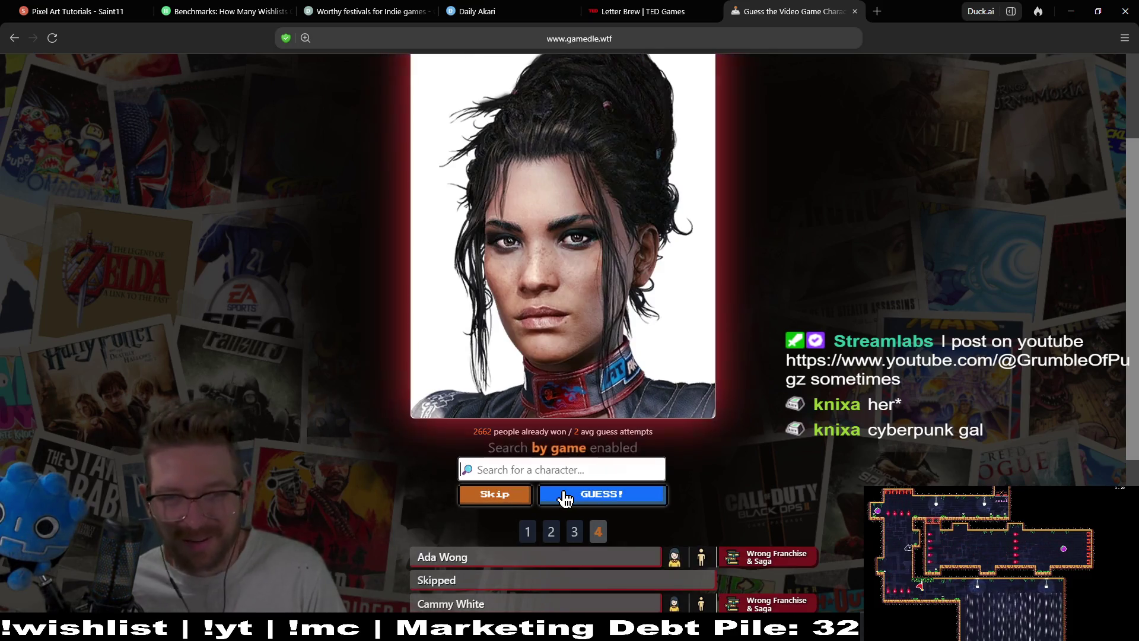
{"action": "scroll", "coordinate": [876, 358], "scroll_direction": "down", "scroll_amount": 2}
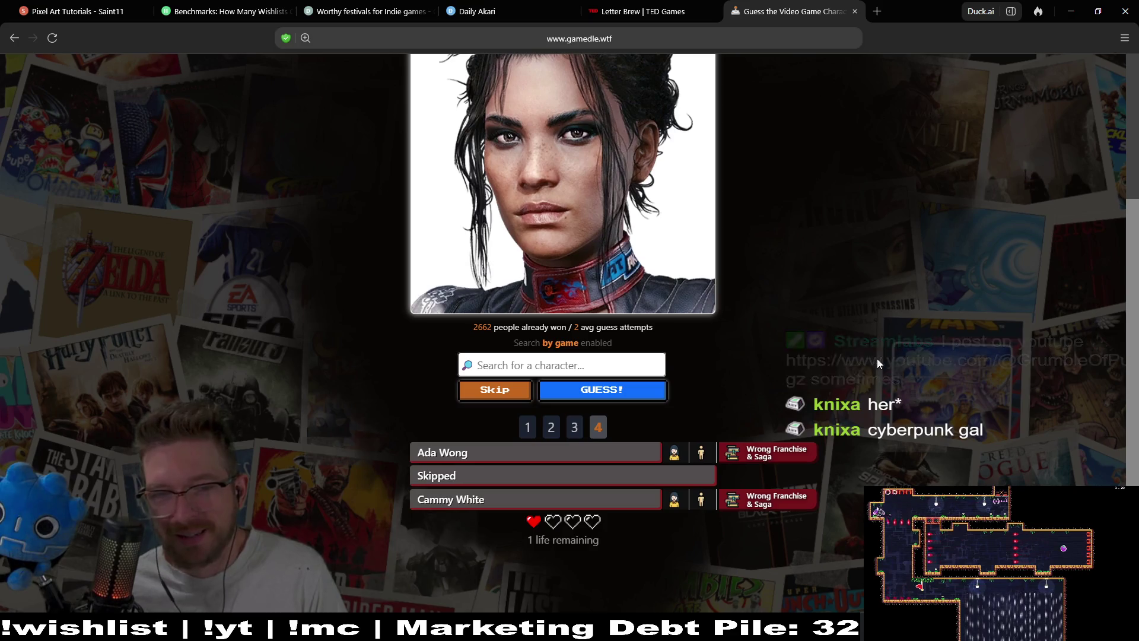
{"action": "scroll", "coordinate": [877, 358], "scroll_direction": "up", "scroll_amount": 1}
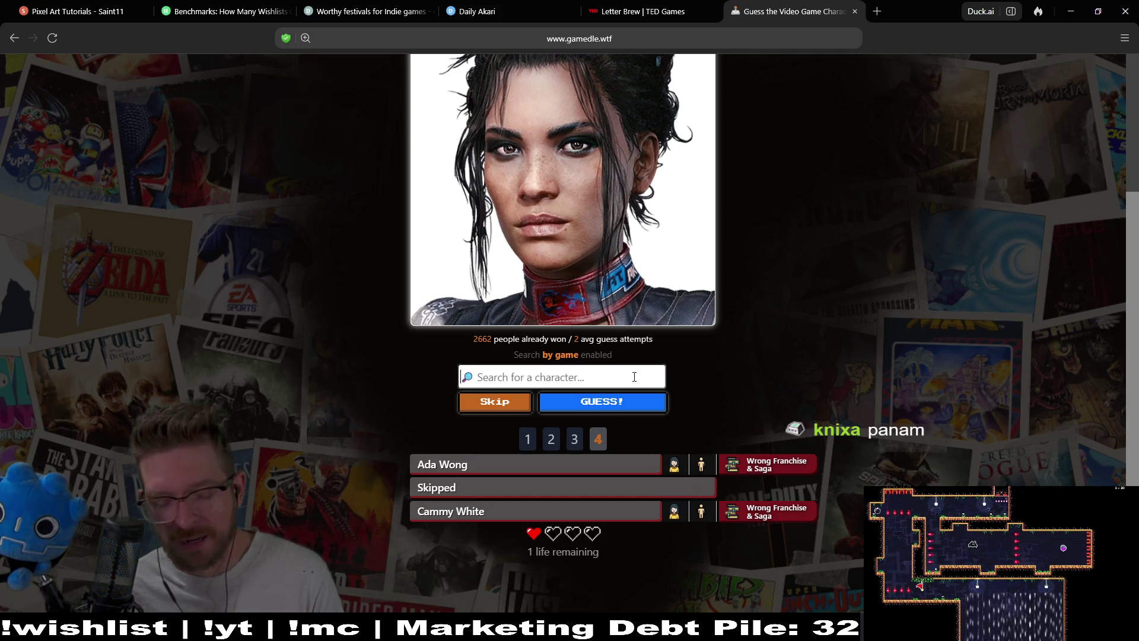
Search 'cyberpunk' and guess a Cyberpunk character, revealing Panam.
{"action": "type", "text": "cyberpunch"}
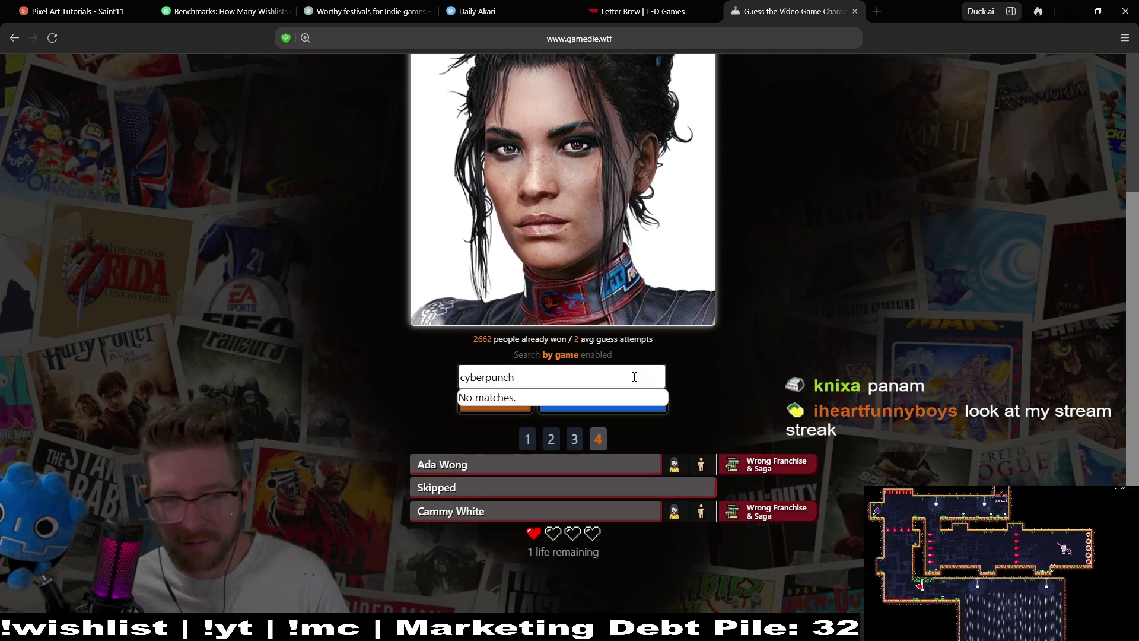
{"action": "key", "text": "BackSpace"}
{"action": "key", "text": "BackSpace"}
{"action": "type", "text": "k"}
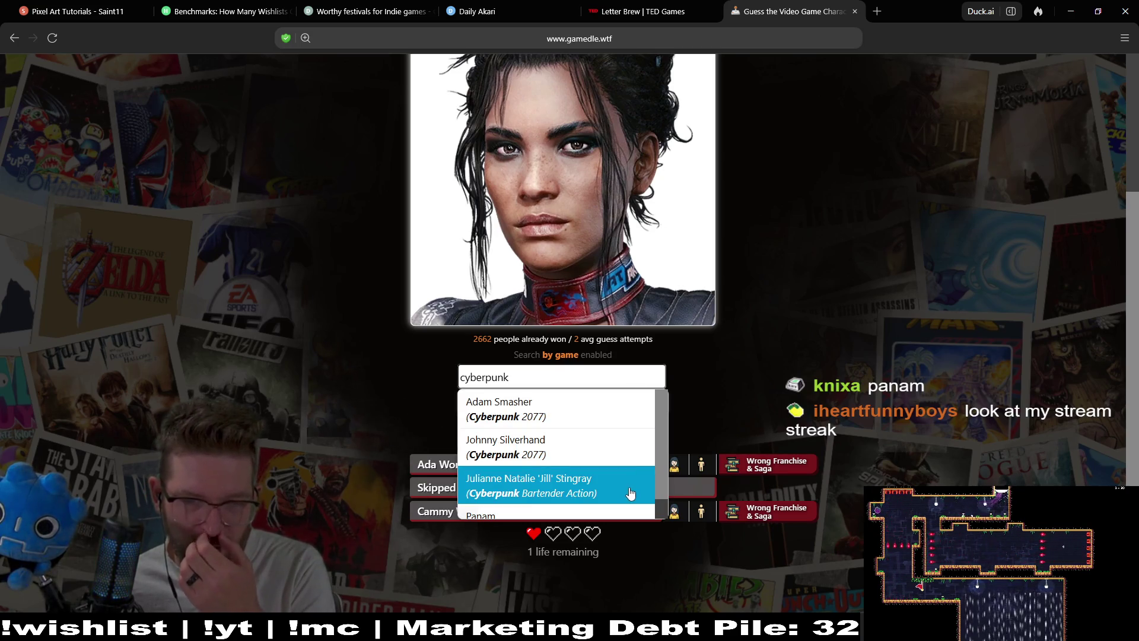
{"action": "scroll", "coordinate": [659, 473], "scroll_direction": "down", "scroll_amount": 1}
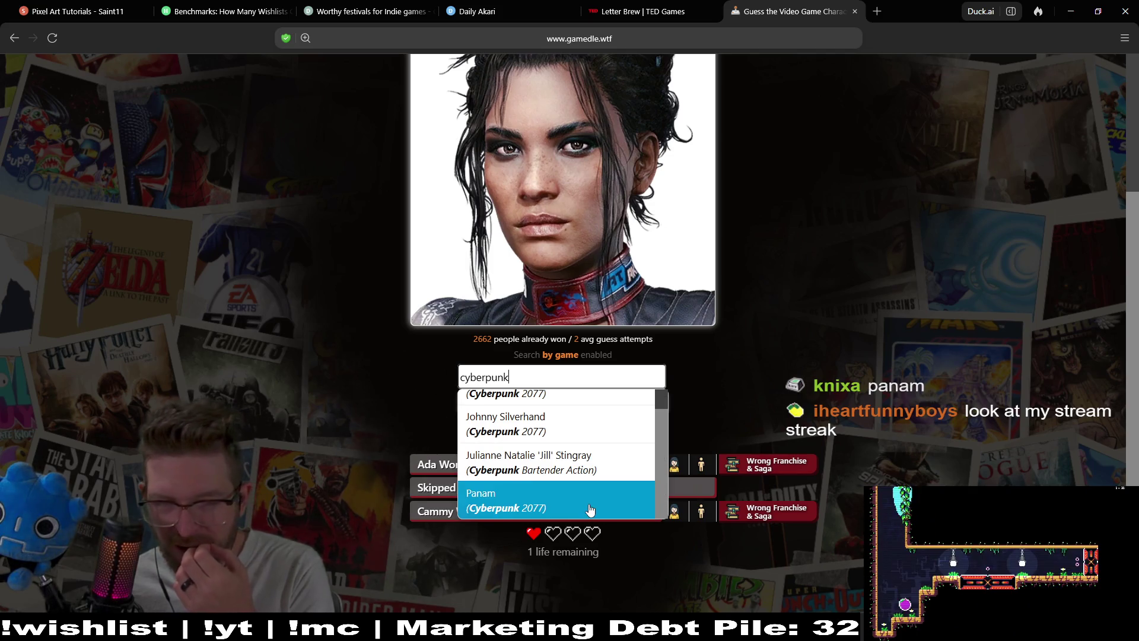
{"action": "left_click", "coordinate": [615, 461]}
{"action": "left_click", "coordinate": [646, 409]}
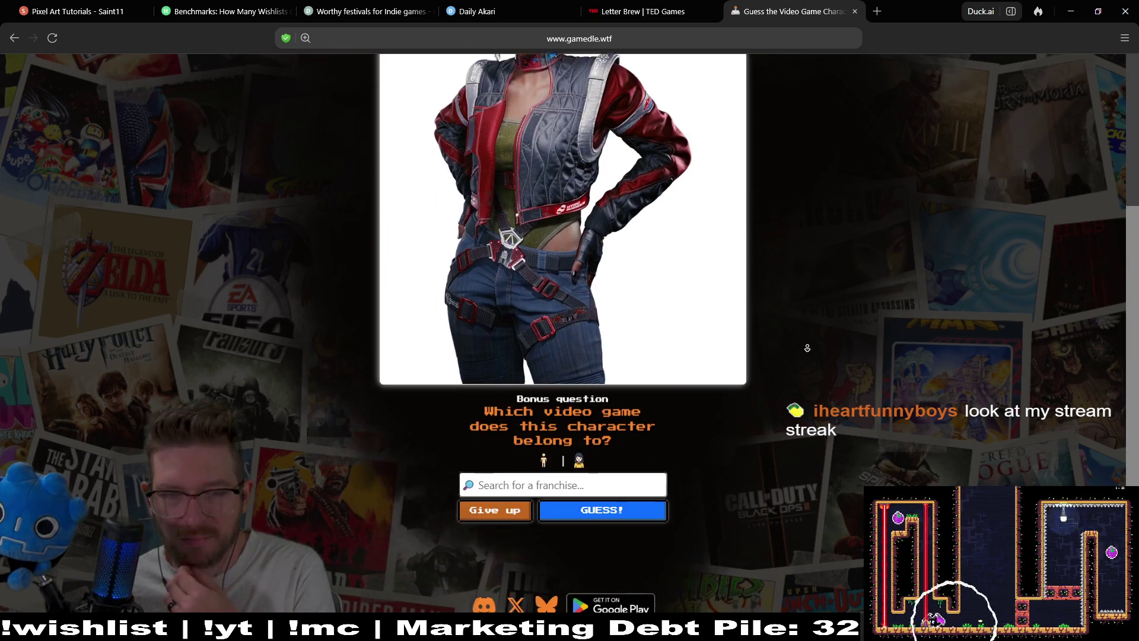
Answer the bonus question with Cyberpunk 2077, completing the Character step.
{"action": "left_click", "coordinate": [641, 450]}
{"action": "type", "text": "cy"}
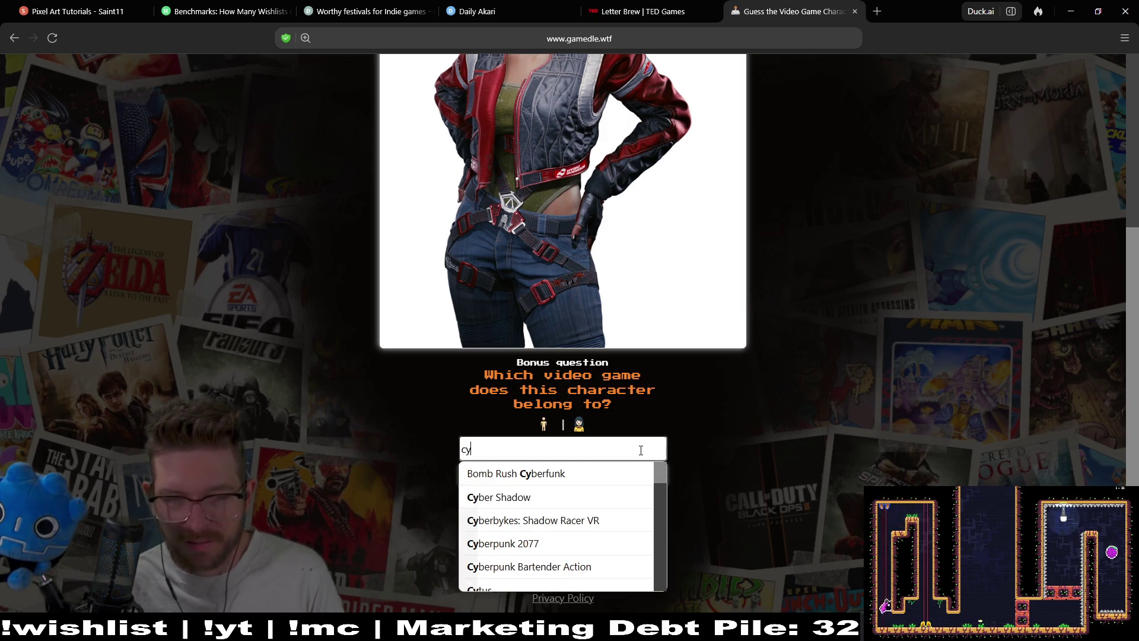
{"action": "type", "text": "ber"}
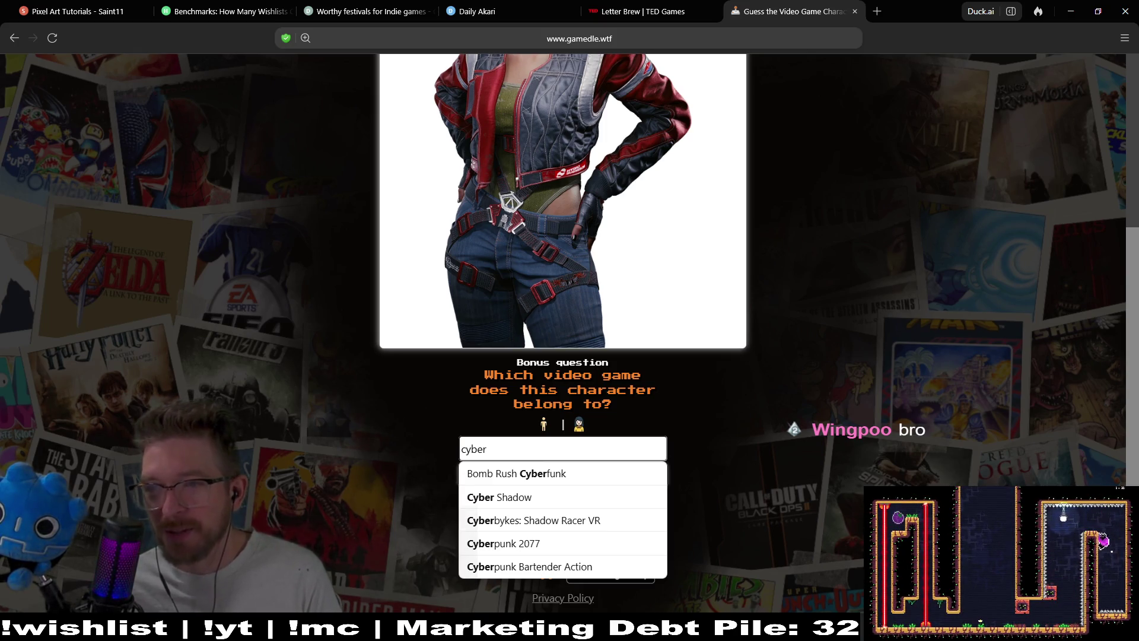
{"action": "key", "text": "Escape"}
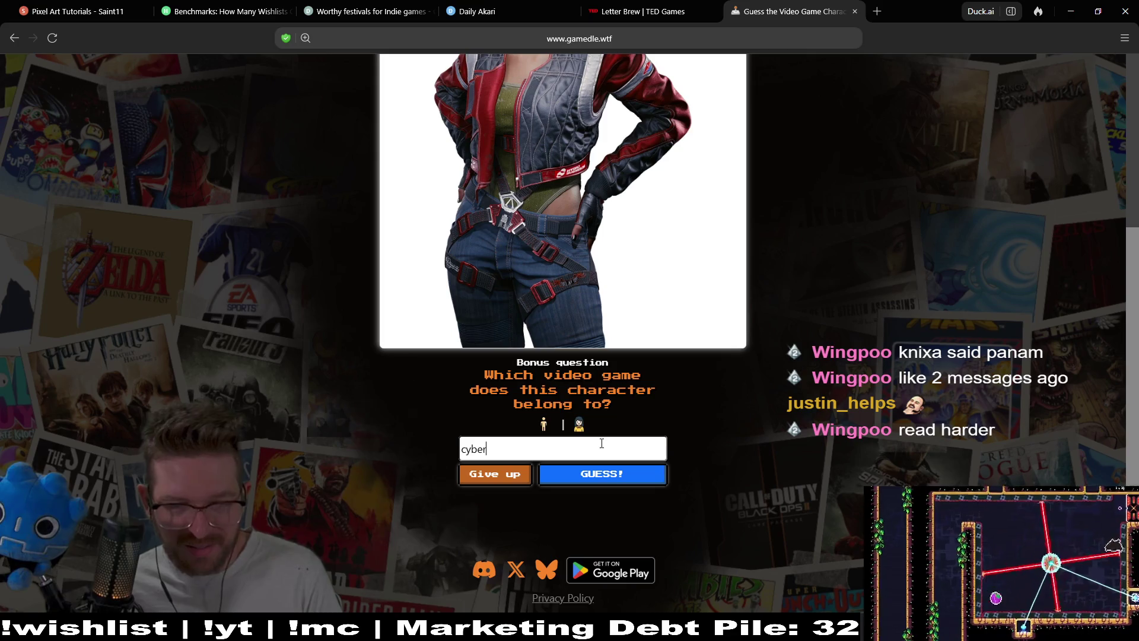
{"action": "type", "text": "pun"}
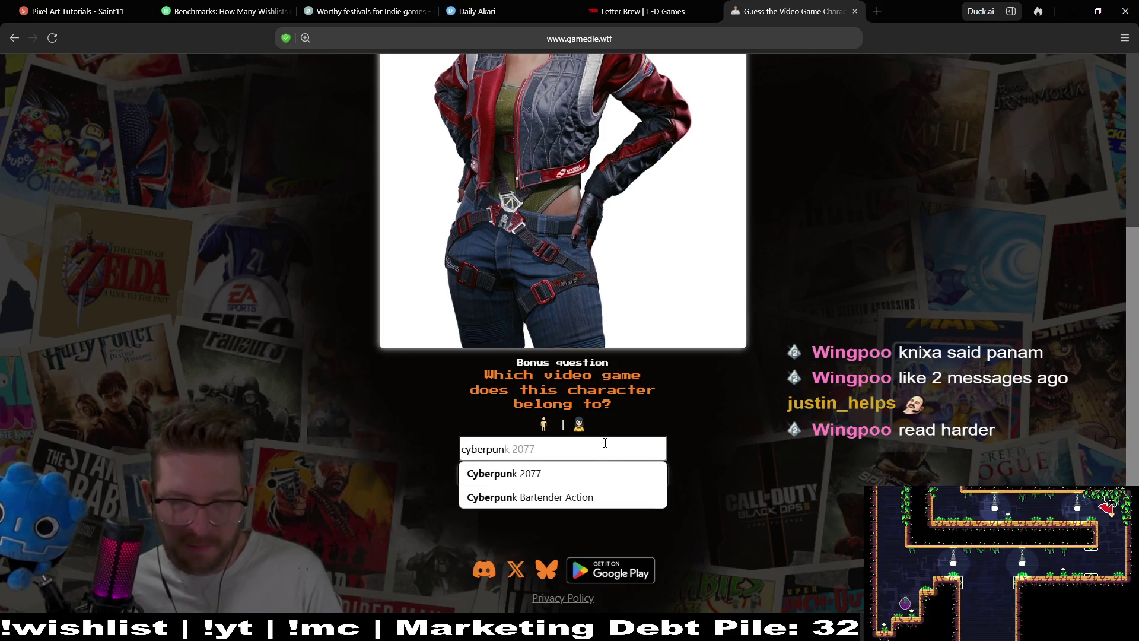
{"action": "left_click", "coordinate": [590, 475]}
{"action": "left_click", "coordinate": [614, 478]}
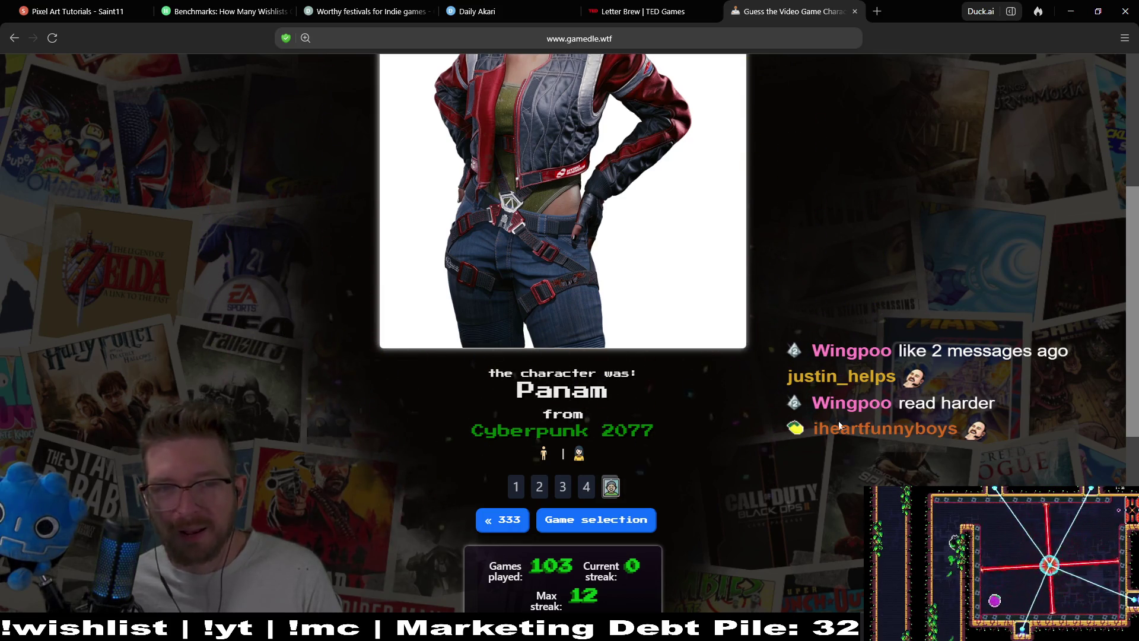
{"action": "scroll", "coordinate": [839, 425], "scroll_direction": "down", "scroll_amount": 3}
{"action": "scroll", "coordinate": [838, 425], "scroll_direction": "up", "scroll_amount": 8}
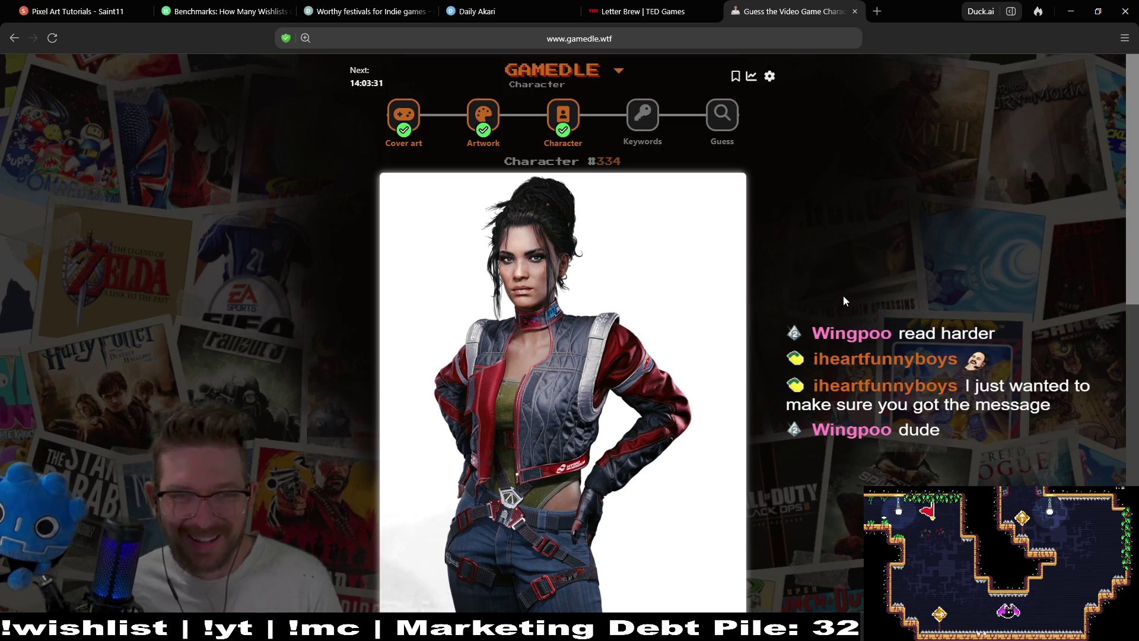
Open Keywords puzzle #1042 with clues Nebula, Mothership, Micromanagement and Desert Planet.
{"action": "left_click", "coordinate": [648, 116]}
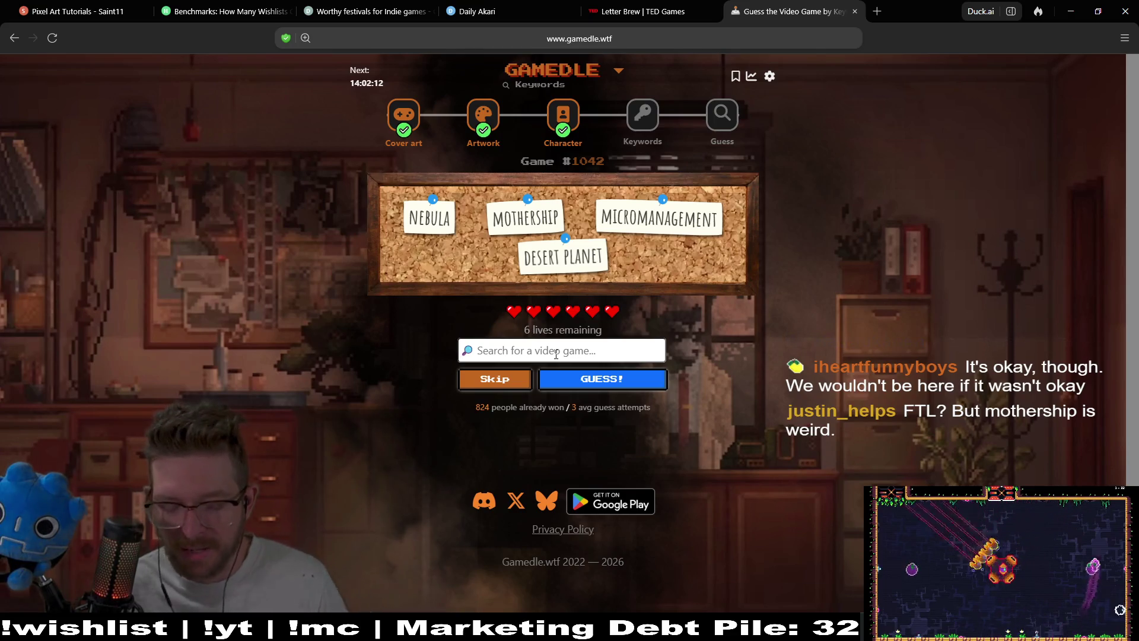
Guess FTL: Faster Than Light.
{"action": "type", "text": "ftl"}
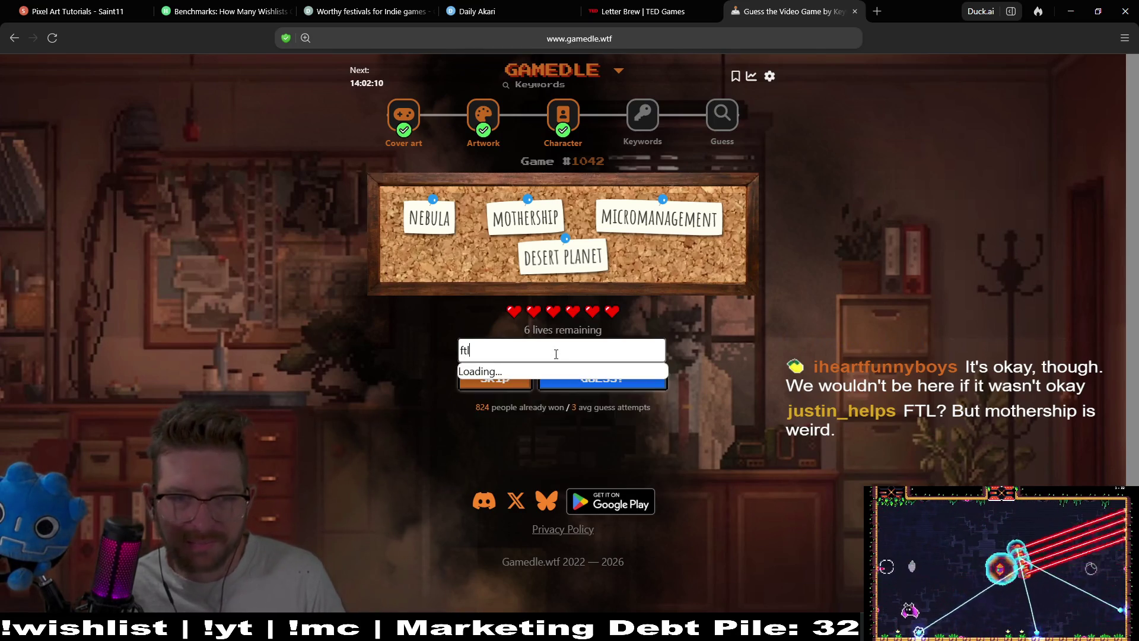
{"action": "left_click", "coordinate": [587, 383]}
{"action": "left_click", "coordinate": [586, 383]}
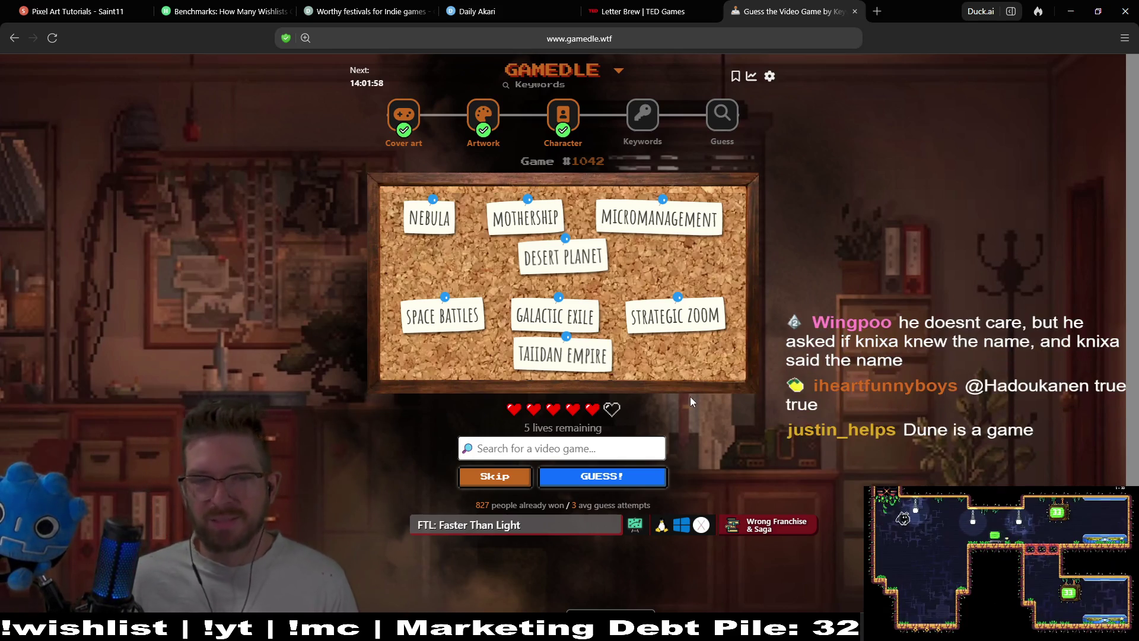
Guess Dune: Spice Wars and review the guess history.
{"action": "left_click", "coordinate": [630, 447]}
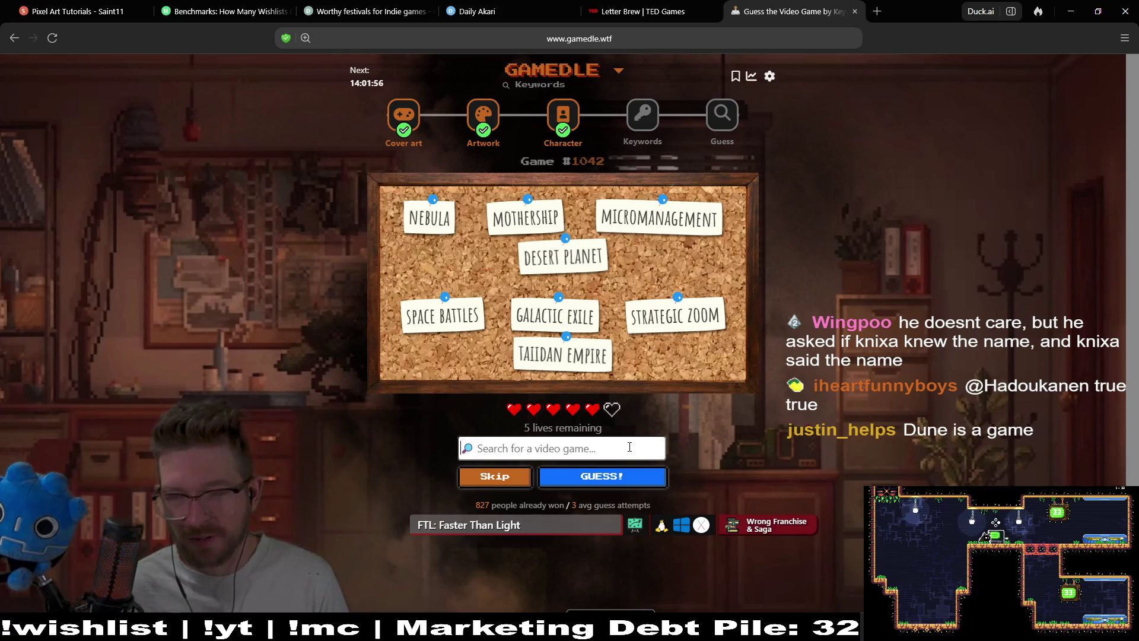
{"action": "type", "text": "dune"}
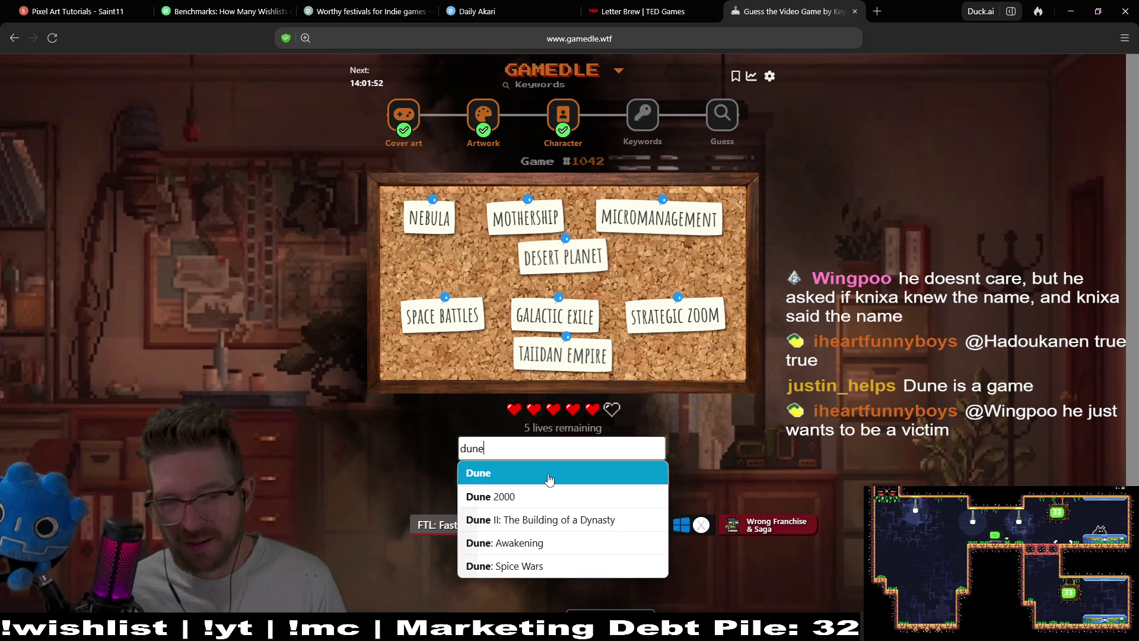
{"action": "left_click", "coordinate": [566, 566]}
{"action": "left_click", "coordinate": [627, 478]}
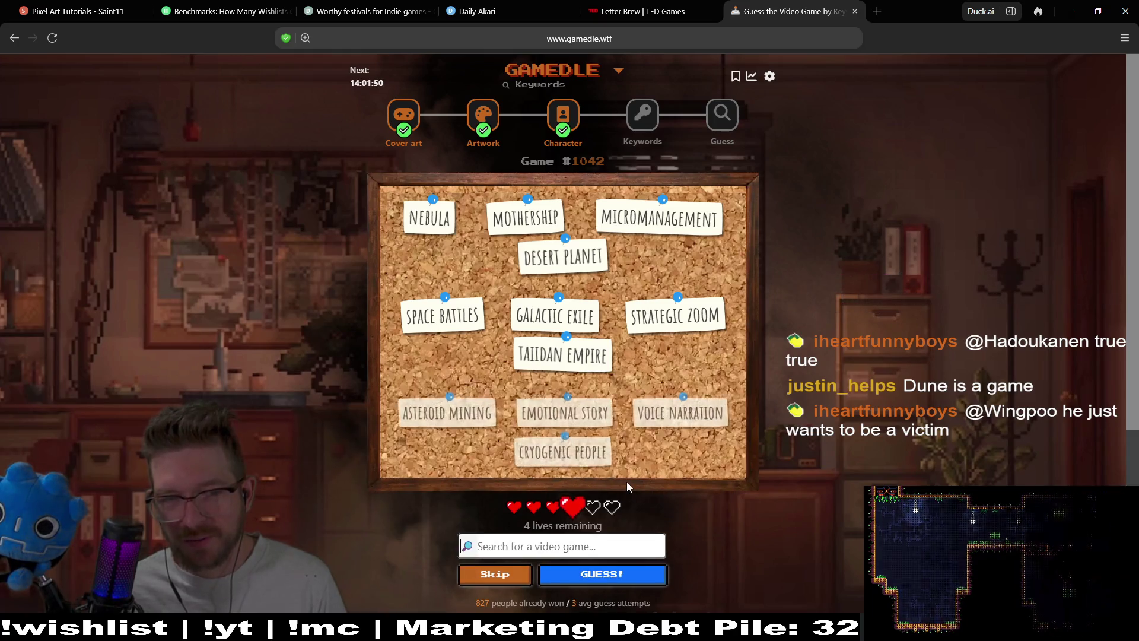
{"action": "scroll", "coordinate": [838, 348], "scroll_direction": "down", "scroll_amount": 2}
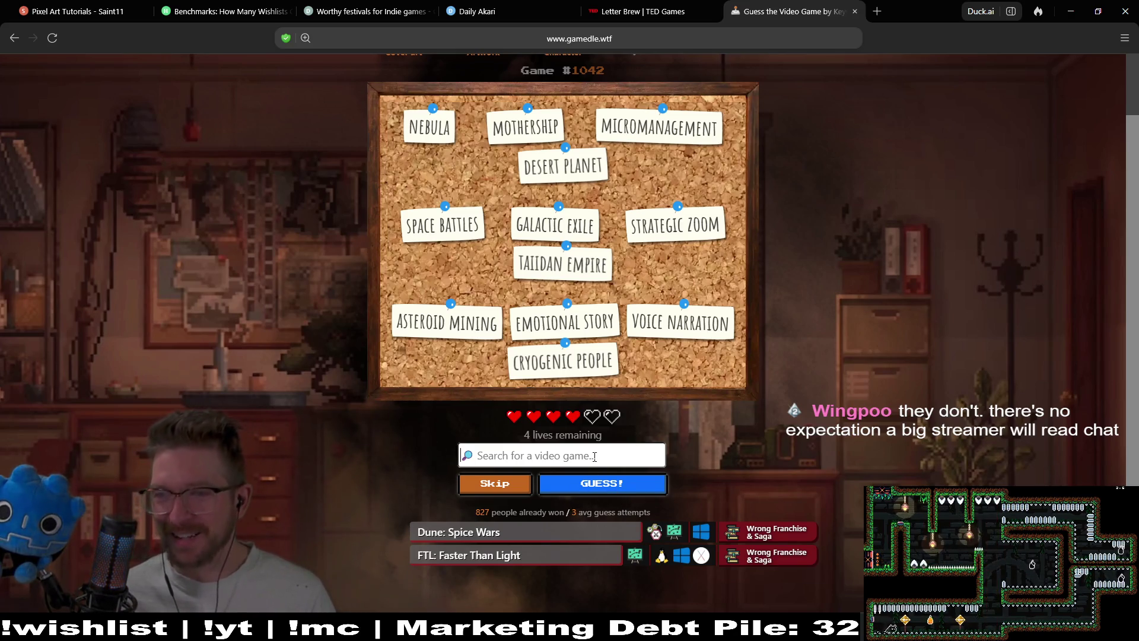
Skip once, guess Star Citizen, then skip again to reveal more keyword clues.
{"action": "left_click", "coordinate": [490, 484]}
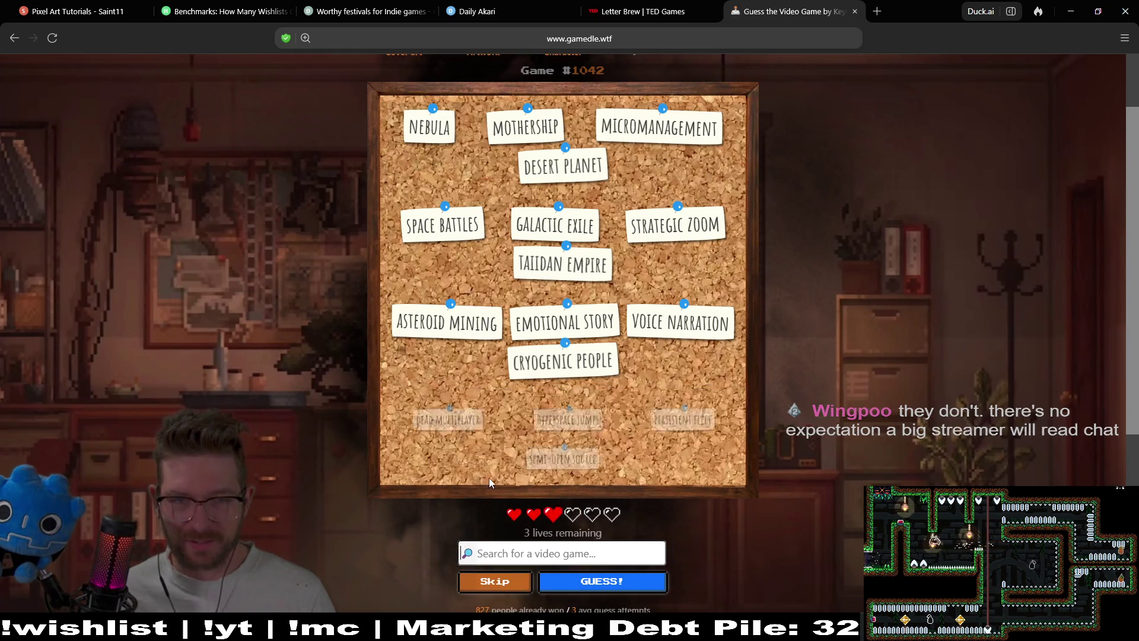
{"action": "scroll", "coordinate": [798, 273], "scroll_direction": "down", "scroll_amount": 1}
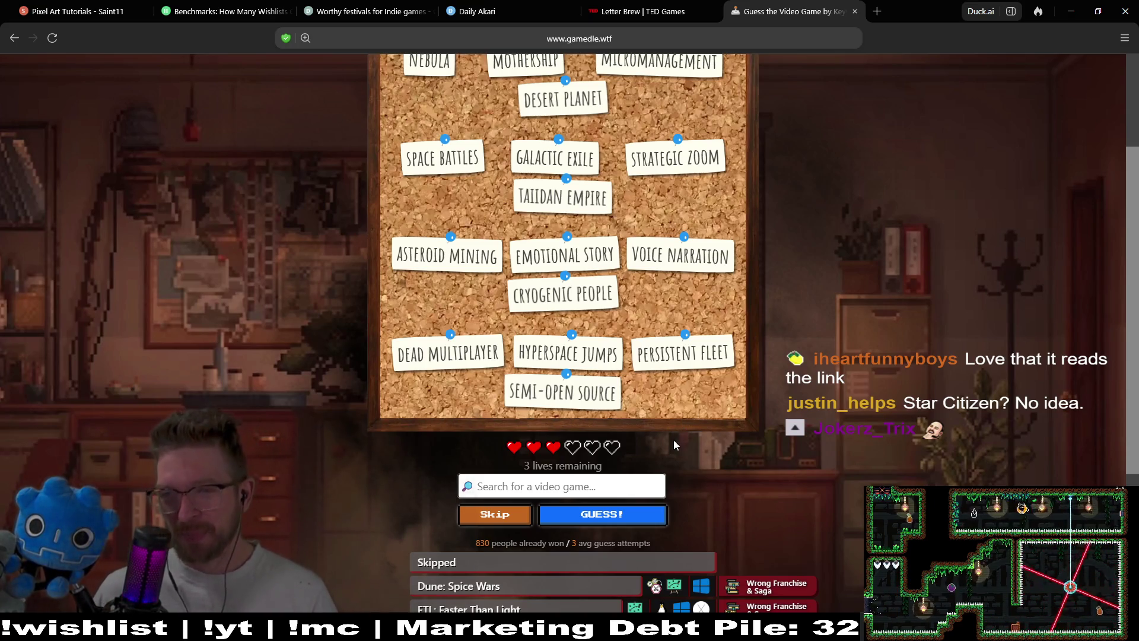
{"action": "type", "text": "star"}
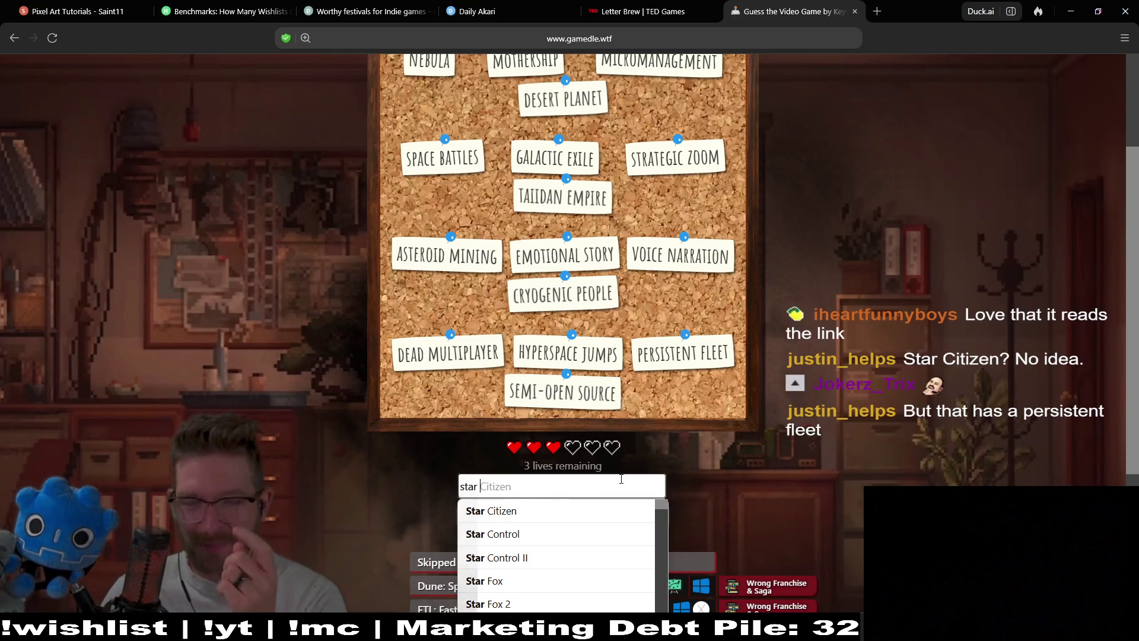
{"action": "left_click", "coordinate": [597, 512]}
{"action": "left_click", "coordinate": [630, 517]}
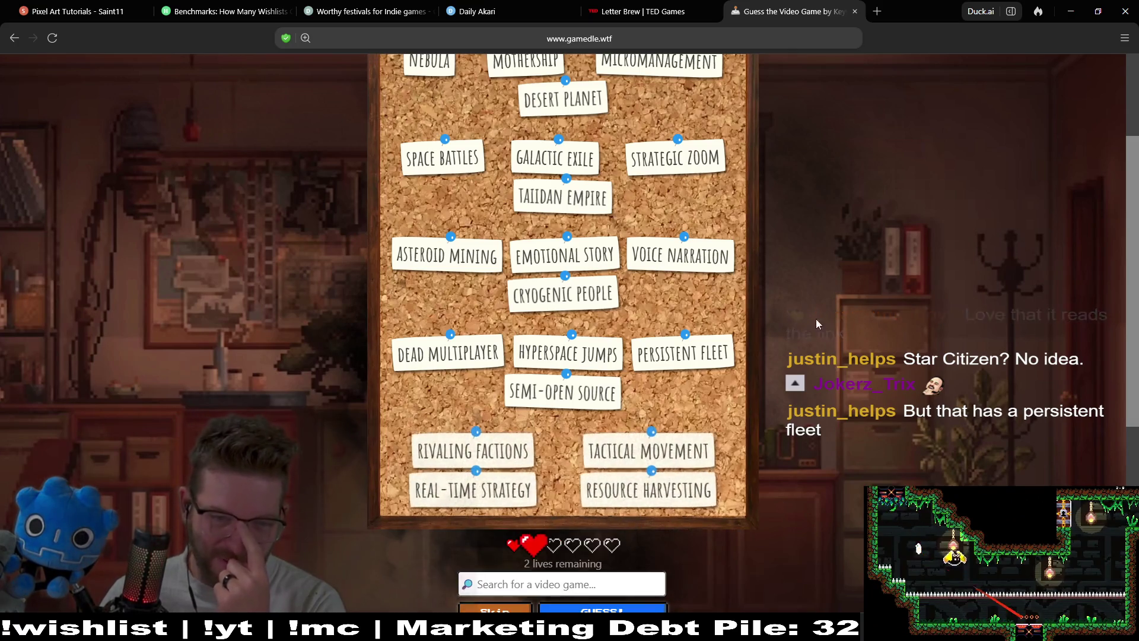
{"action": "scroll", "coordinate": [808, 330], "scroll_direction": "down", "scroll_amount": 3}
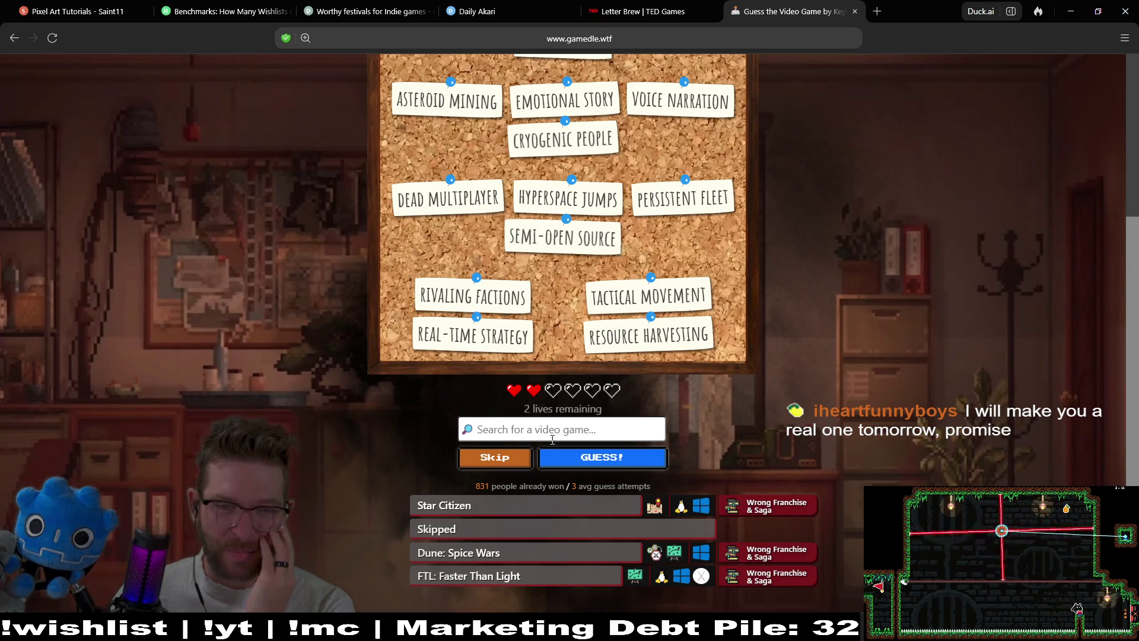
{"action": "left_click", "coordinate": [495, 458]}
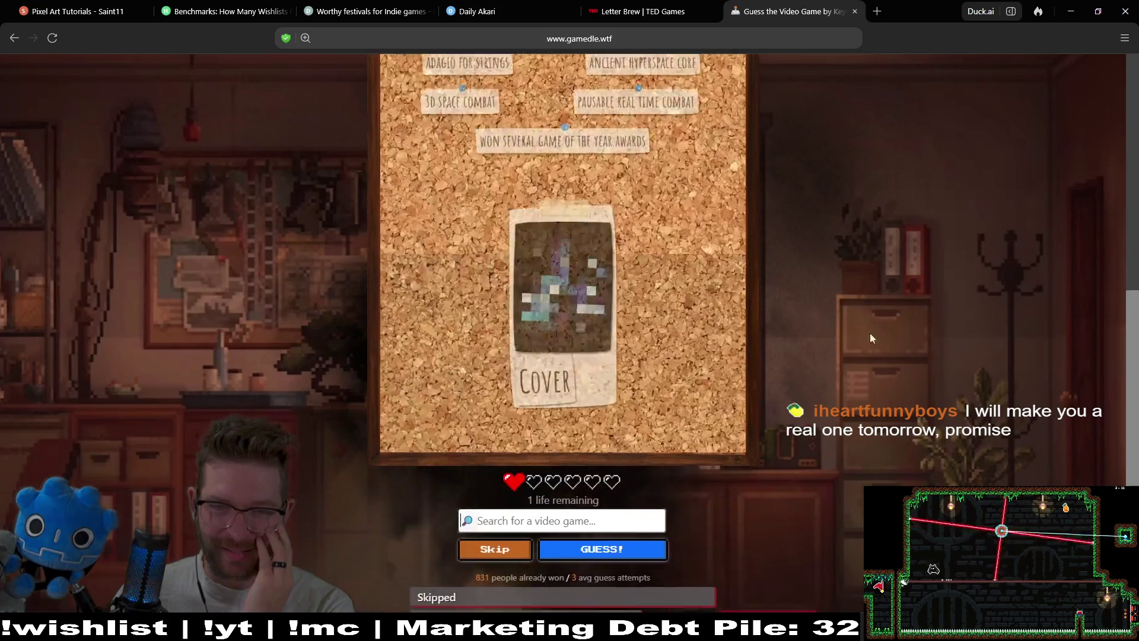
Scroll through the newly revealed clues, including the pixelated cover image.
{"action": "scroll", "coordinate": [903, 263], "scroll_direction": "up", "scroll_amount": 2}
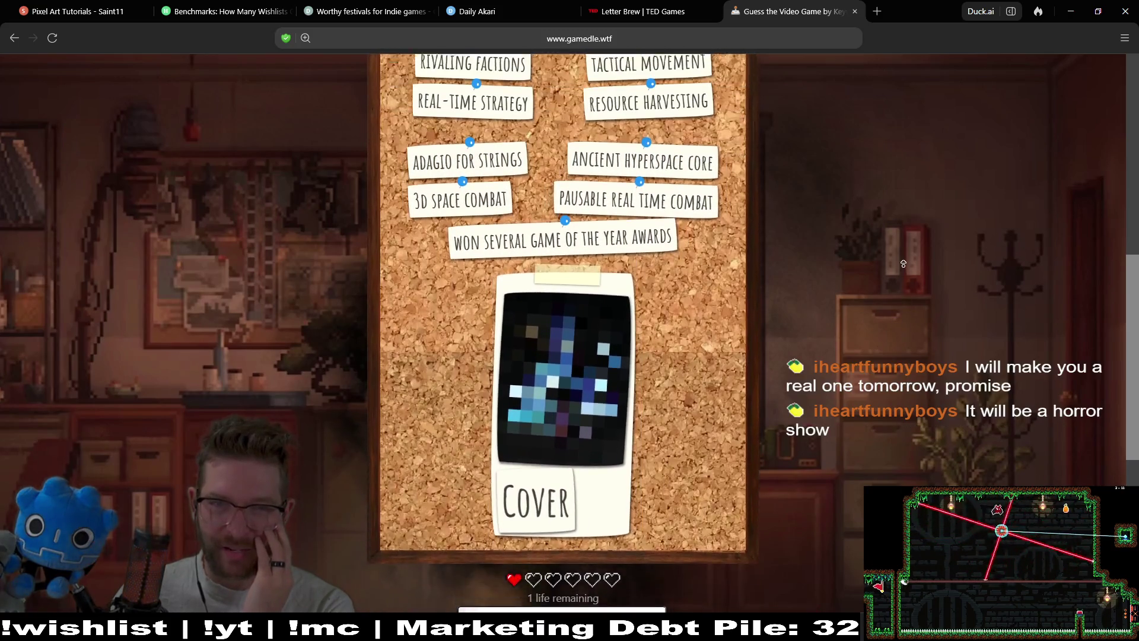
{"action": "scroll", "coordinate": [903, 263], "scroll_direction": "up", "scroll_amount": 1}
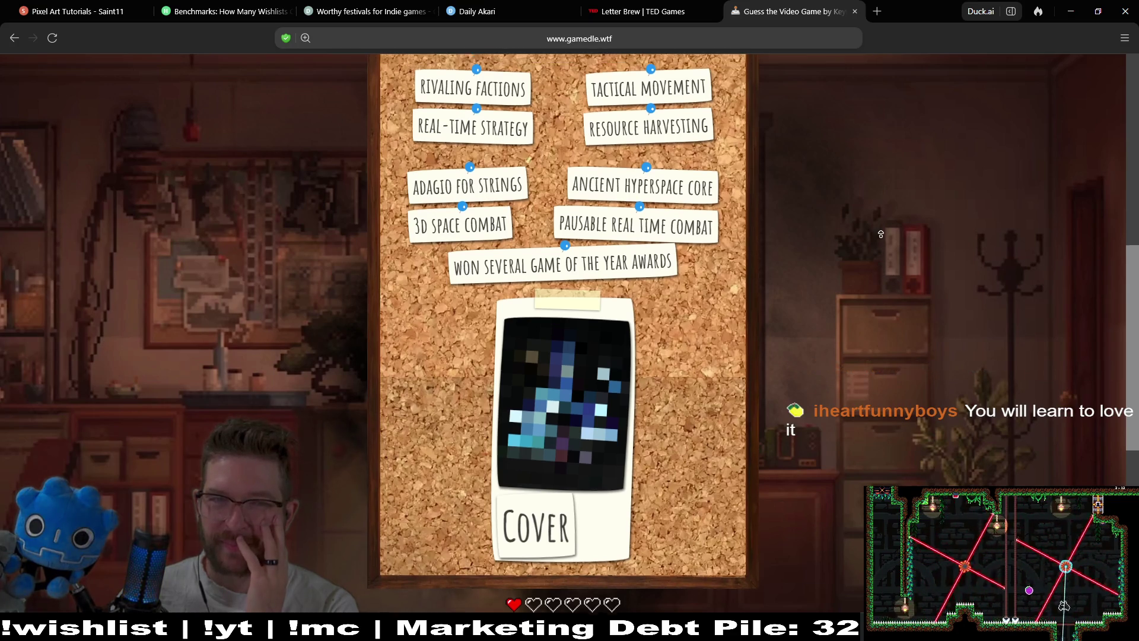
{"action": "scroll", "coordinate": [881, 237], "scroll_direction": "up", "scroll_amount": 1}
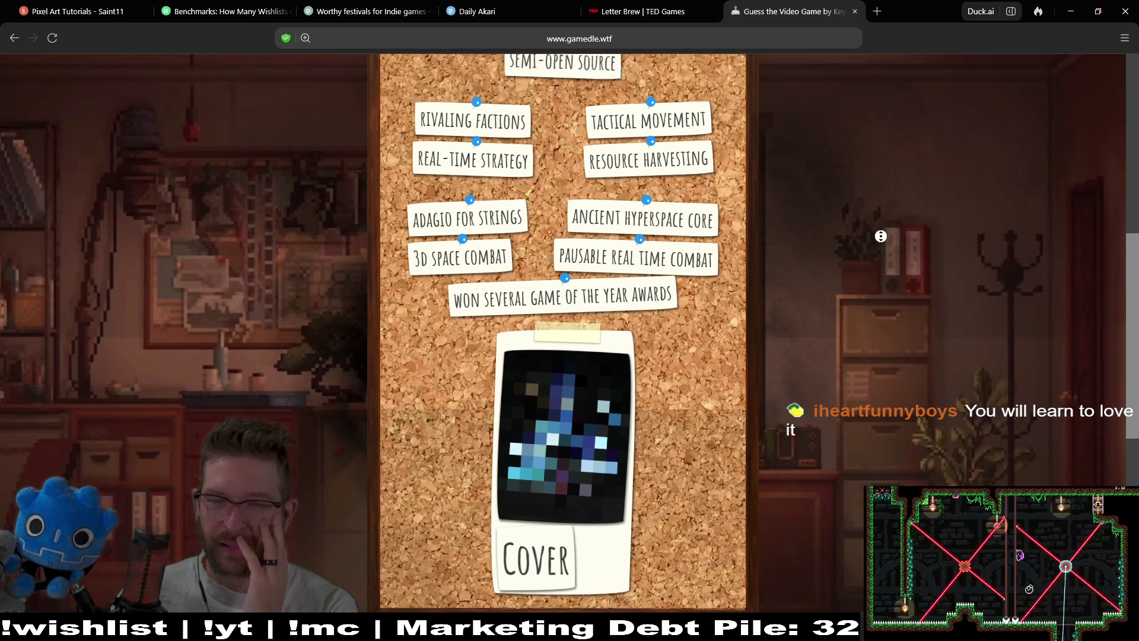
{"action": "scroll", "coordinate": [882, 239], "scroll_direction": "down", "scroll_amount": 3}
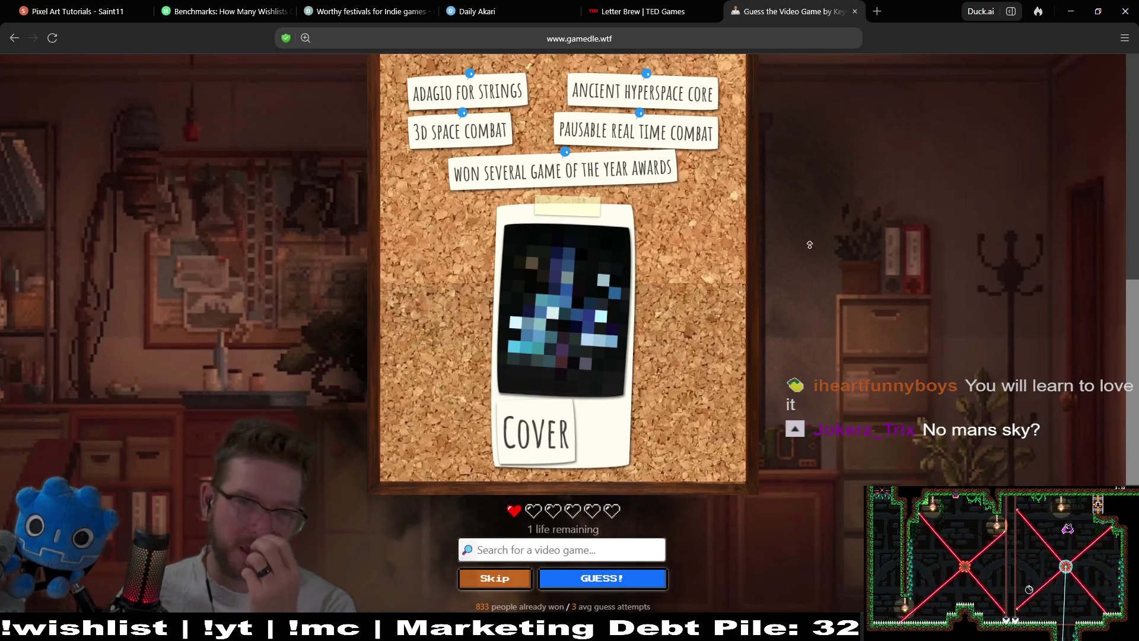
{"action": "scroll", "coordinate": [811, 233], "scroll_direction": "up", "scroll_amount": 4}
{"action": "scroll", "coordinate": [810, 233], "scroll_direction": "up", "scroll_amount": 3}
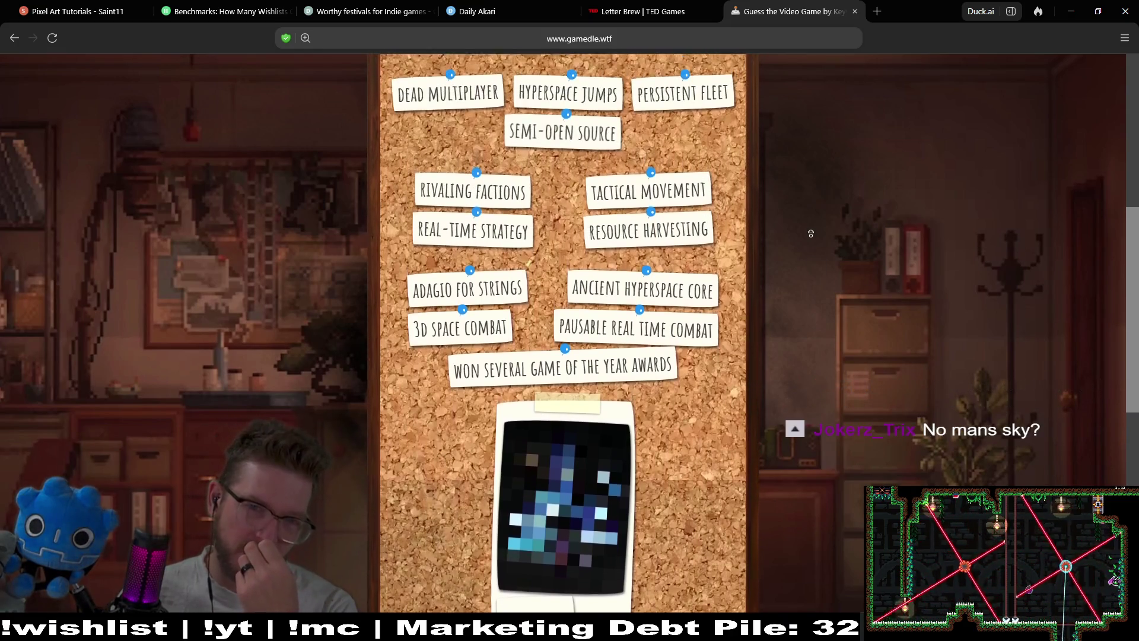
{"action": "scroll", "coordinate": [818, 199], "scroll_direction": "up", "scroll_amount": 2}
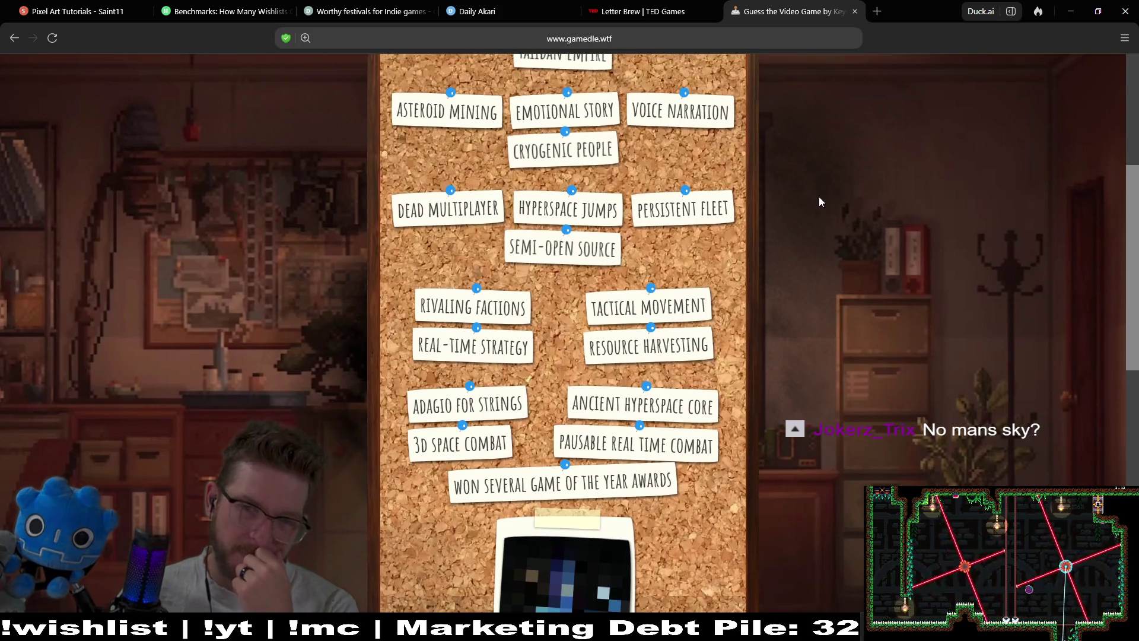
{"action": "scroll", "coordinate": [818, 197], "scroll_direction": "down", "scroll_amount": 5}
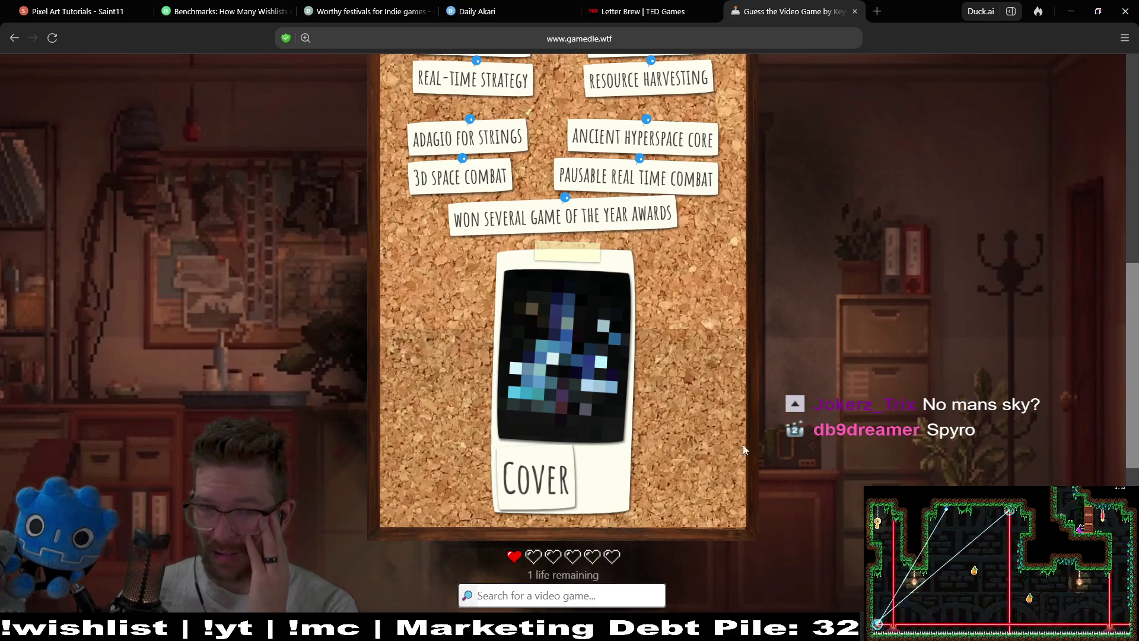
{"action": "scroll", "coordinate": [923, 362], "scroll_direction": "down", "scroll_amount": 2}
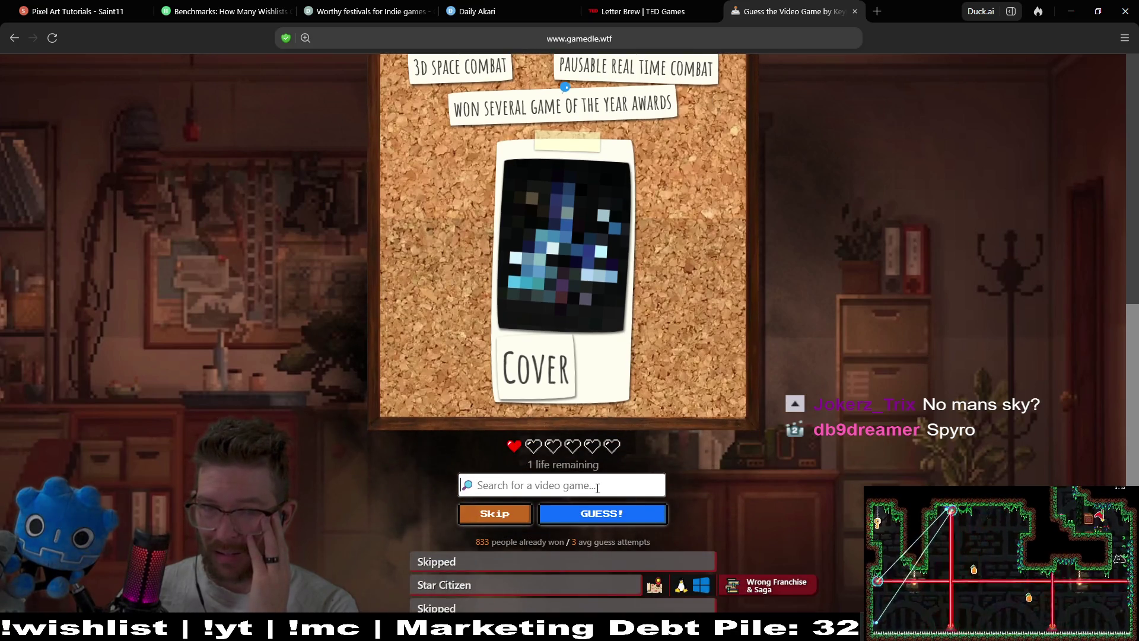
Search 'no ma' and submit No Man's Sky as the final keywords guess.
{"action": "type", "text": "no o"}
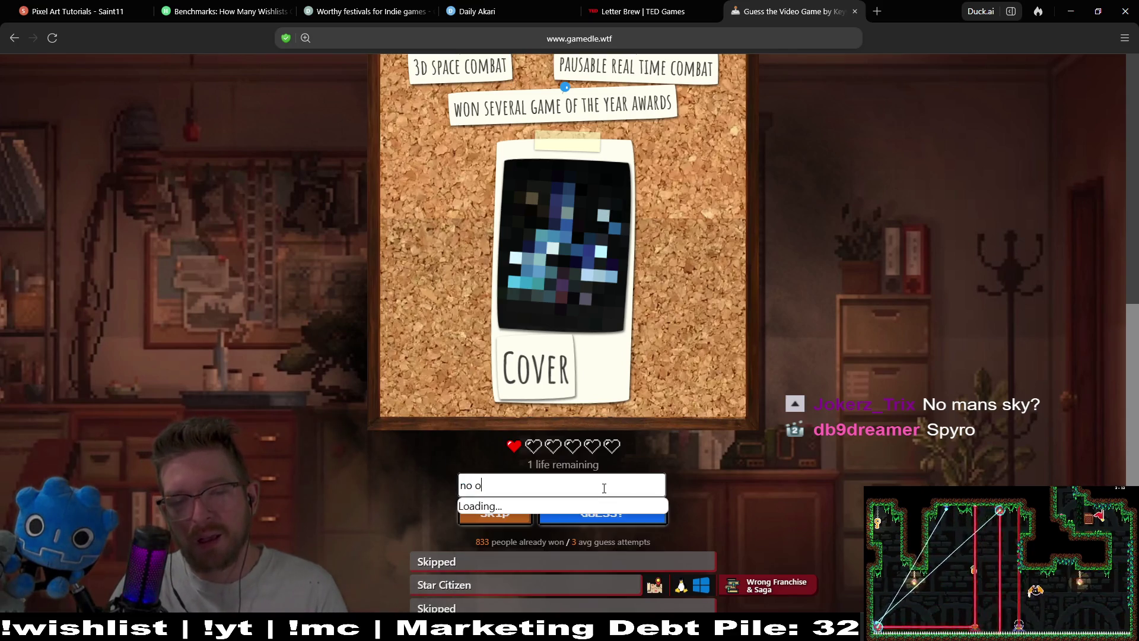
{"action": "key", "text": "BackSpace"}
{"action": "type", "text": "ma"}
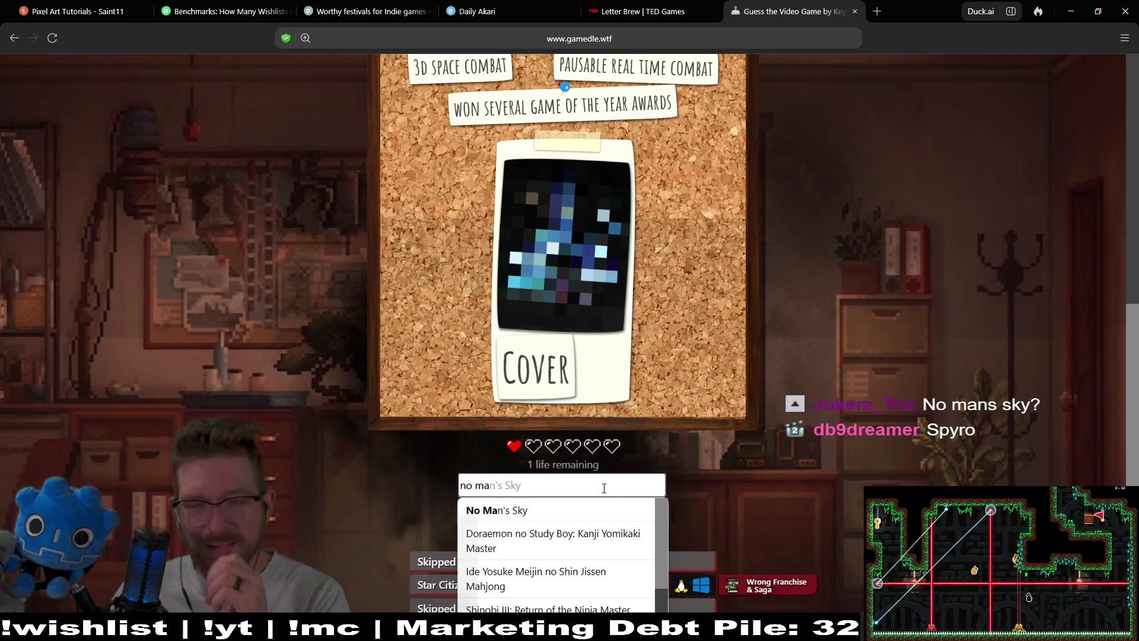
{"action": "left_click", "coordinate": [537, 511]}
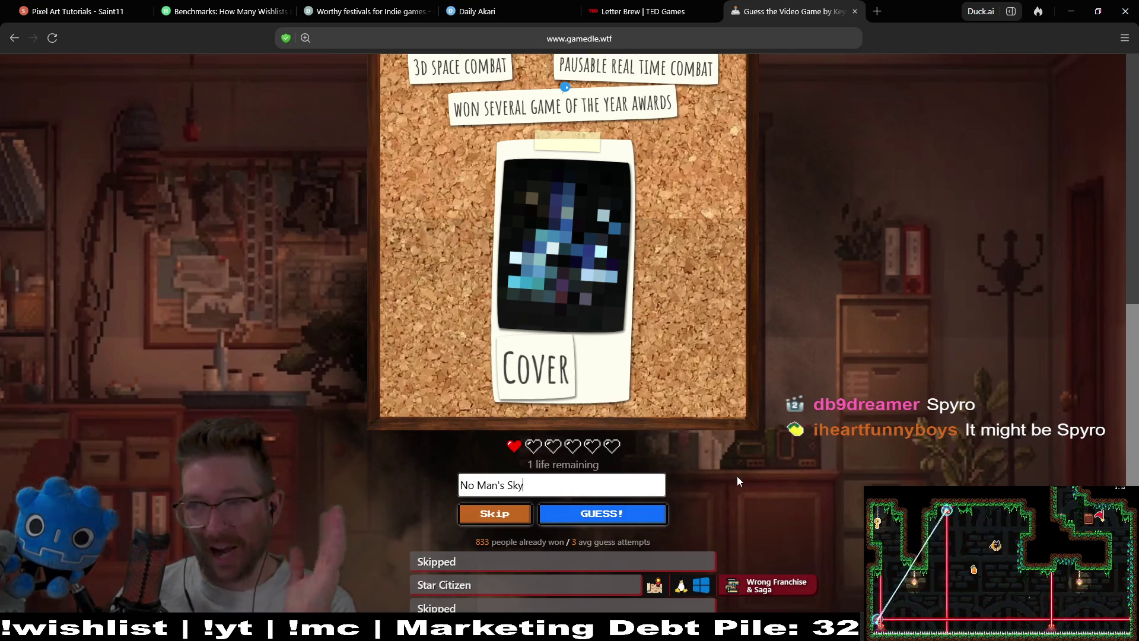
{"action": "left_click", "coordinate": [611, 518]}
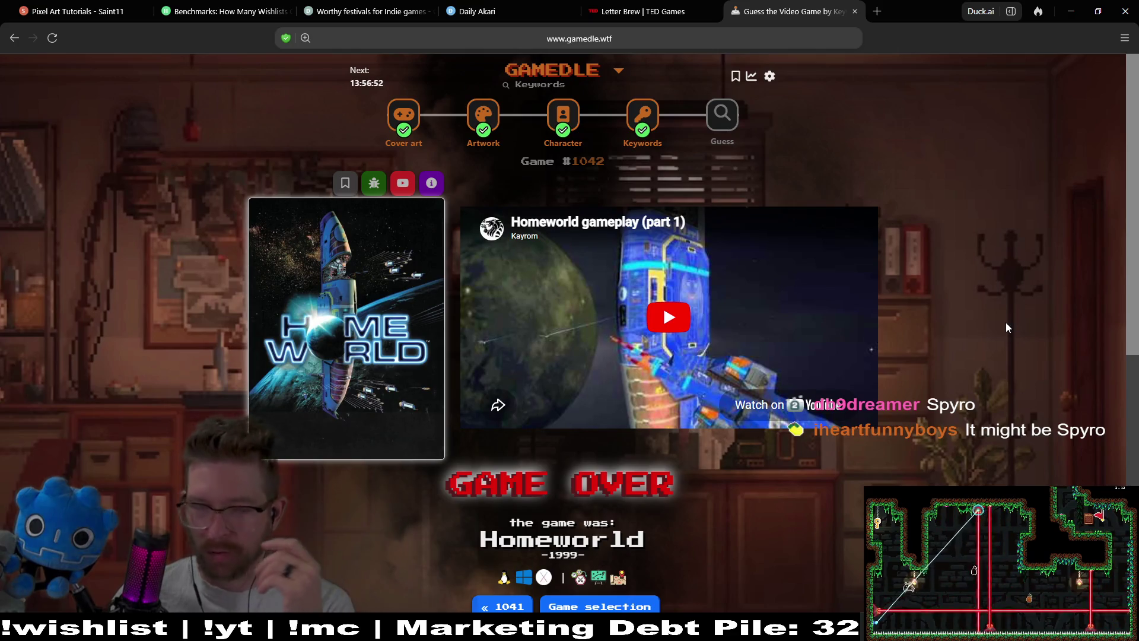
Play the Homeworld video, skipping to 1:19 and 4:06, pause it, and advance to Guess puzzle #1295.
{"action": "left_click", "coordinate": [676, 314]}
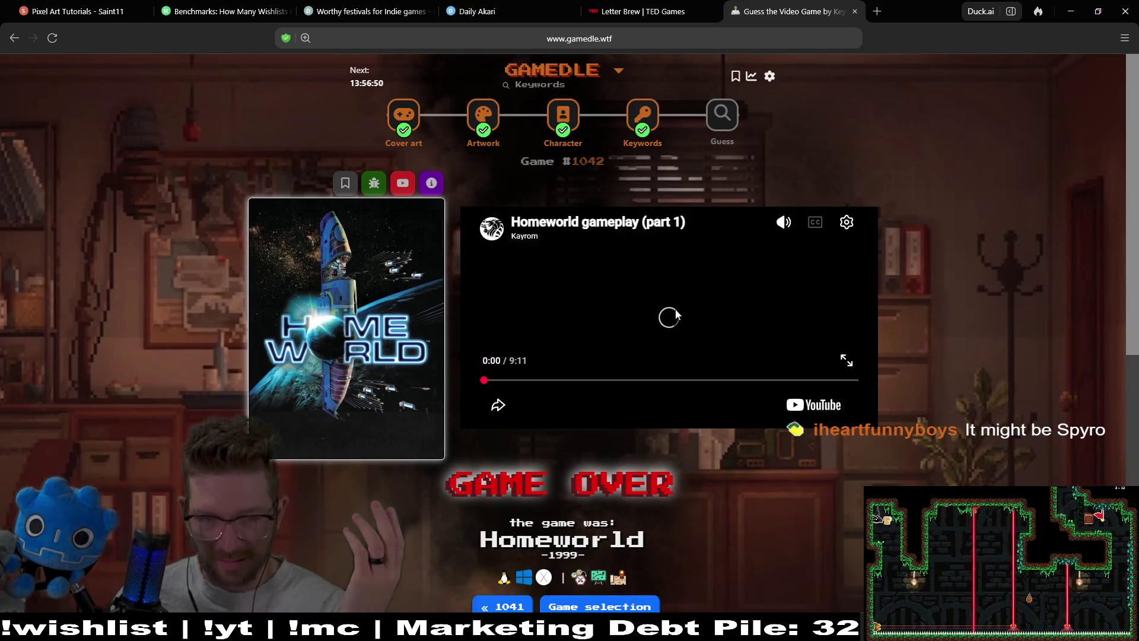
{"action": "left_click", "coordinate": [535, 381]}
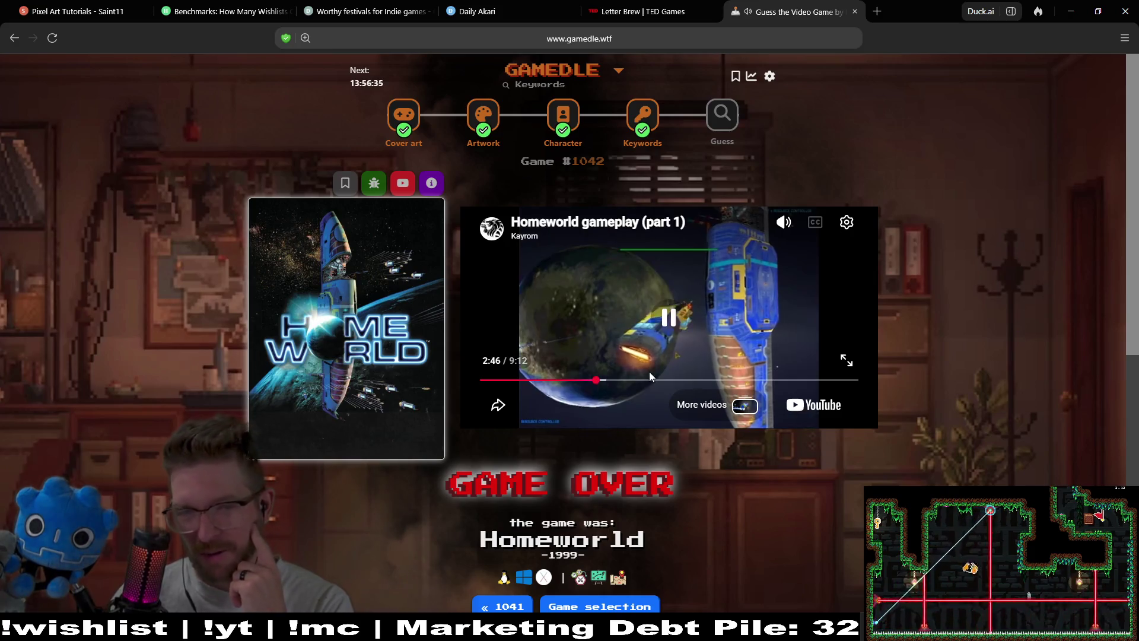
{"action": "left_click", "coordinate": [649, 380]}
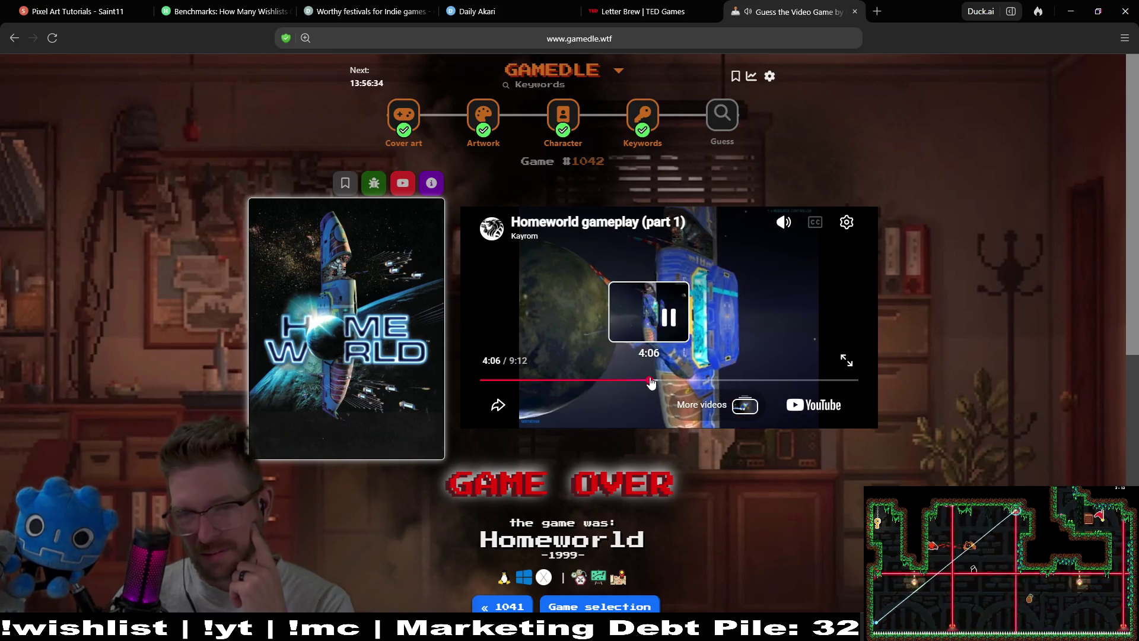
{"action": "left_click", "coordinate": [757, 323]}
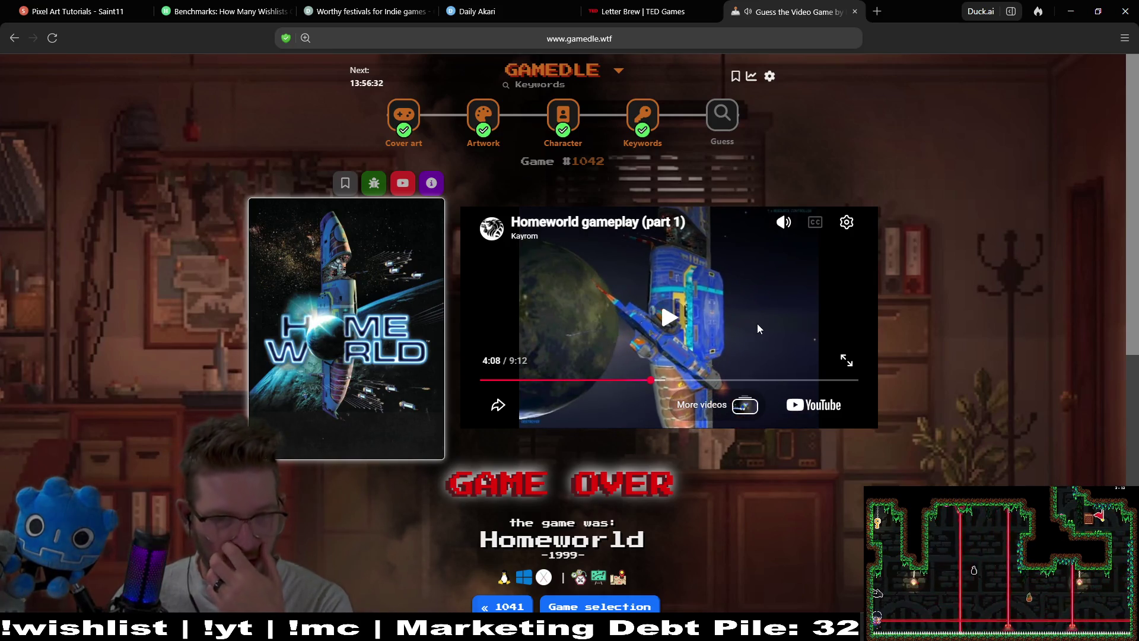
{"action": "left_click", "coordinate": [722, 114]}
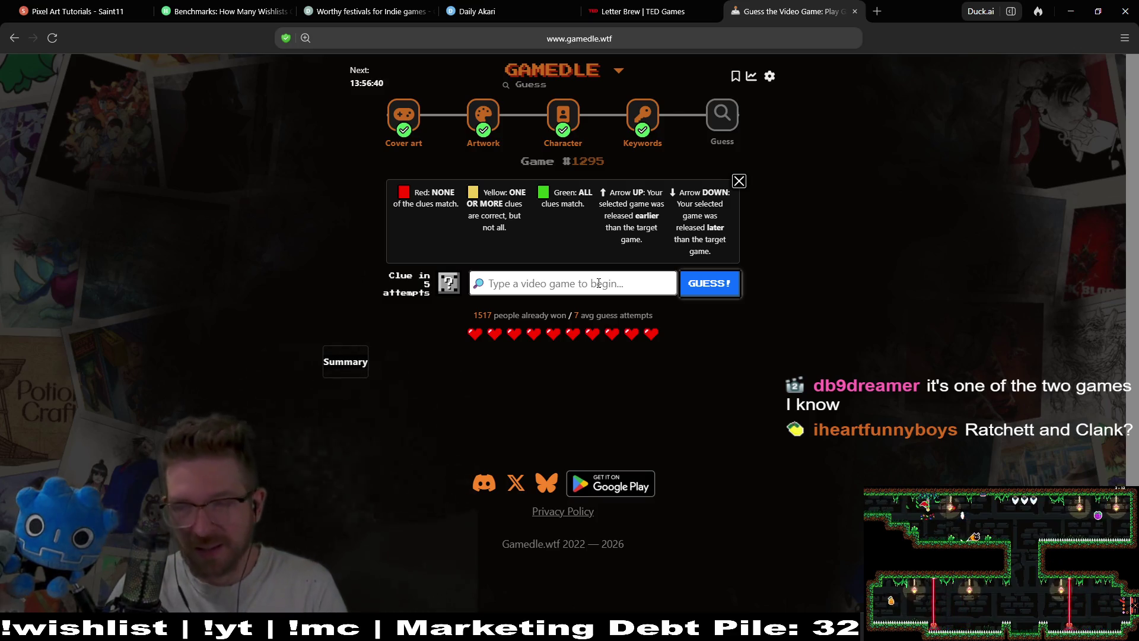
{"action": "type", "text": "stellar blade"}
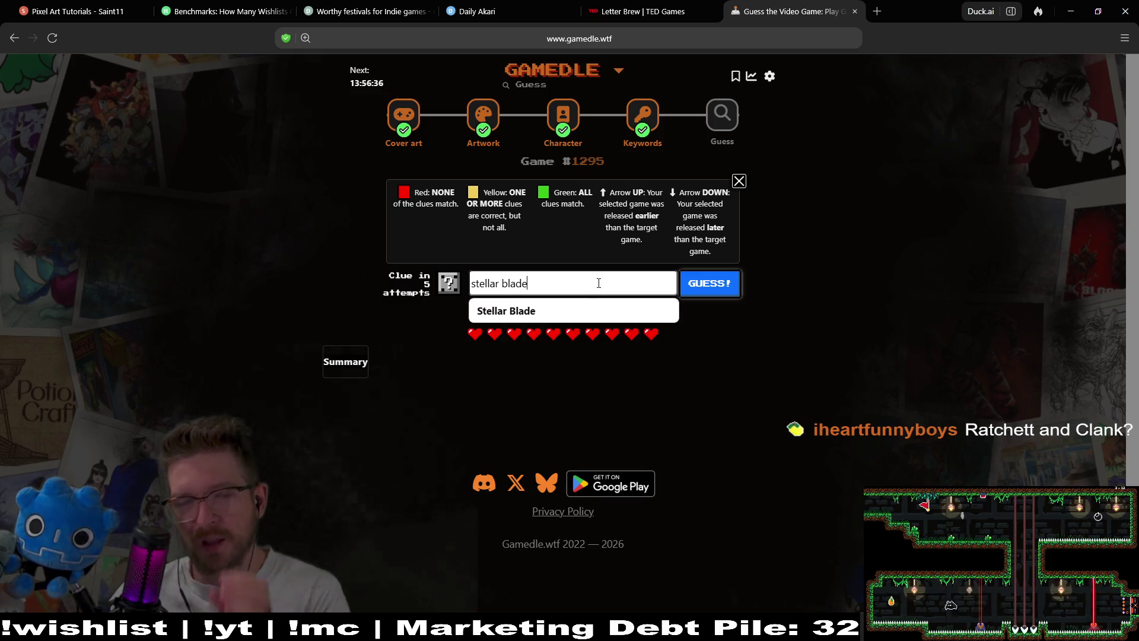
{"action": "left_click", "coordinate": [573, 307]}
{"action": "left_click", "coordinate": [736, 284]}
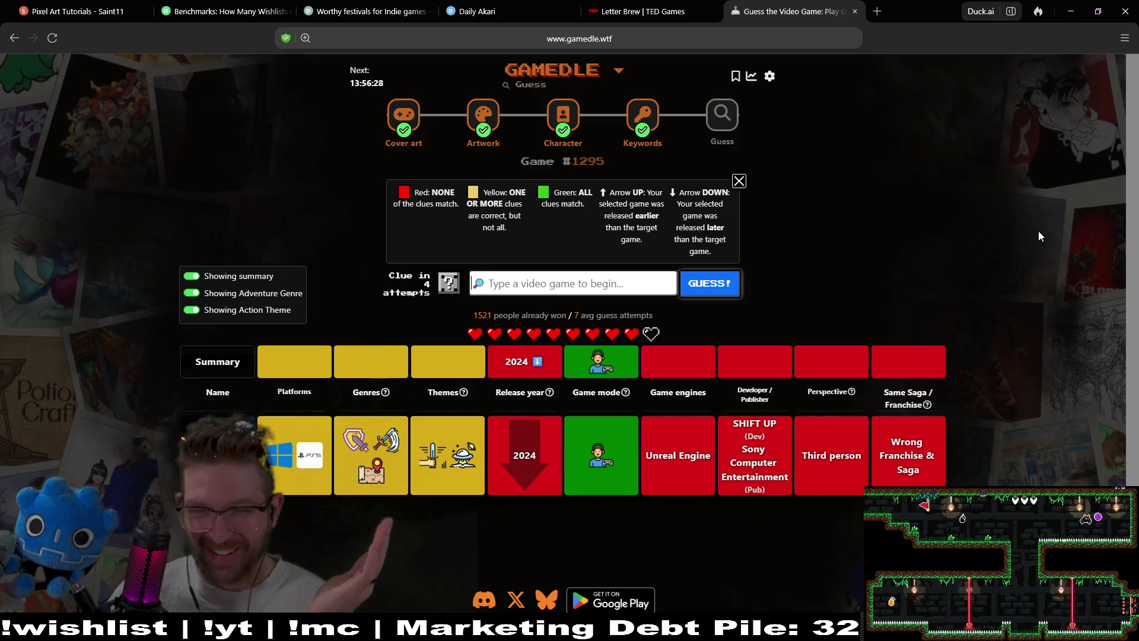
{"action": "scroll", "coordinate": [1044, 231], "scroll_direction": "down", "scroll_amount": 1}
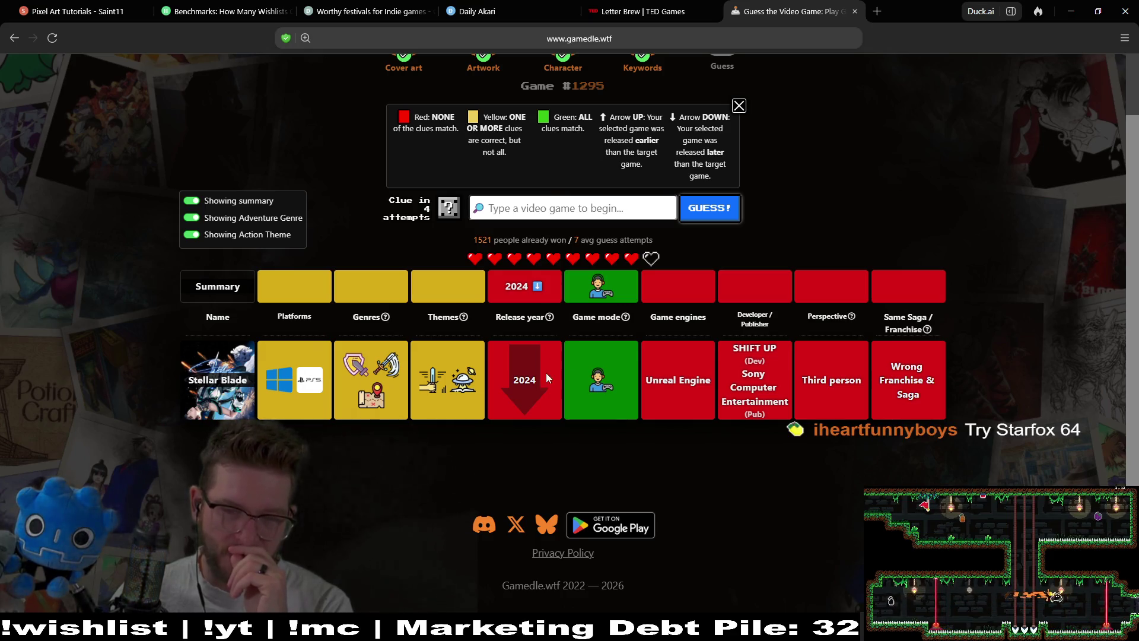
{"action": "mouse_move", "coordinate": [617, 377]}
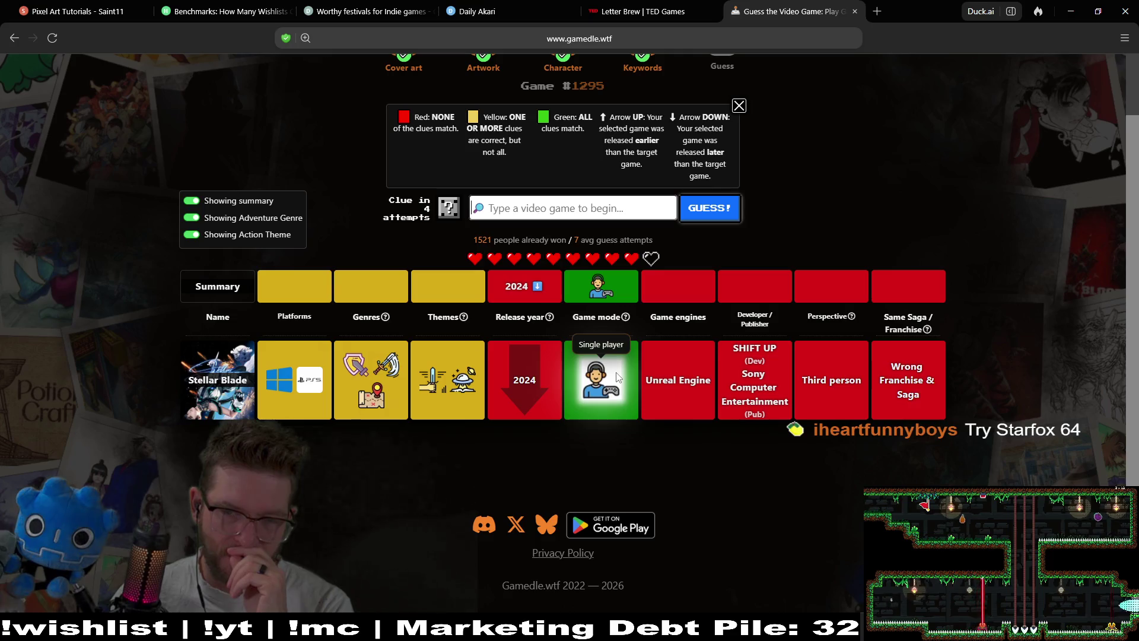
{"action": "left_click", "coordinate": [587, 209]}
{"action": "type", "text": "cels"}
{"action": "type", "text": "eleste"}
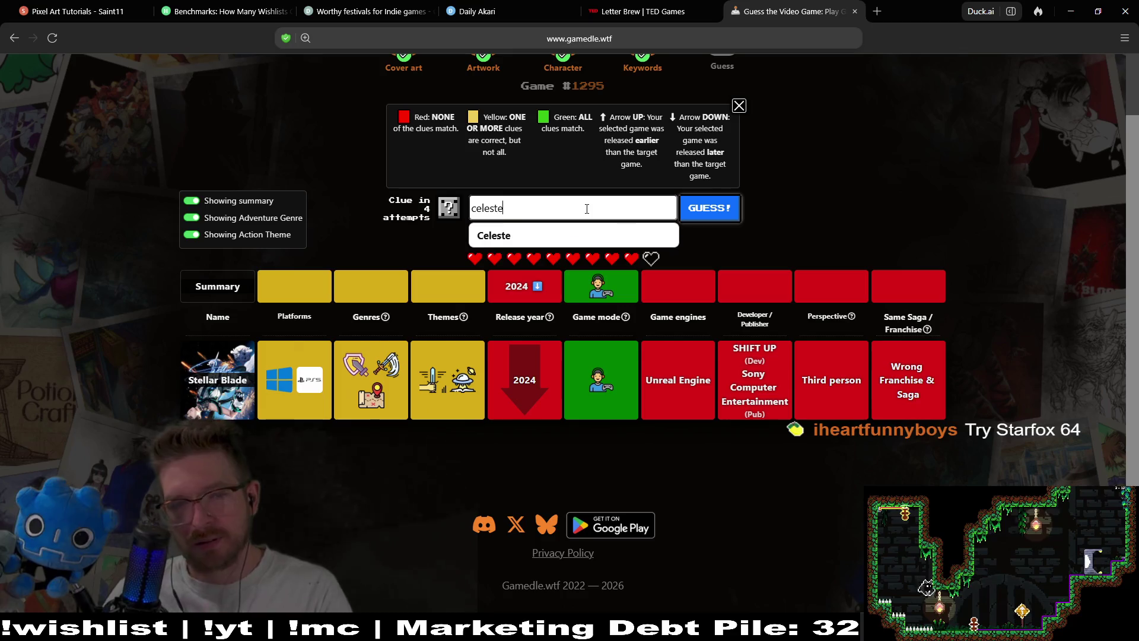
Choose Celeste from the suggestions and submit it as a guess.
{"action": "key", "text": "Down"}
{"action": "key", "text": "Return"}
{"action": "left_click", "coordinate": [708, 211]}
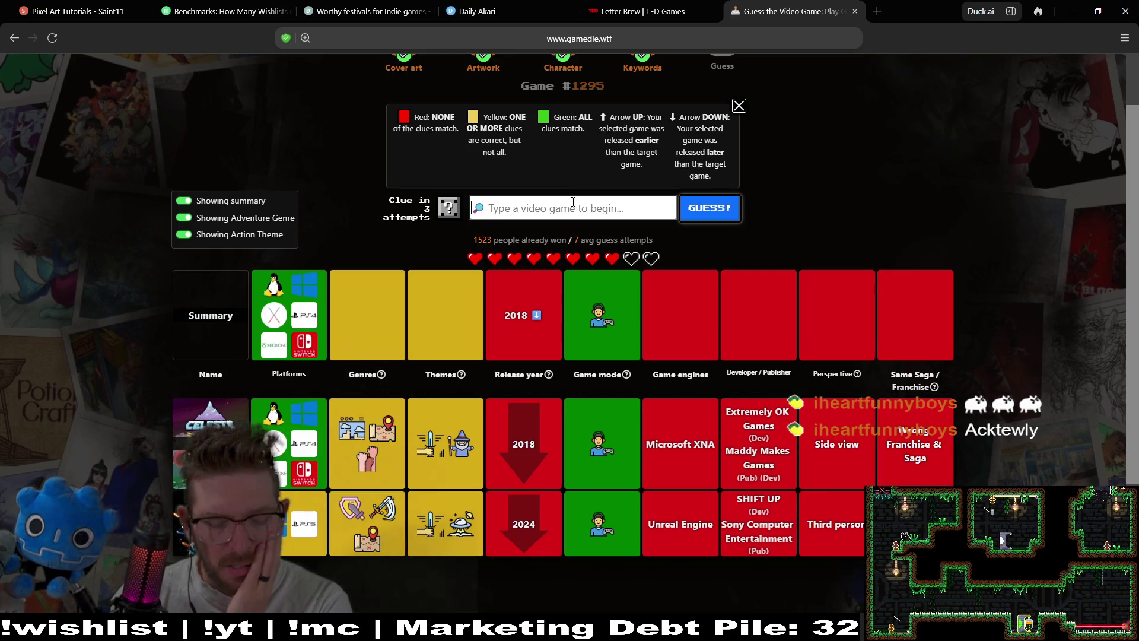
Guess Baba Is You via the 'ba' search, then return to the input for the next guess.
{"action": "left_click", "coordinate": [573, 202]}
{"action": "type", "text": "baba is you"}
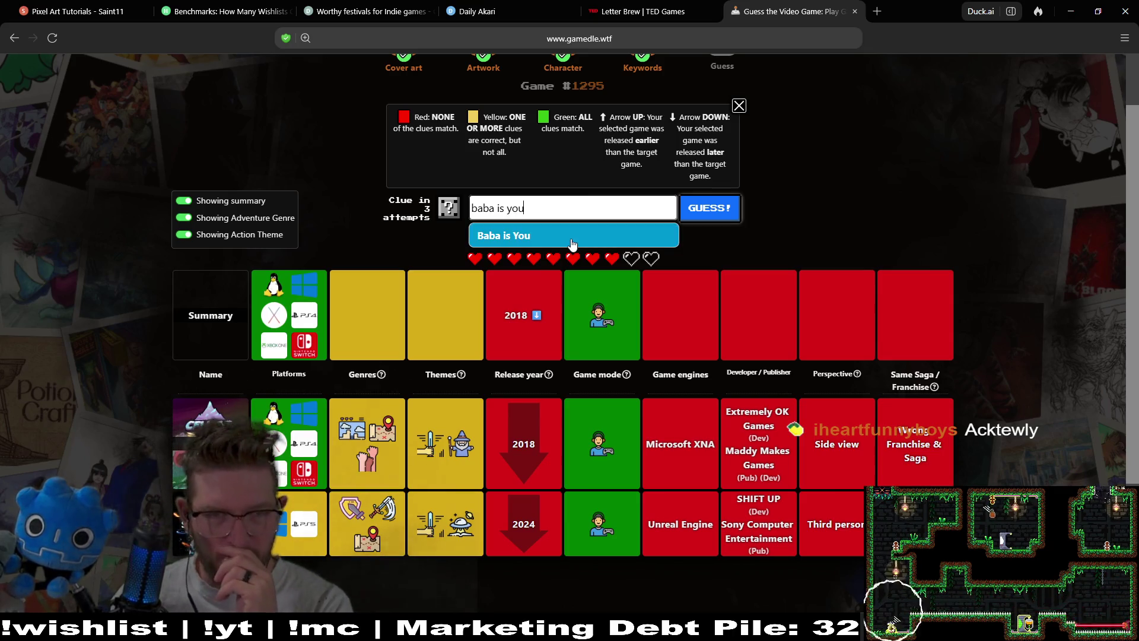
{"action": "left_click", "coordinate": [575, 233]}
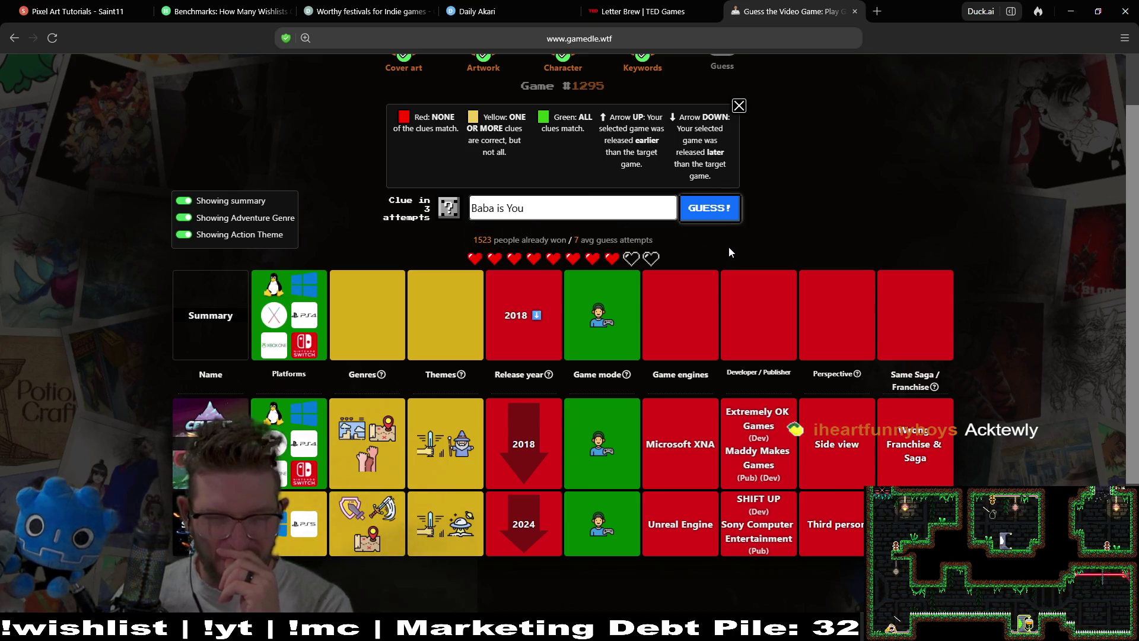
{"action": "left_click", "coordinate": [710, 208]}
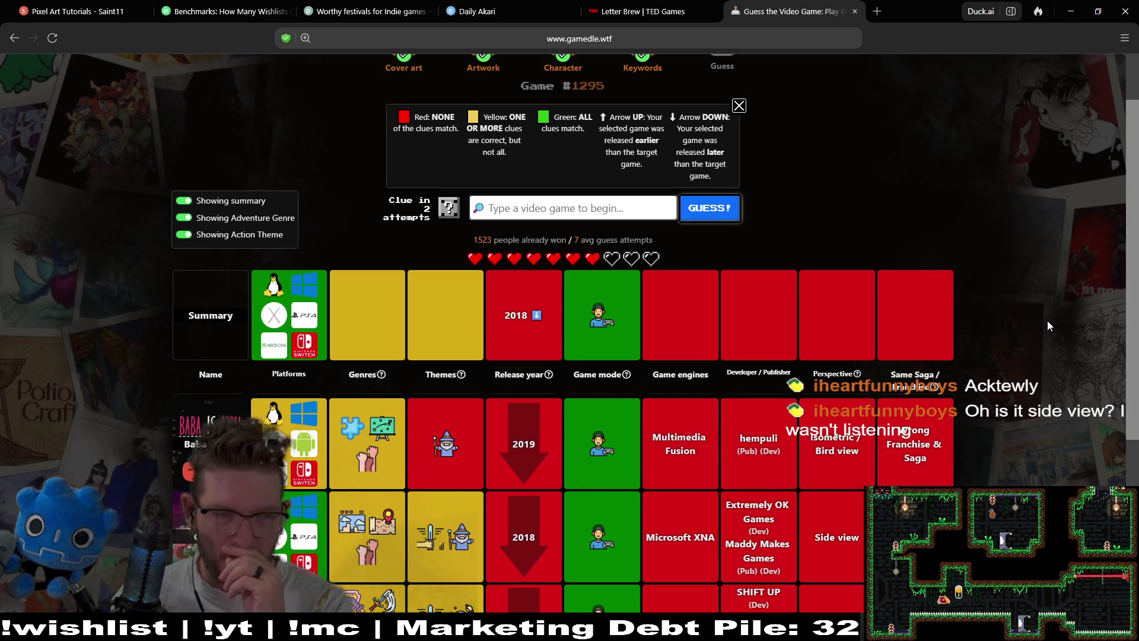
{"action": "scroll", "coordinate": [1040, 228], "scroll_direction": "down", "scroll_amount": 2}
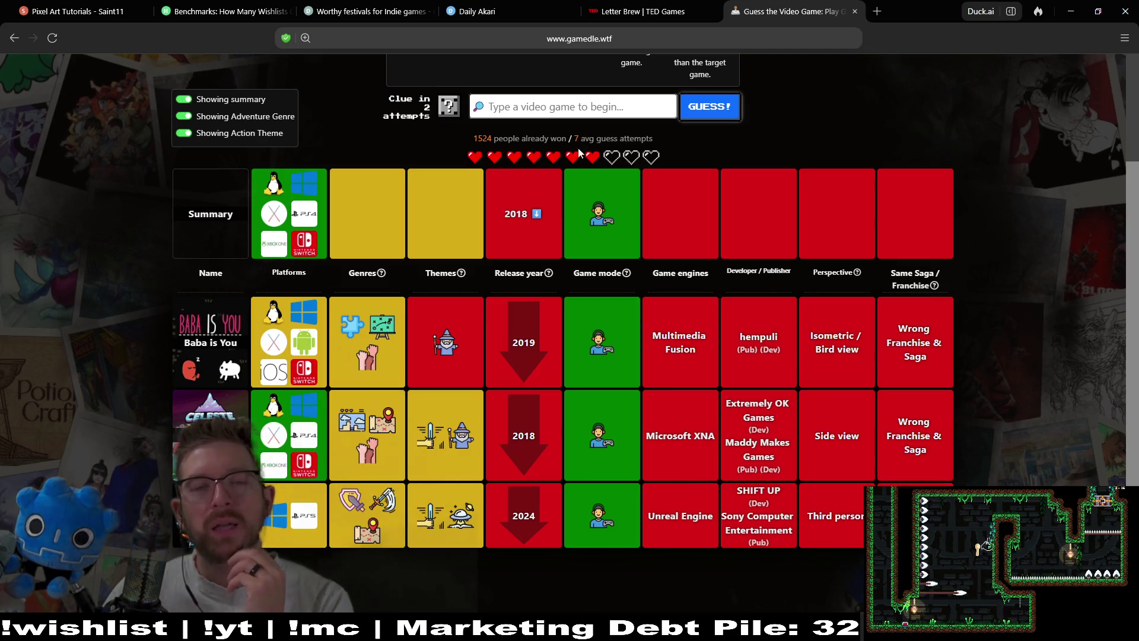
{"action": "left_click", "coordinate": [542, 101]}
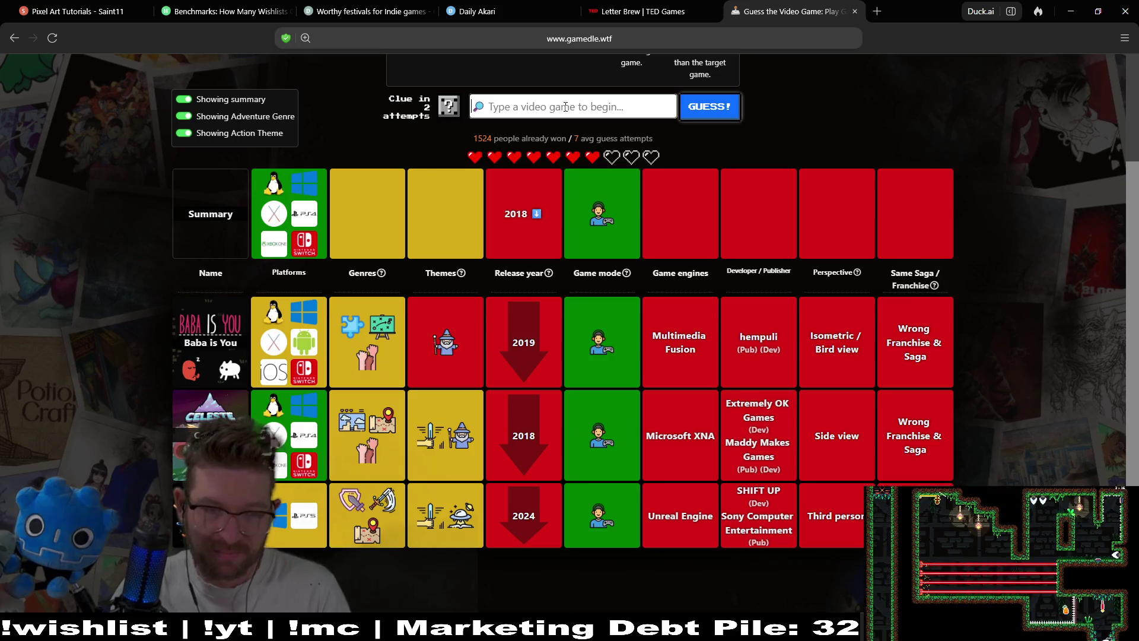
Guess Halo 2 via the 'halo 2' search, then type 'dyna' to search for the next game.
{"action": "type", "text": "halo 2"}
{"action": "key", "text": "Return"}
{"action": "left_click", "coordinate": [705, 107]}
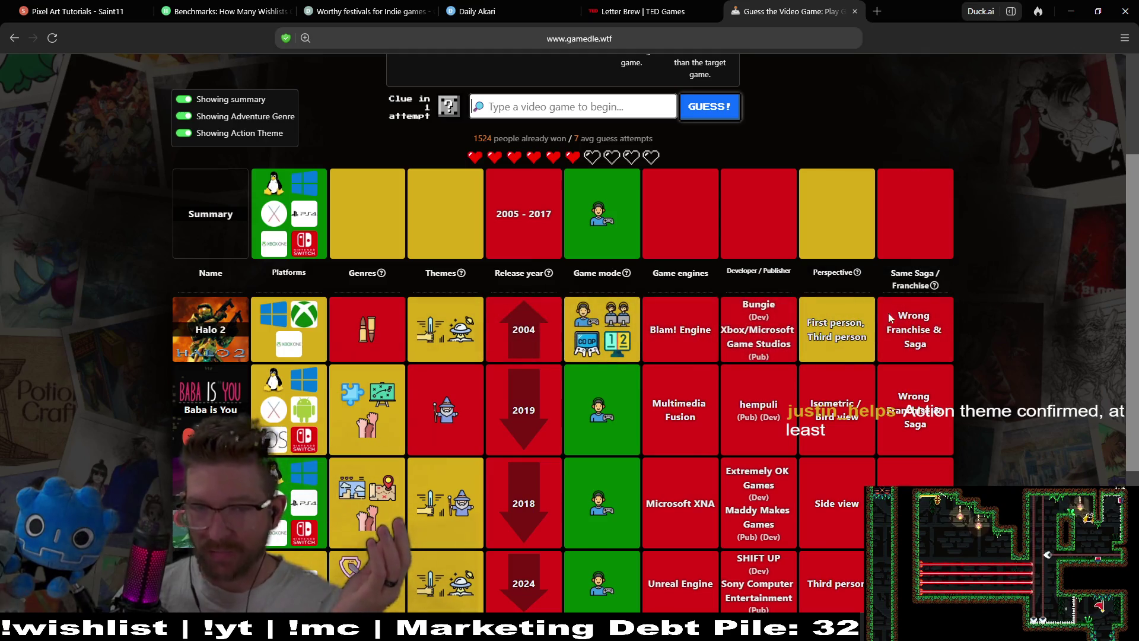
{"action": "mouse_move", "coordinate": [590, 323]}
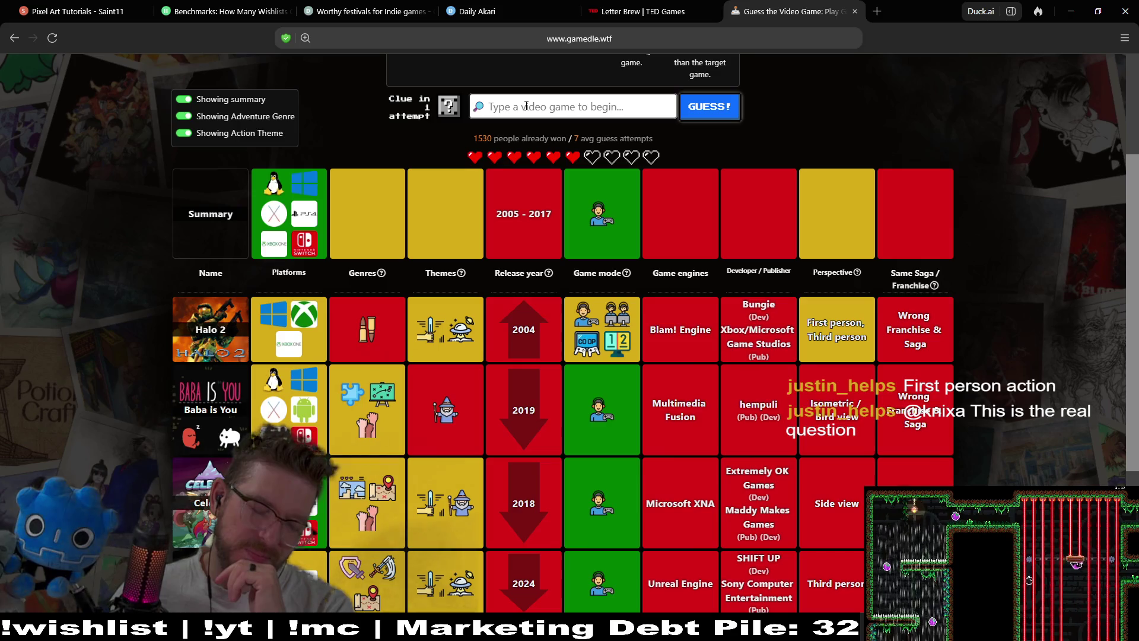
{"action": "type", "text": "dy"}
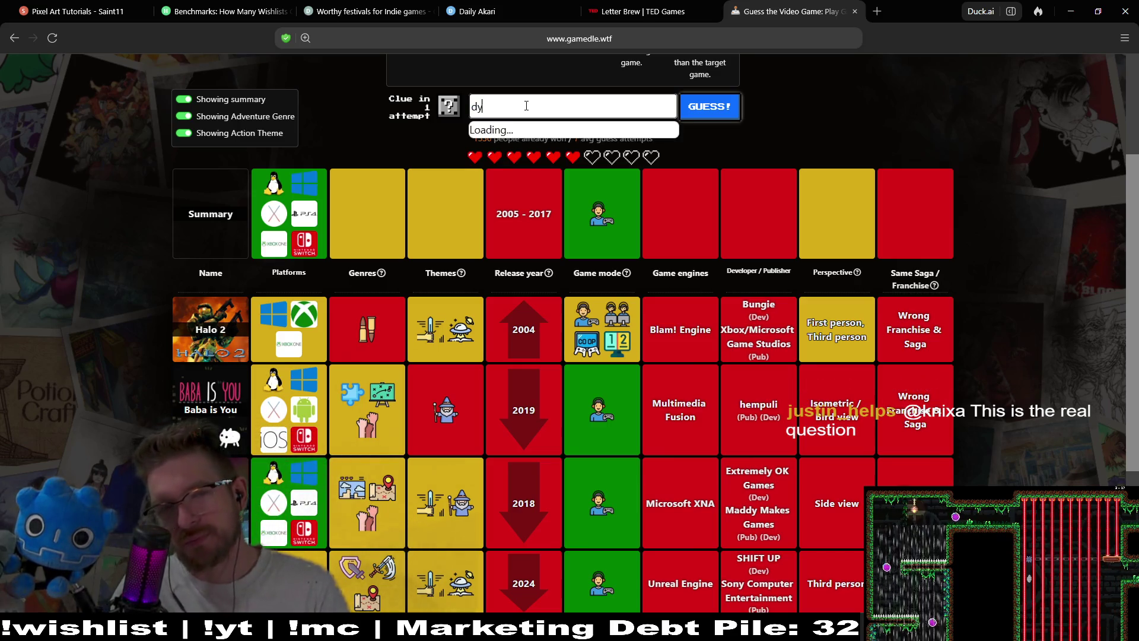
{"action": "type", "text": "na"}
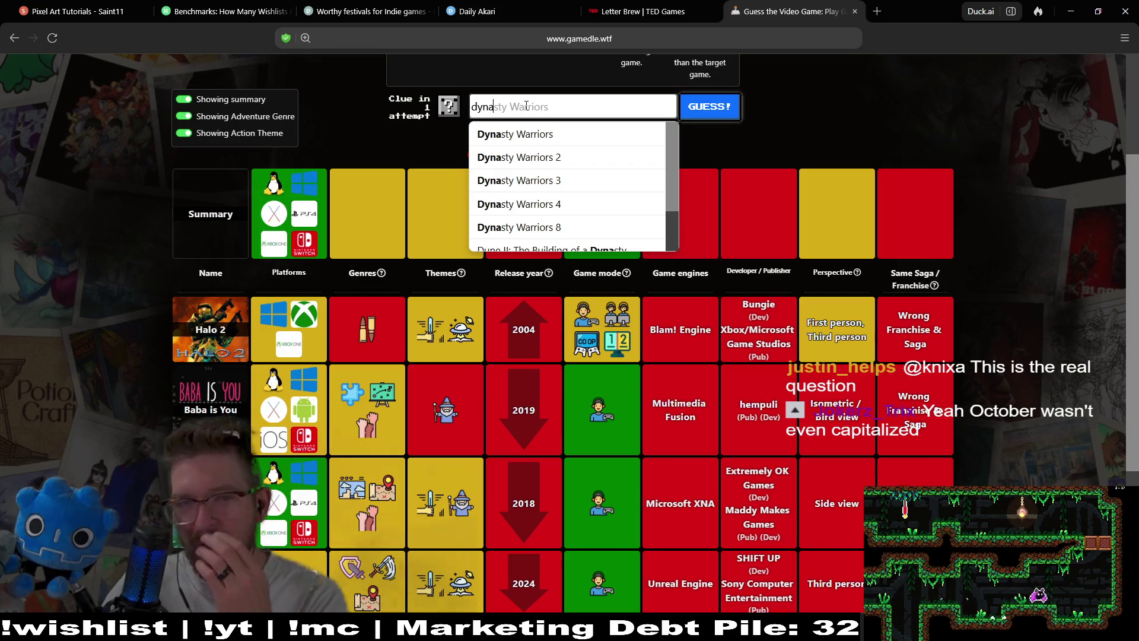
Pick Dynasty Warriors 4 from the suggestions and submit it as a guess.
{"action": "left_click", "coordinate": [594, 204]}
{"action": "left_click", "coordinate": [725, 112]}
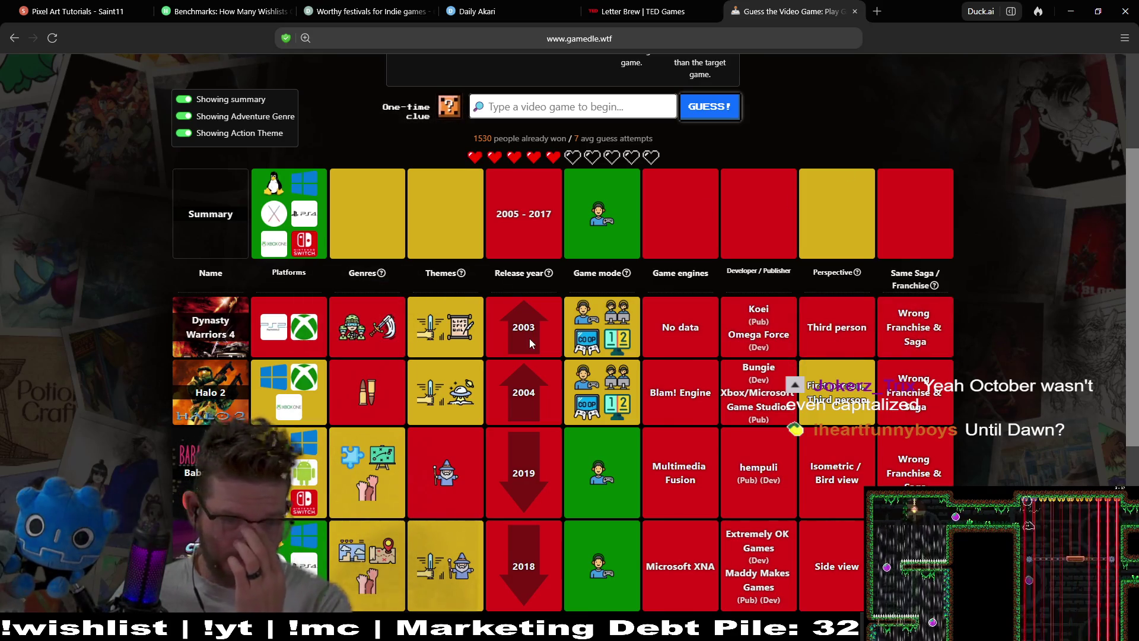
{"action": "mouse_move", "coordinate": [393, 465]}
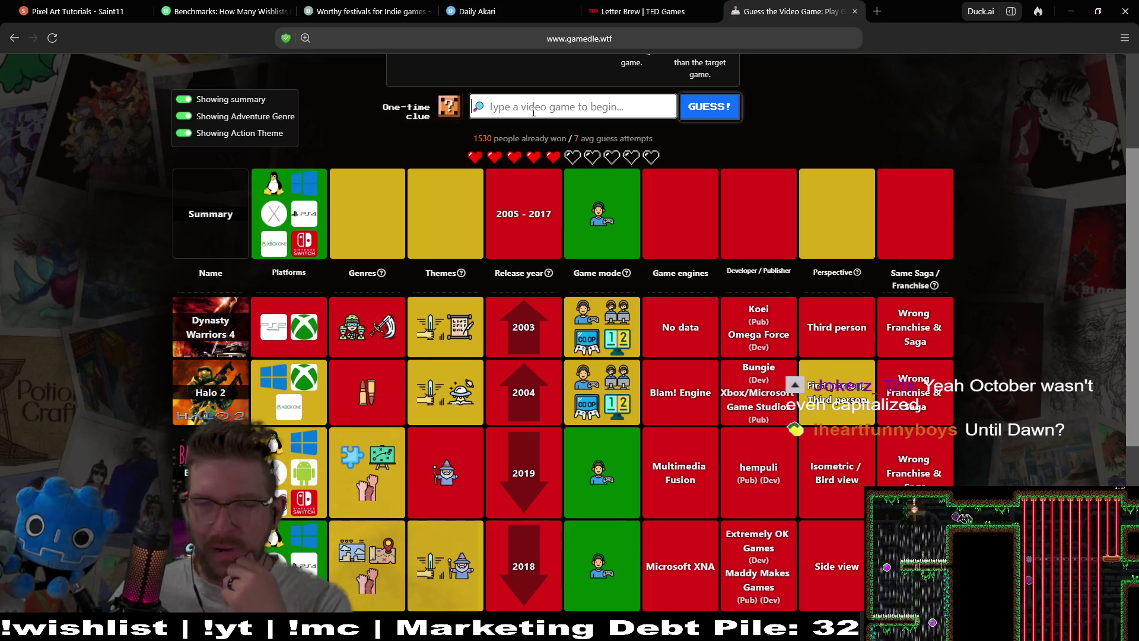
Use the one-time clue, confirming to reveal the target's Themes at the cost of one heart.
{"action": "left_click", "coordinate": [449, 107]}
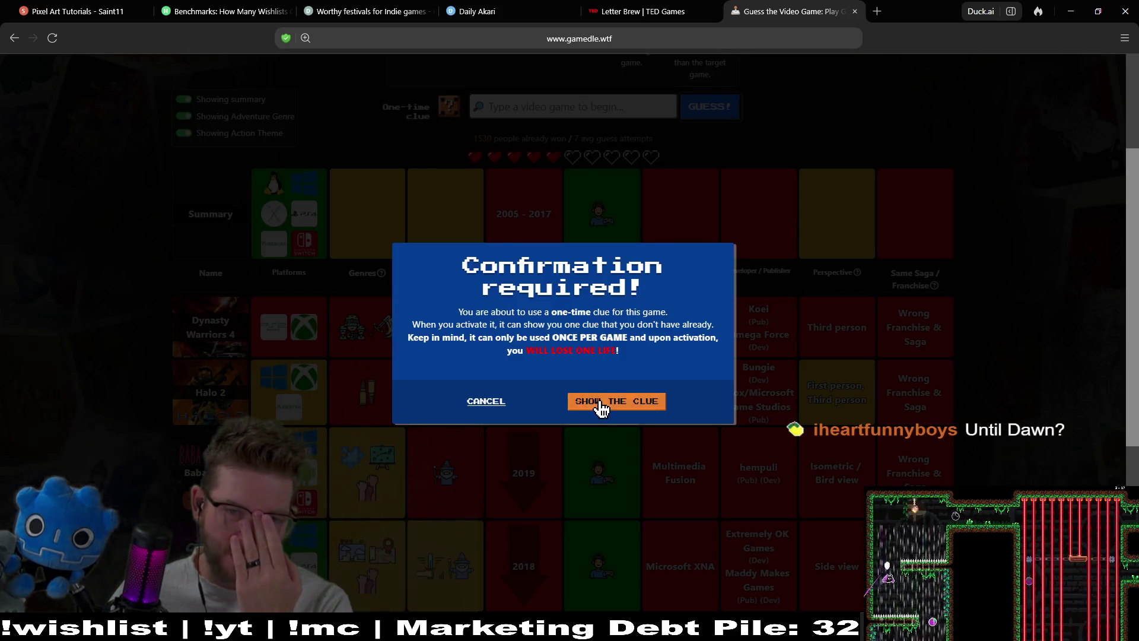
{"action": "left_click", "coordinate": [600, 407]}
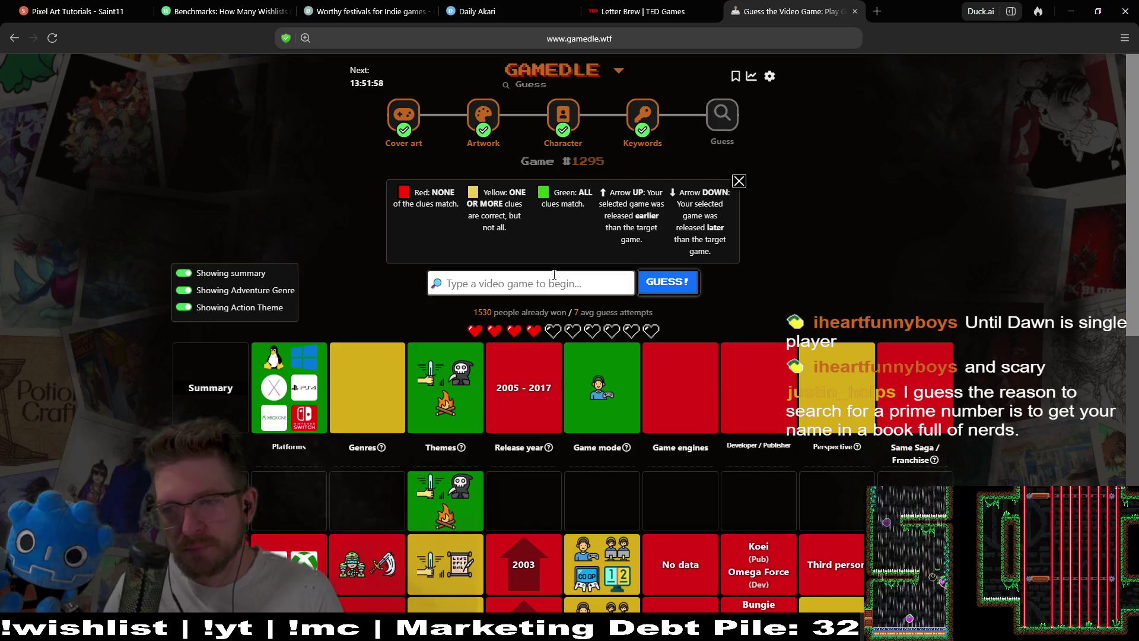
Search 'until d' and submit Until Dawn as a guess.
{"action": "type", "text": "until si"}
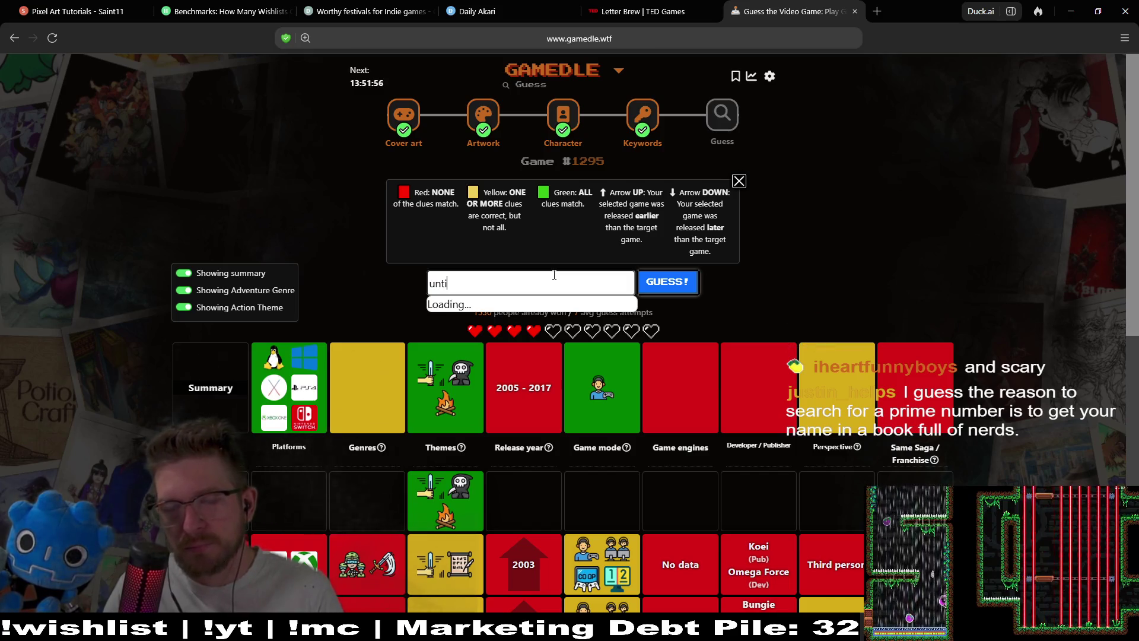
{"action": "key", "text": "BackSpace"}
{"action": "key", "text": "BackSpace"}
{"action": "type", "text": "d"}
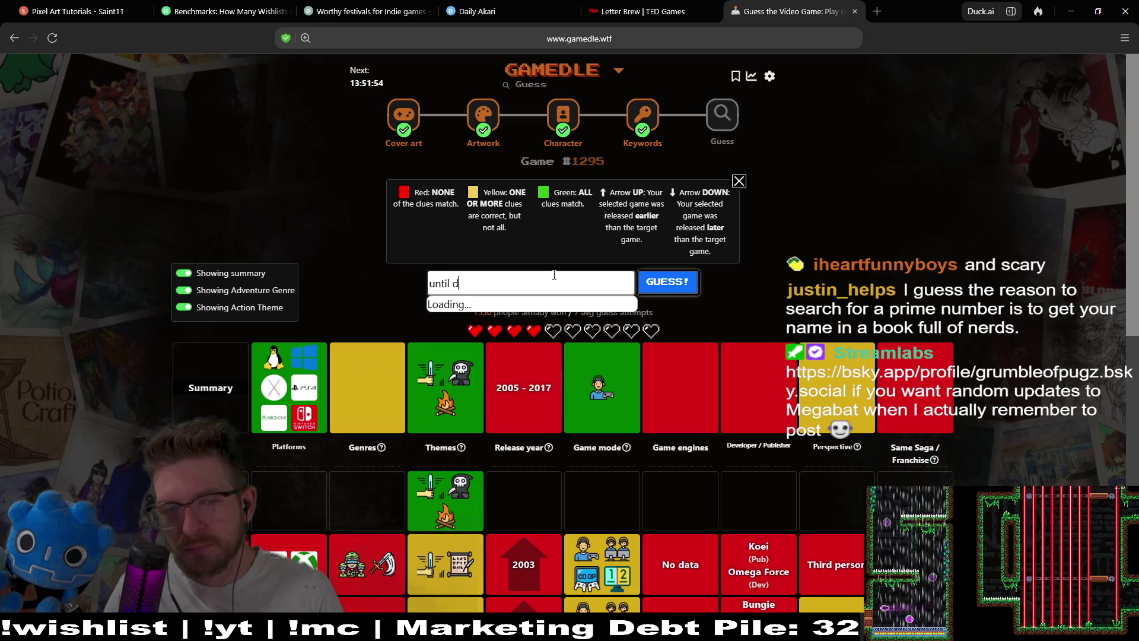
{"action": "left_click", "coordinate": [519, 319]}
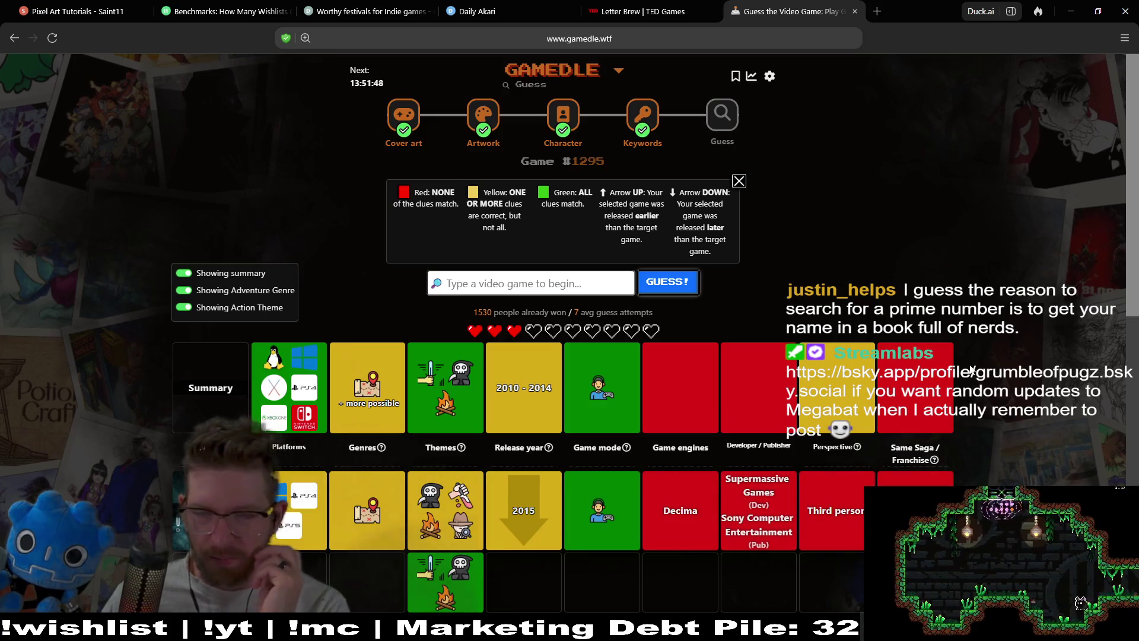
Review the results table, selecting the '+ more possible genres' note.
{"action": "scroll", "coordinate": [1025, 298], "scroll_direction": "down", "scroll_amount": 2}
{"action": "scroll", "coordinate": [1025, 298], "scroll_direction": "down", "scroll_amount": 1}
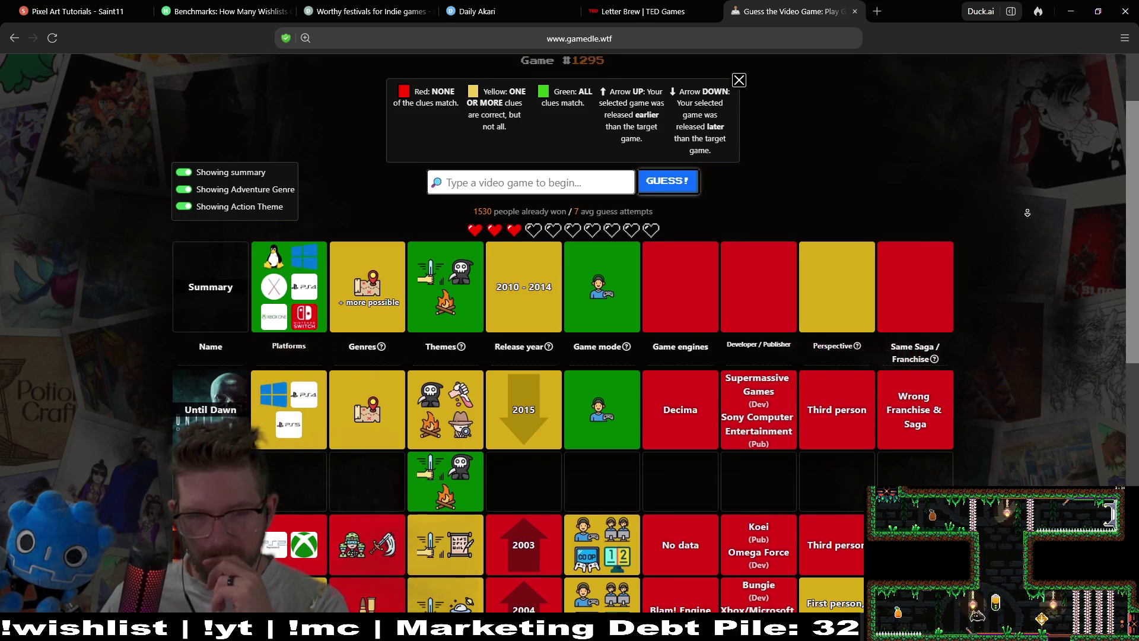
{"action": "scroll", "coordinate": [1028, 225], "scroll_direction": "down", "scroll_amount": 1}
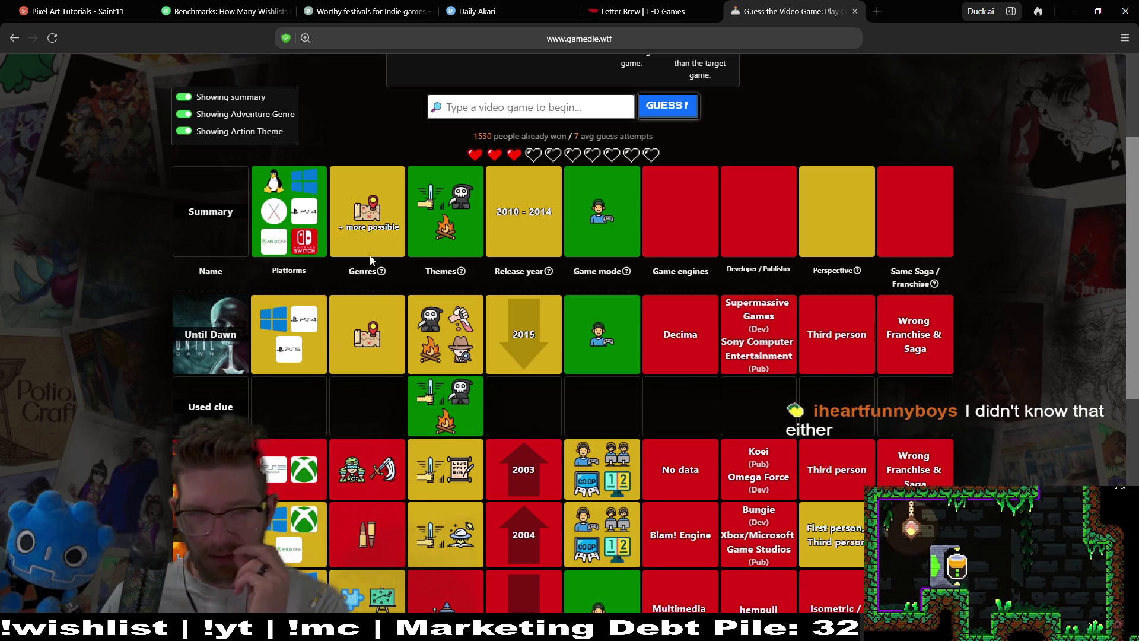
{"action": "triple_click", "coordinate": [402, 229]}
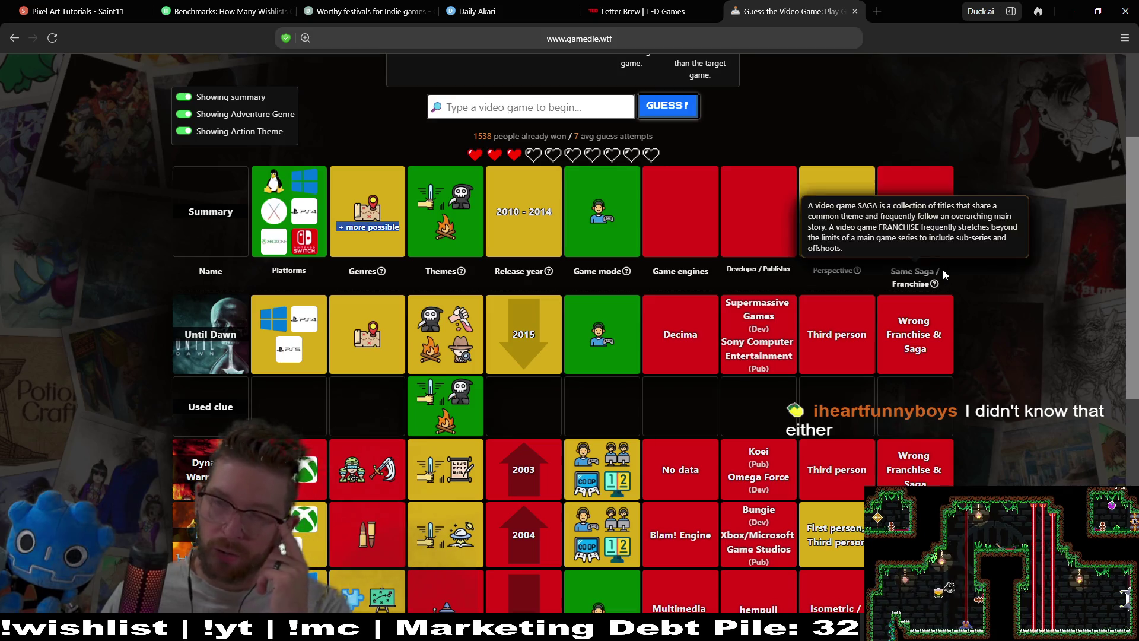
{"action": "scroll", "coordinate": [1018, 275], "scroll_direction": "down", "scroll_amount": 1}
{"action": "scroll", "coordinate": [1018, 274], "scroll_direction": "down", "scroll_amount": 1}
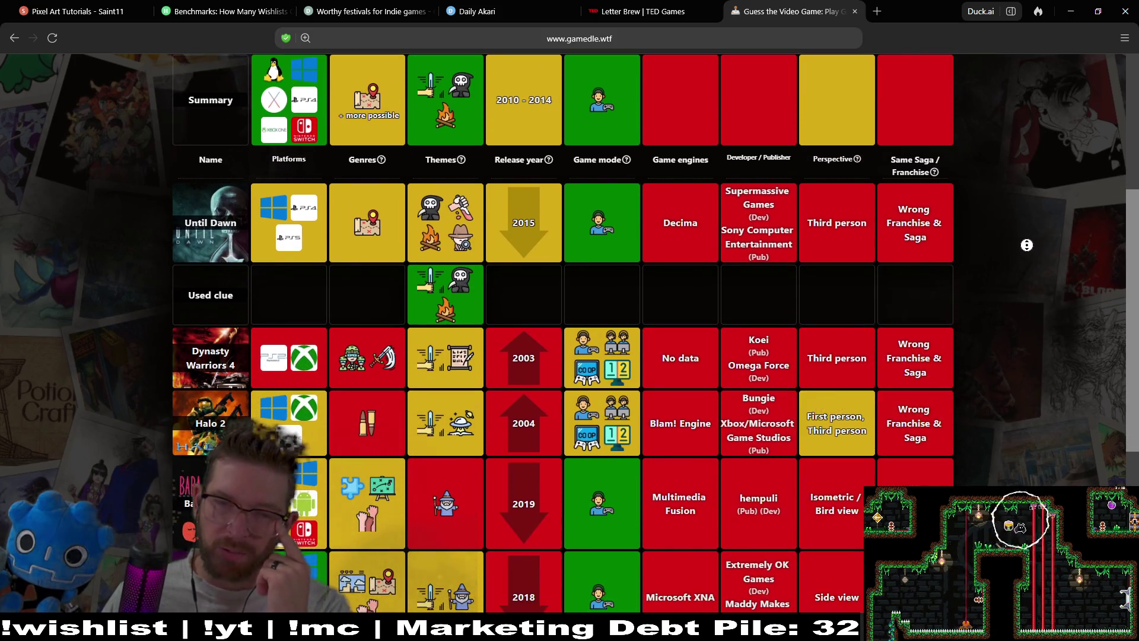
{"action": "scroll", "coordinate": [1027, 245], "scroll_direction": "down", "scroll_amount": 3}
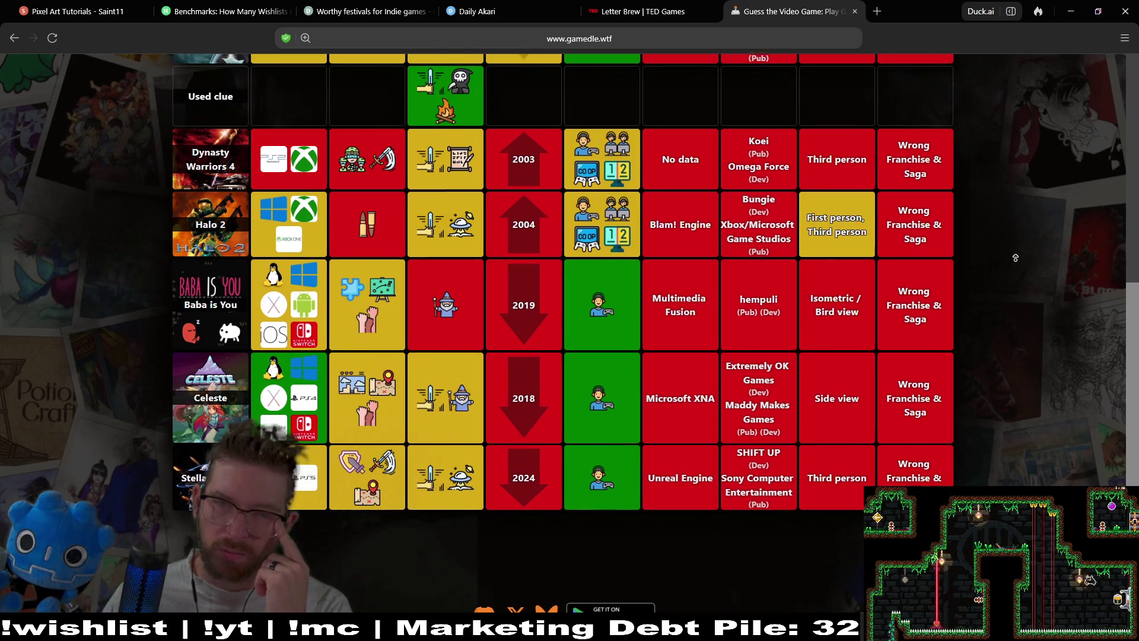
{"action": "scroll", "coordinate": [1016, 273], "scroll_direction": "up", "scroll_amount": 2}
{"action": "scroll", "coordinate": [1015, 258], "scroll_direction": "up", "scroll_amount": 4}
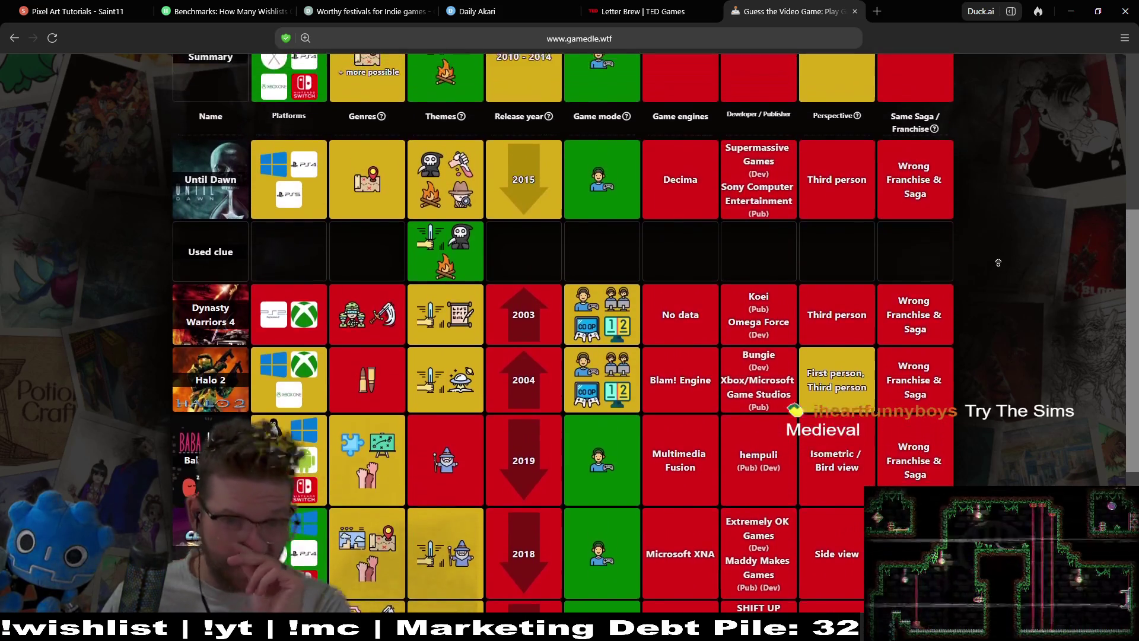
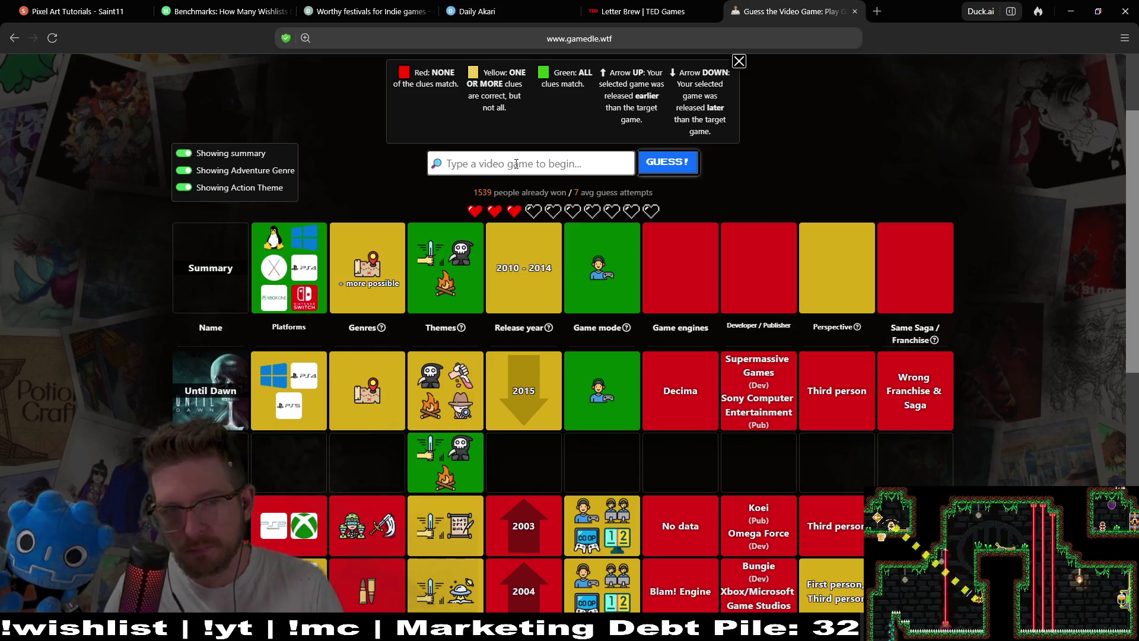
Search 'res' and submit Resident Evil 5 as the next Gamedle guess.
{"action": "type", "text": "res"}
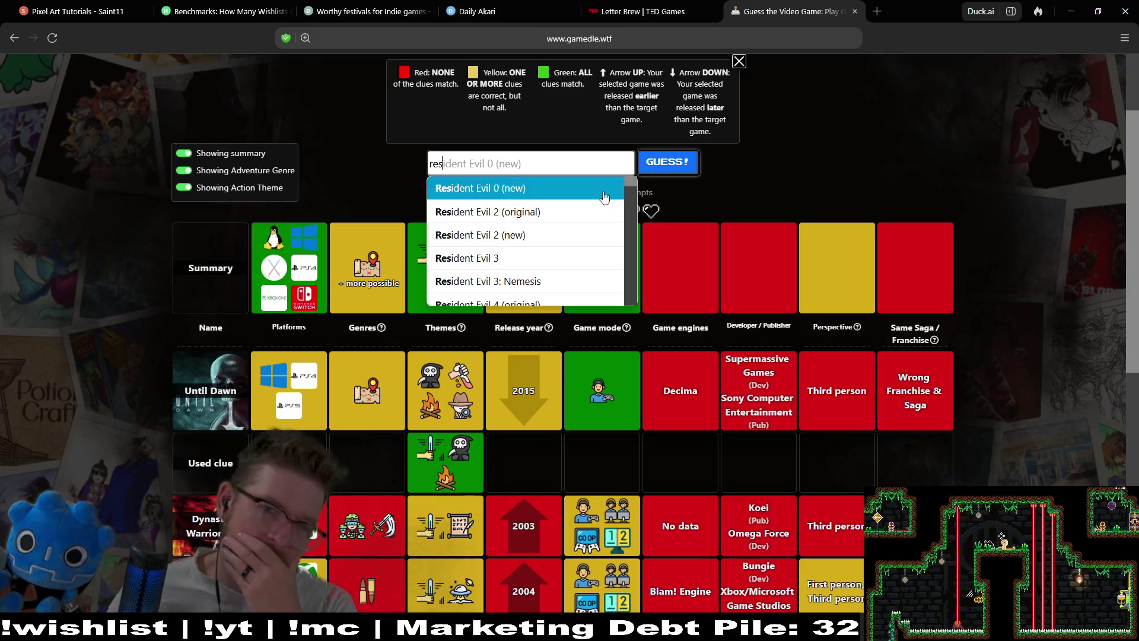
{"action": "scroll", "coordinate": [555, 258], "scroll_direction": "down", "scroll_amount": 2}
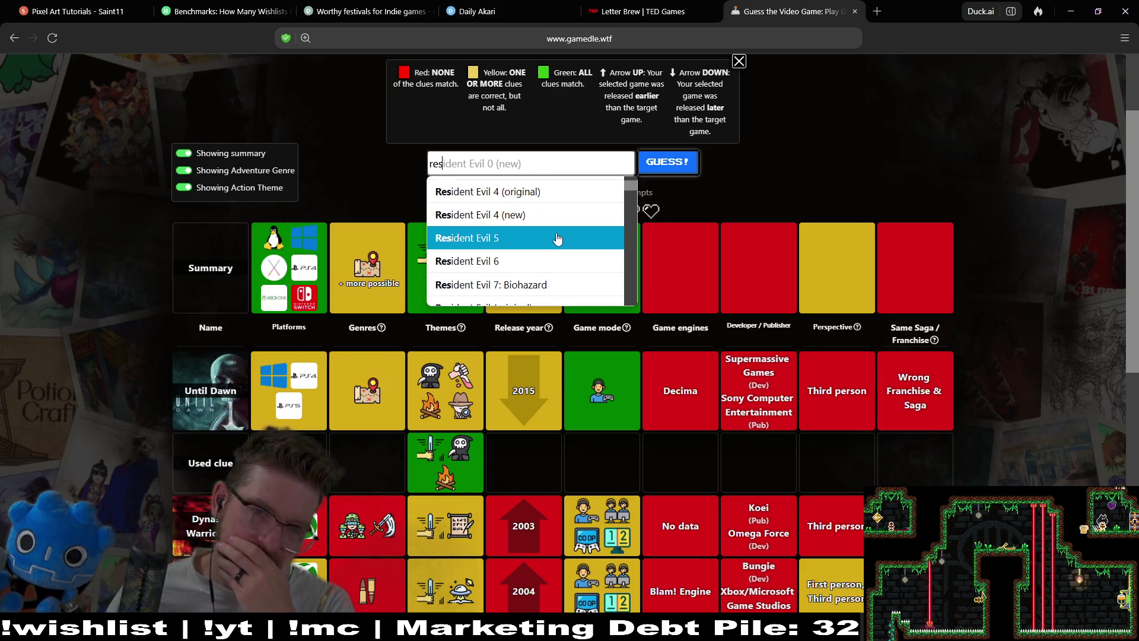
{"action": "left_click", "coordinate": [558, 236]}
{"action": "left_click", "coordinate": [658, 173]}
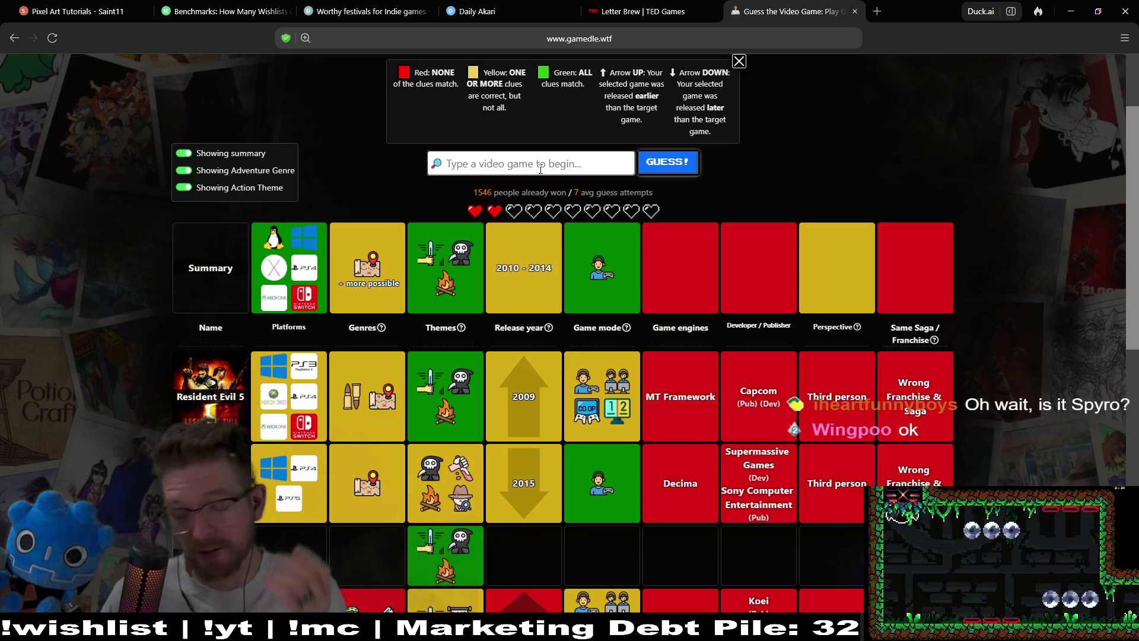
{"action": "type", "text": "st"}
{"action": "key", "text": "BackSpace"}
{"action": "key", "text": "BackSpace"}
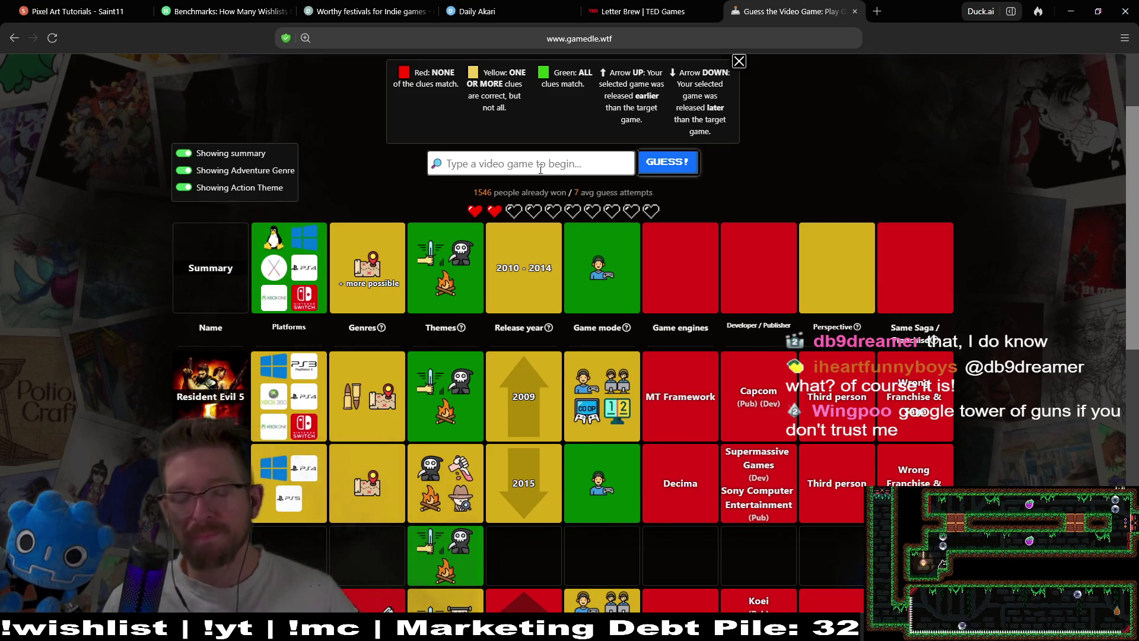
{"action": "type", "text": "t"}
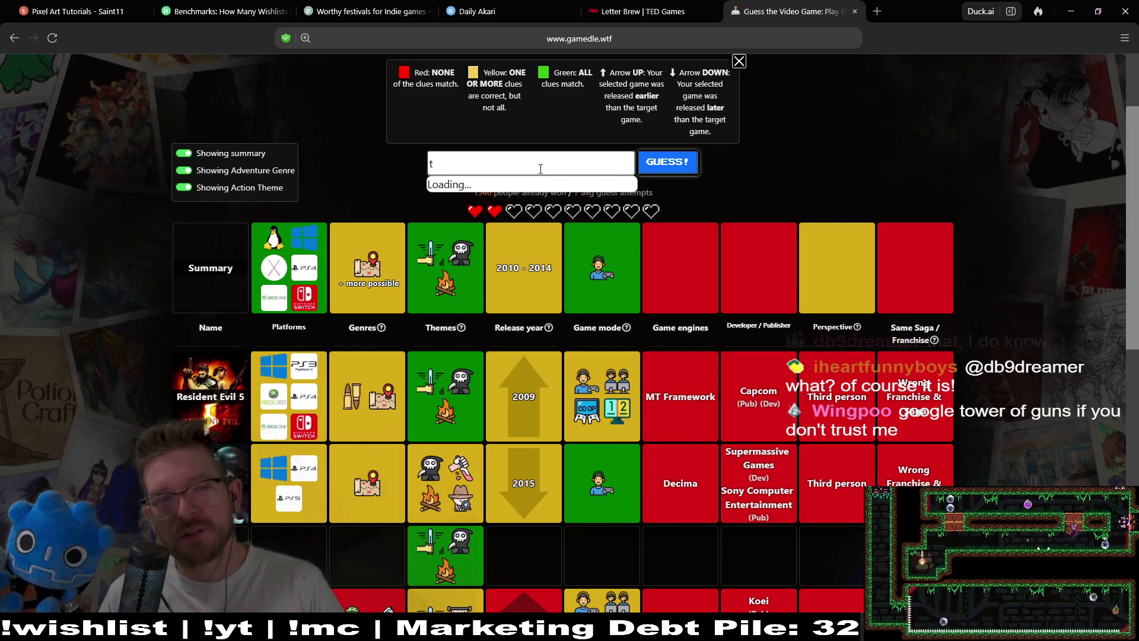
{"action": "type", "text": "ower g"}
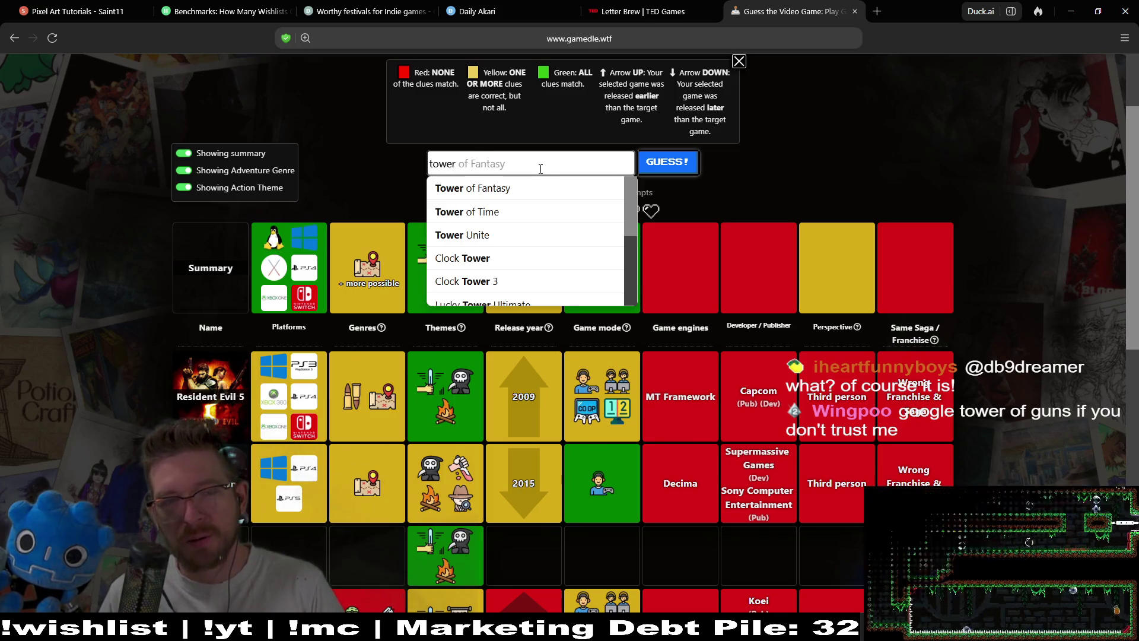
{"action": "key", "text": "BackSpace"}
{"action": "type", "text": "of"}
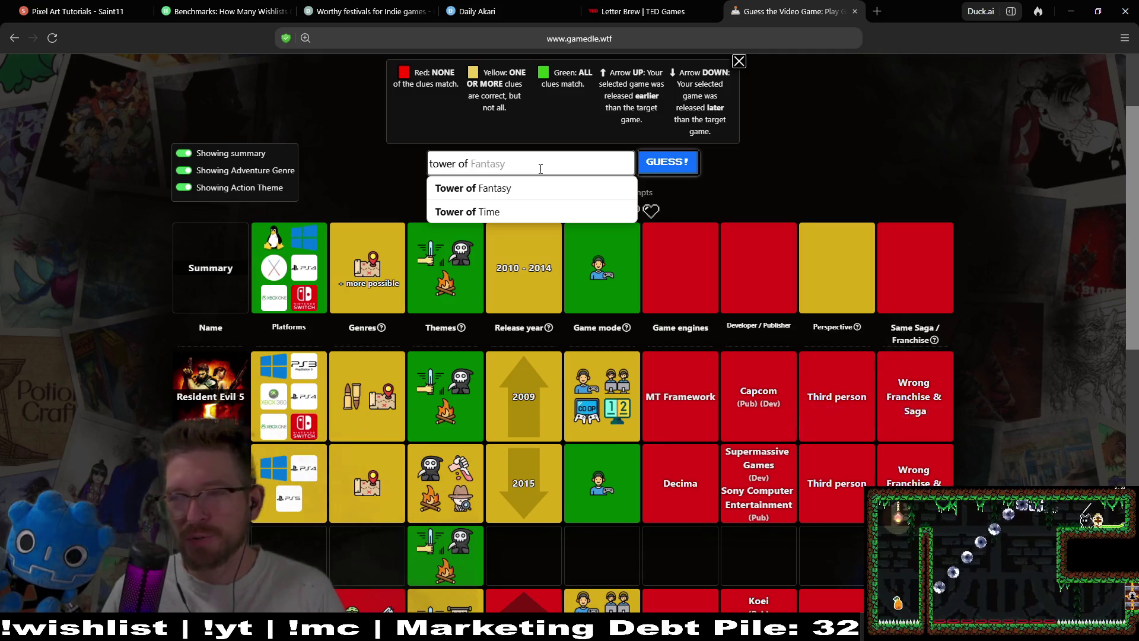
{"action": "key", "text": "BackSpace"}
{"action": "key", "text": "BackSpace"}
{"action": "key", "text": "BackSpace"}
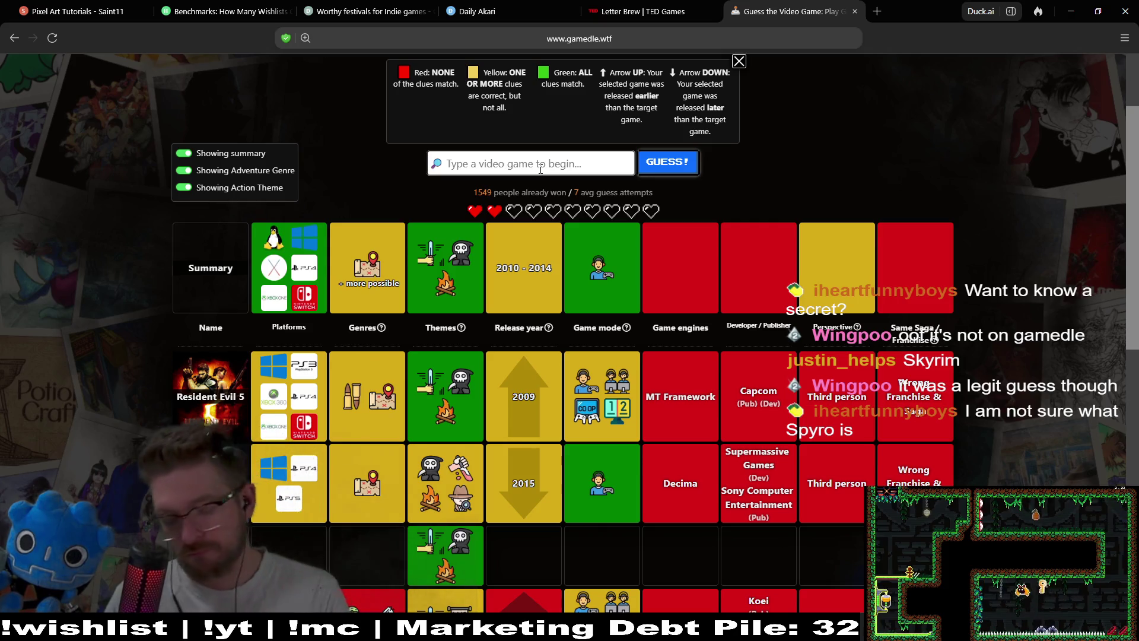
Guess The Elder Scrolls V: Skyrim and highlight the resulting 2010 release-year clue.
{"action": "type", "text": "skyri"}
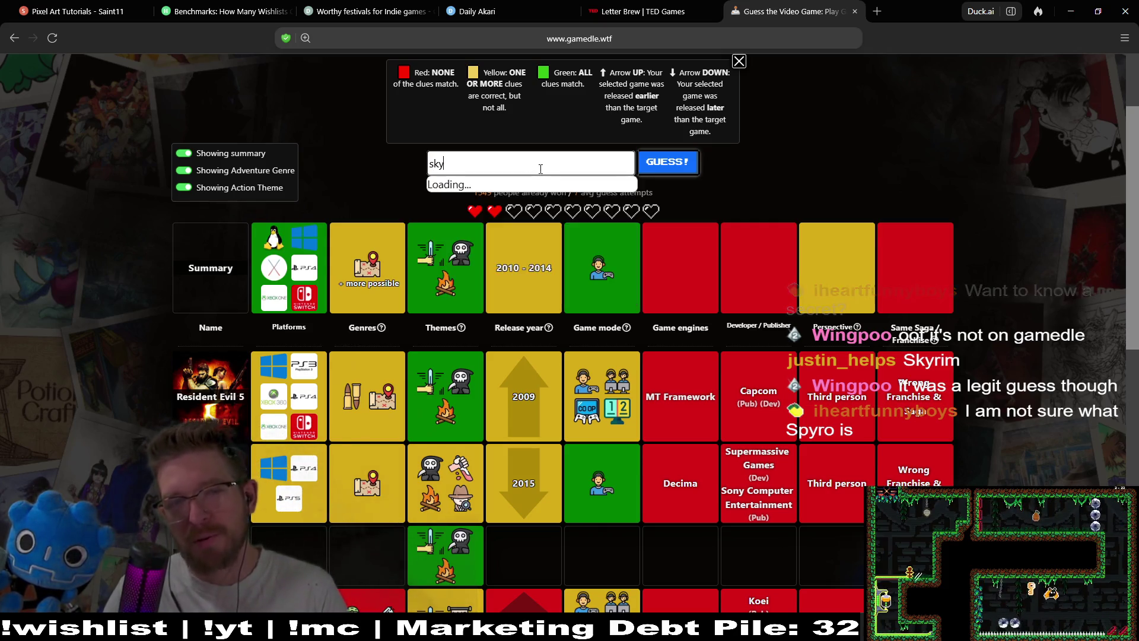
{"action": "type", "text": "m"}
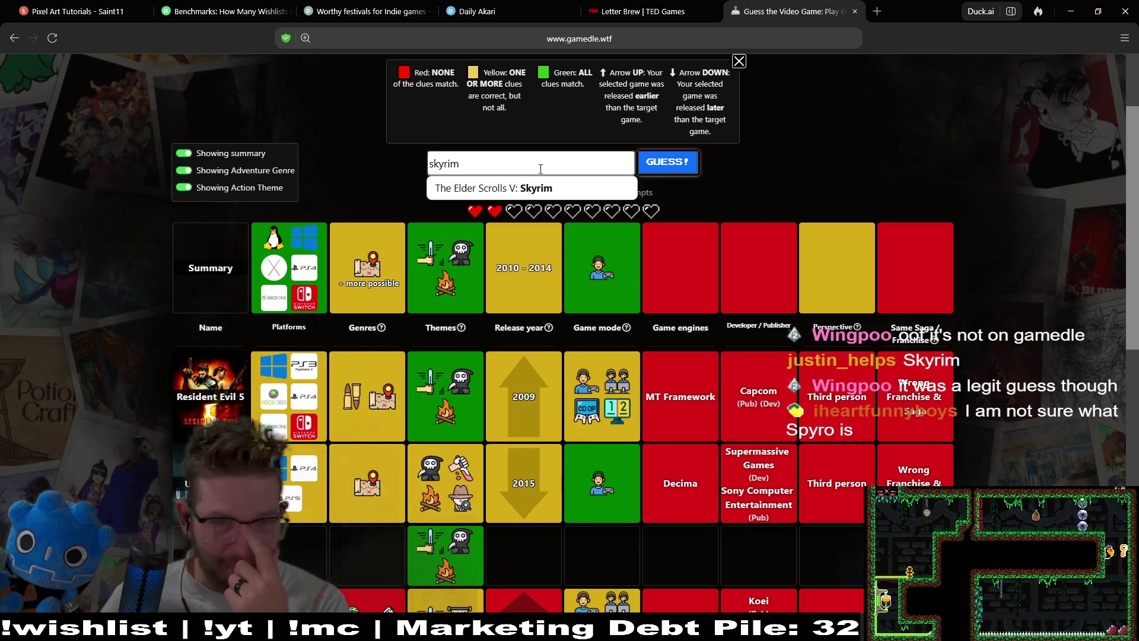
{"action": "key", "text": "Return"}
{"action": "left_click", "coordinate": [675, 169]}
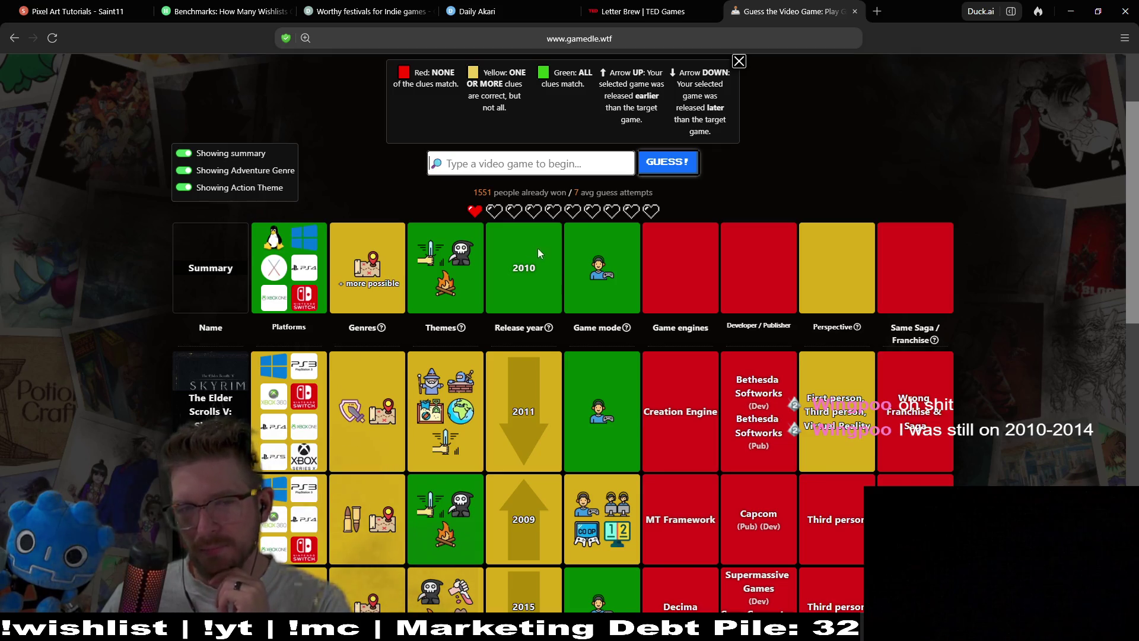
{"action": "left_click_drag", "start_coordinate": [547, 280], "coordinate": [499, 274]}
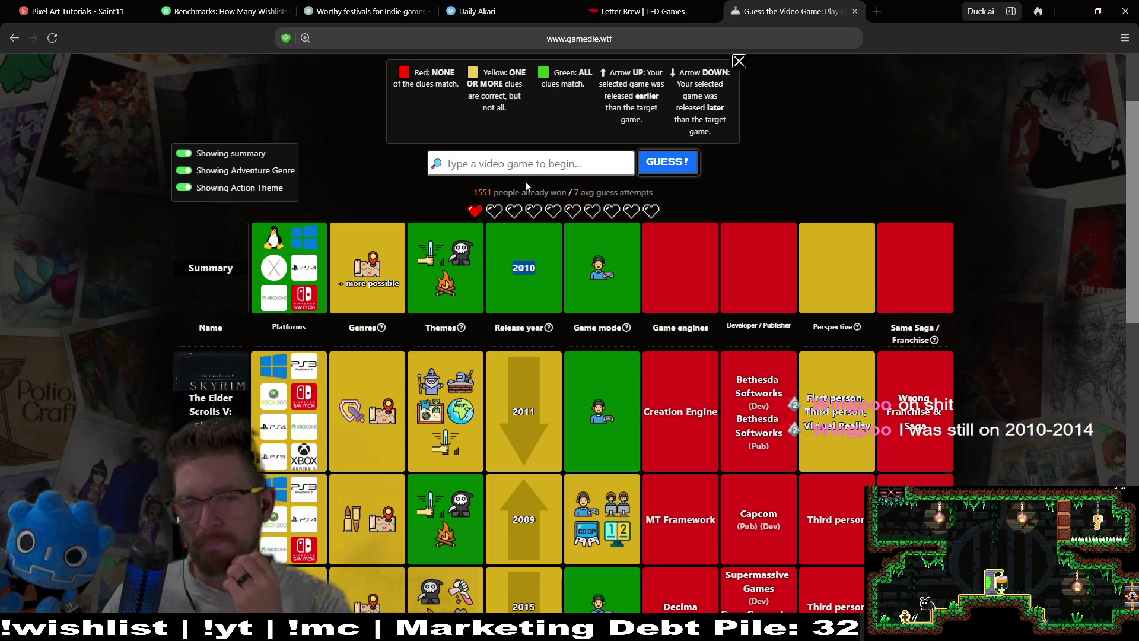
Replace the 'alien' search with 'Amne' and choose Amnesia: Rebirth from the suggestions.
{"action": "left_click", "coordinate": [500, 164]}
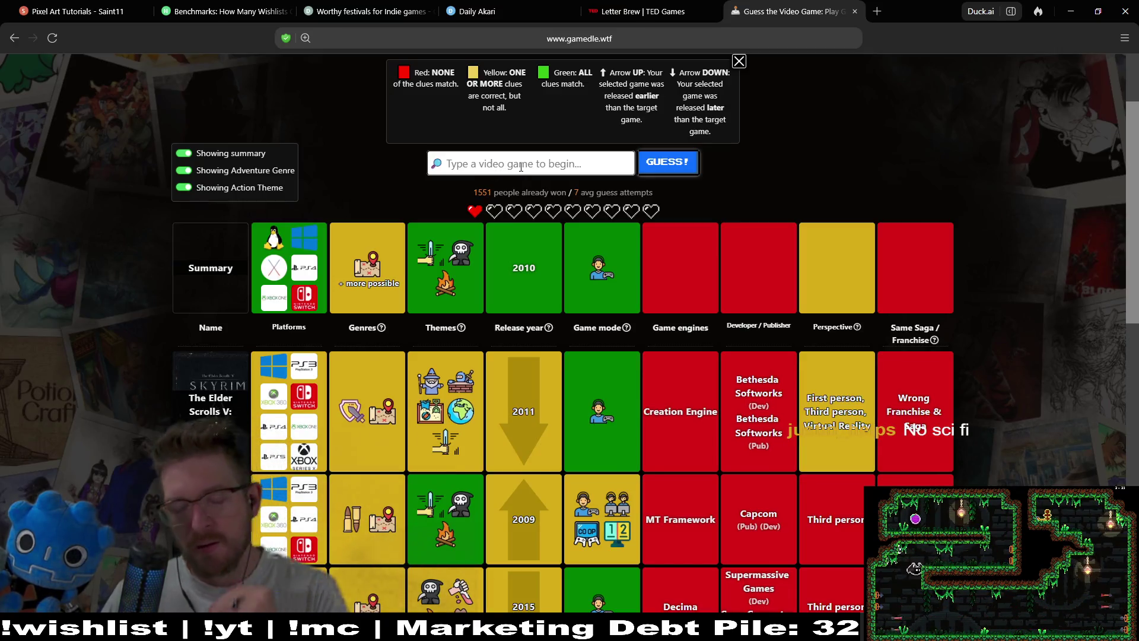
{"action": "type", "text": "alien"}
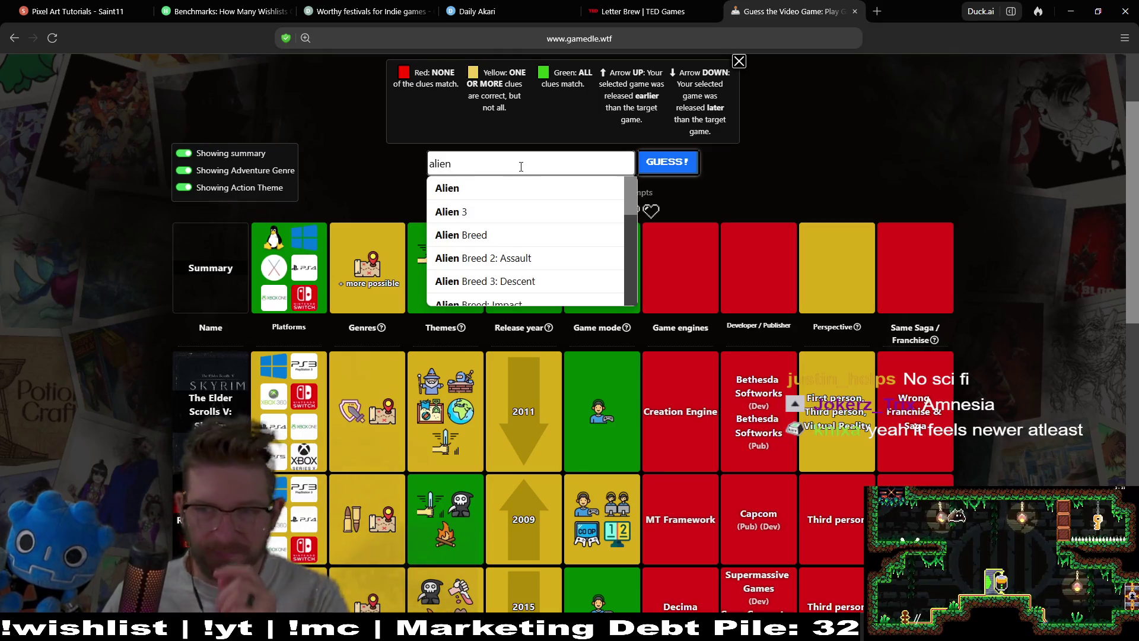
{"action": "key", "text": "Return"}
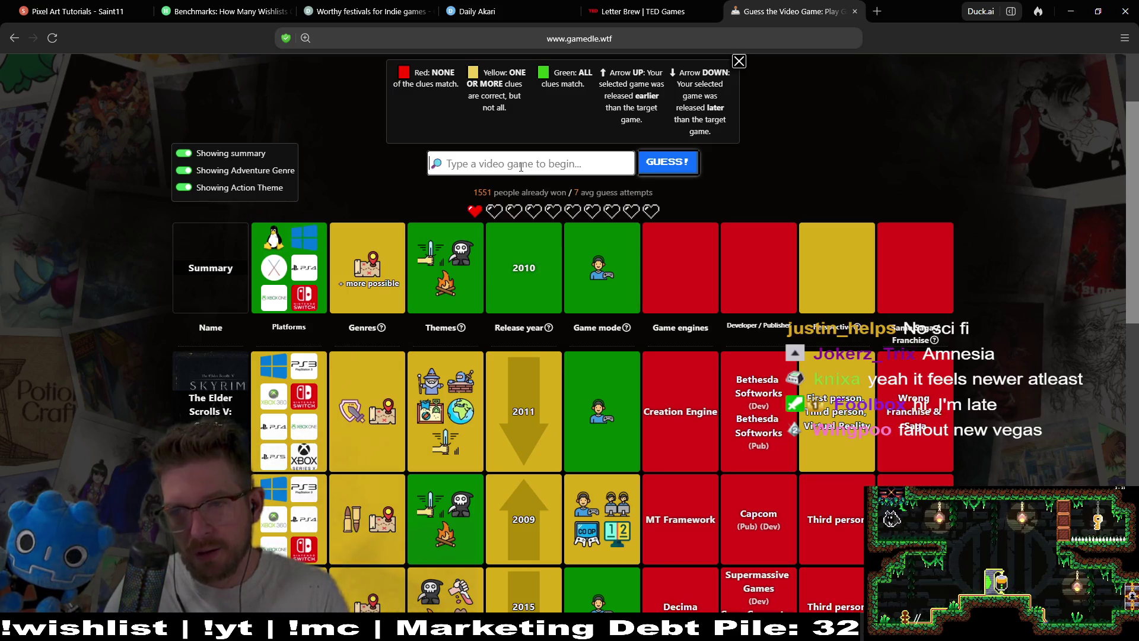
{"action": "type", "text": "A"}
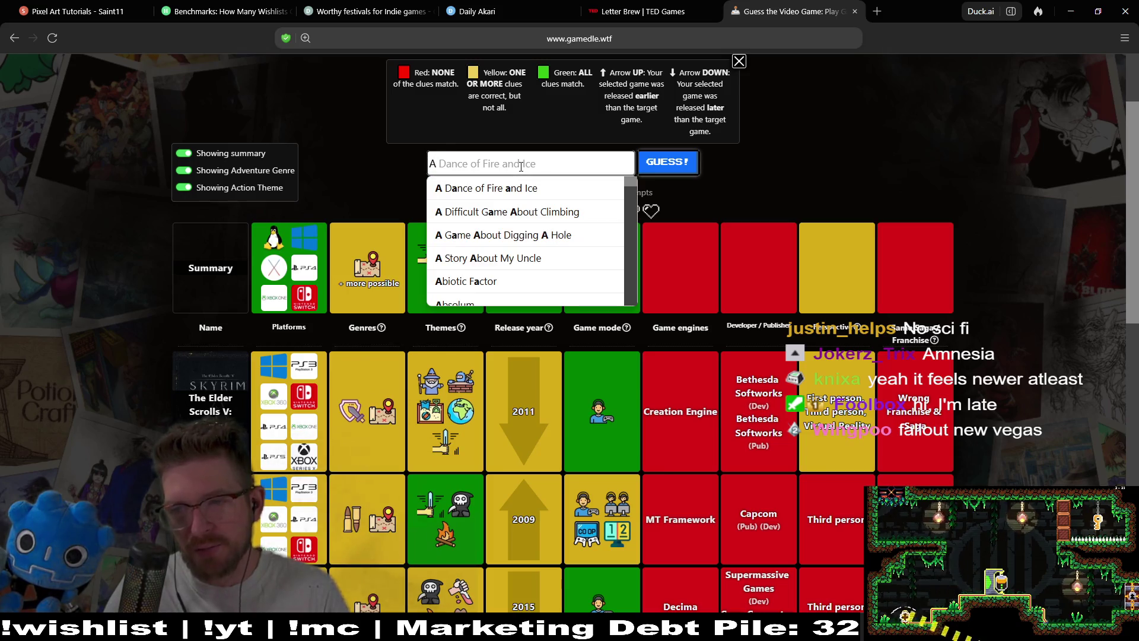
{"action": "type", "text": "mnesia"}
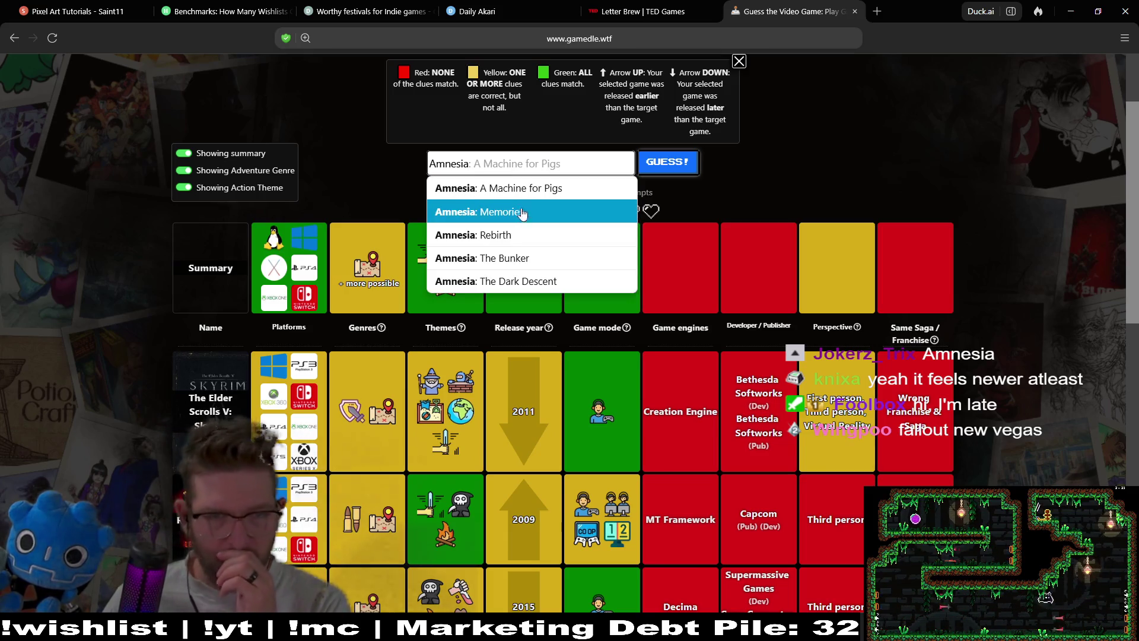
{"action": "scroll", "coordinate": [526, 229], "scroll_direction": "down", "scroll_amount": 7}
{"action": "scroll", "coordinate": [529, 267], "scroll_direction": "up", "scroll_amount": 10}
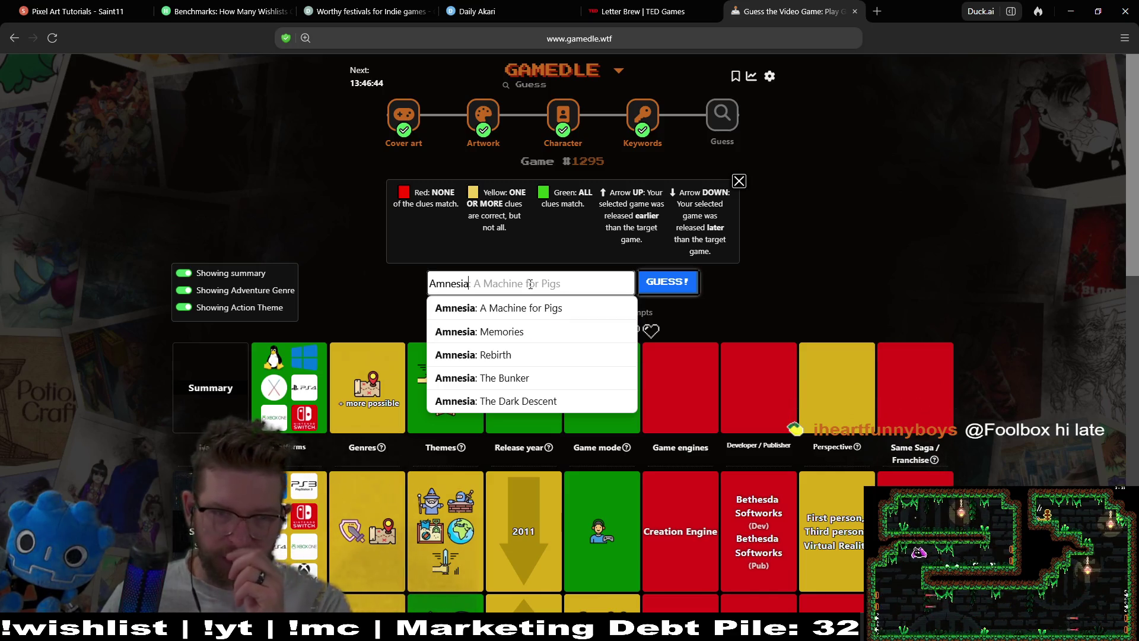
{"action": "double_click", "coordinate": [422, 288]}
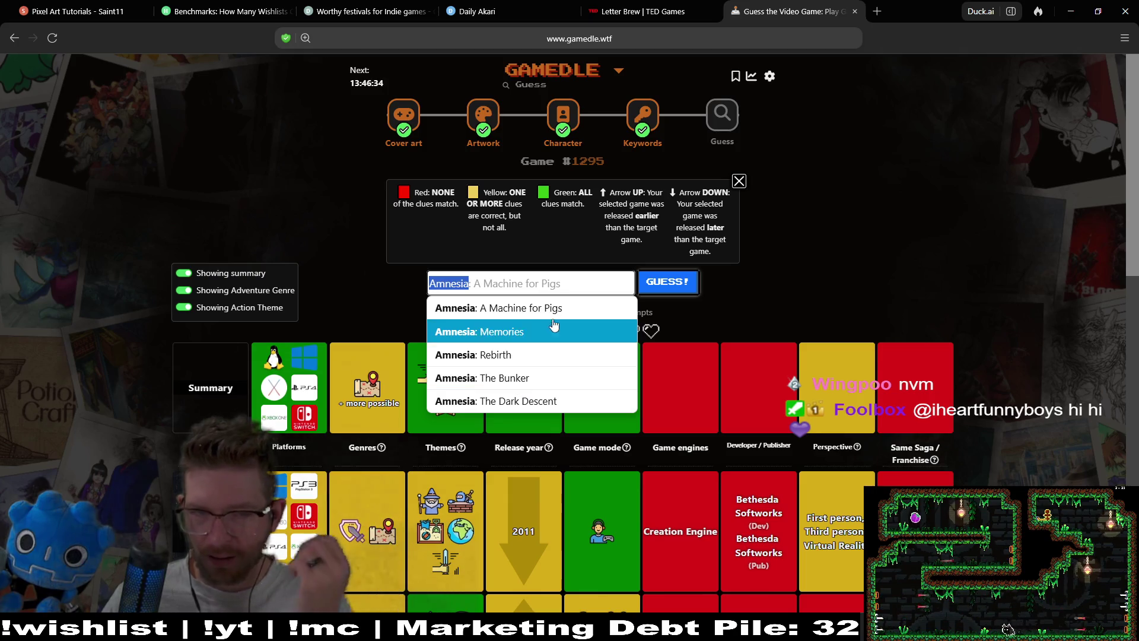
{"action": "left_click", "coordinate": [520, 354]}
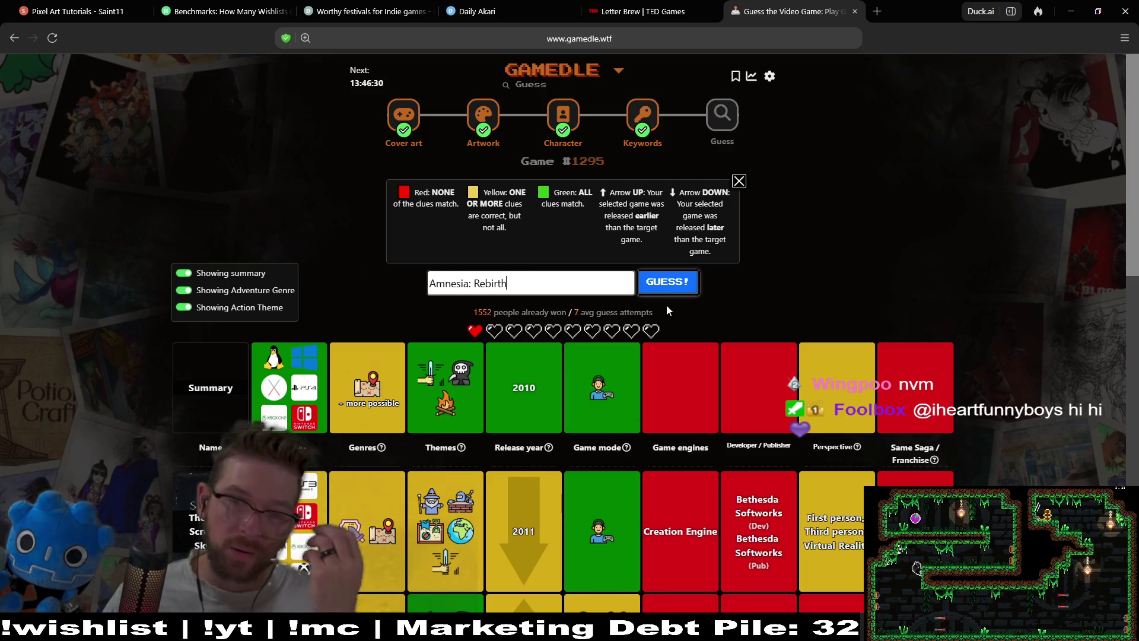
Submit Amnesia: Rebirth as the final guess.
{"action": "left_click", "coordinate": [665, 284]}
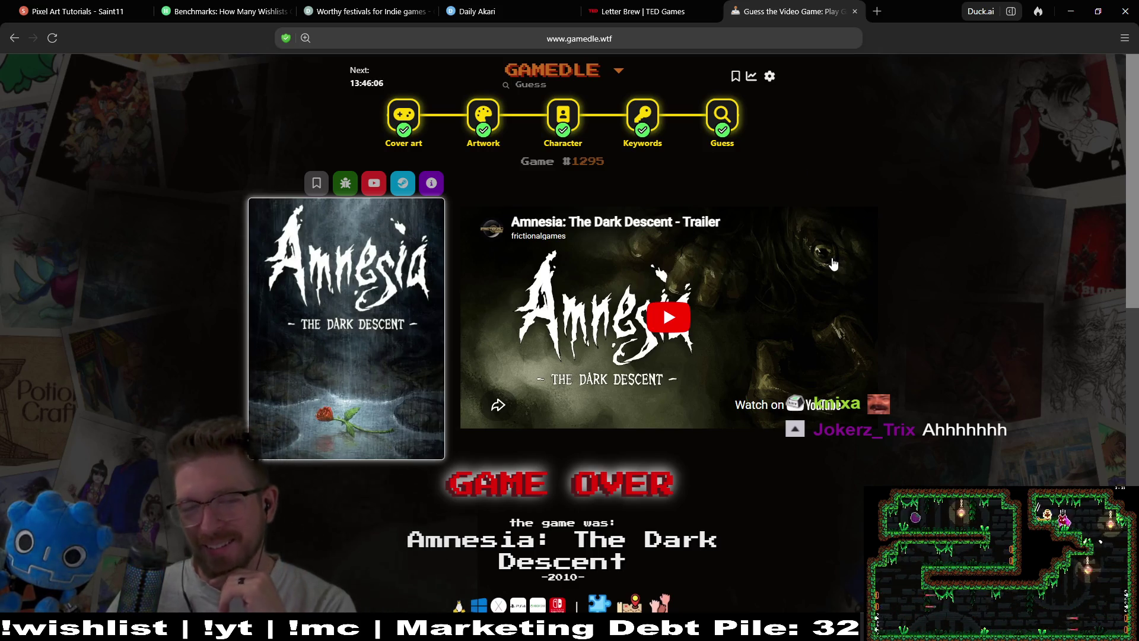
Play the Amnesia: The Dark Descent trailer, skip ahead to about 1:44, and pause it.
{"action": "left_click", "coordinate": [669, 319]}
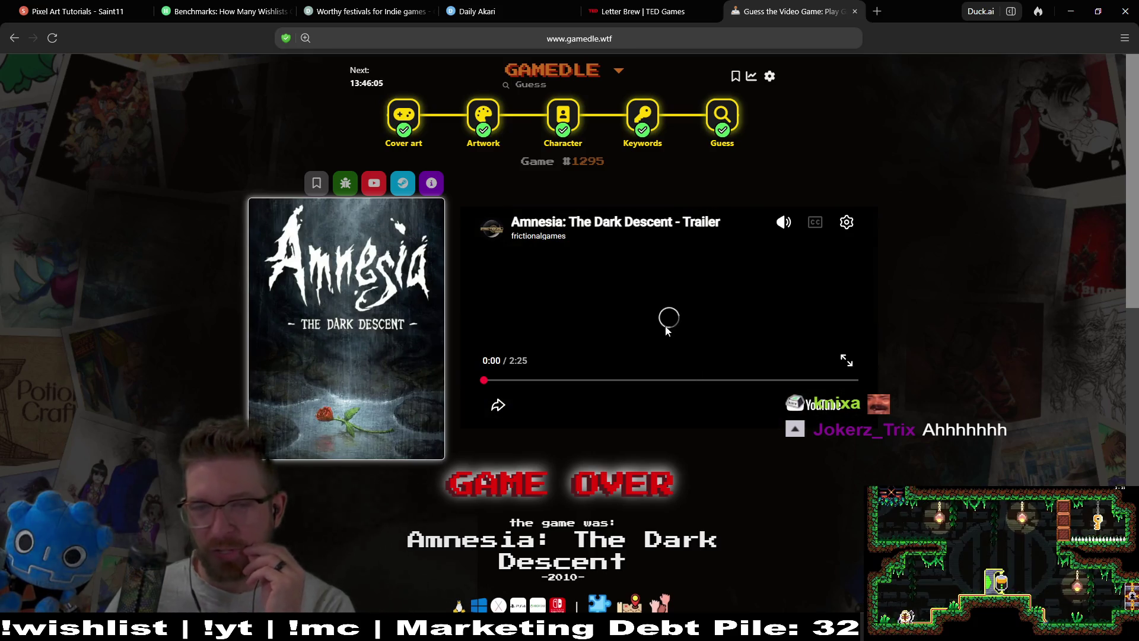
{"action": "left_click", "coordinate": [567, 379]}
{"action": "left_click", "coordinate": [608, 379]}
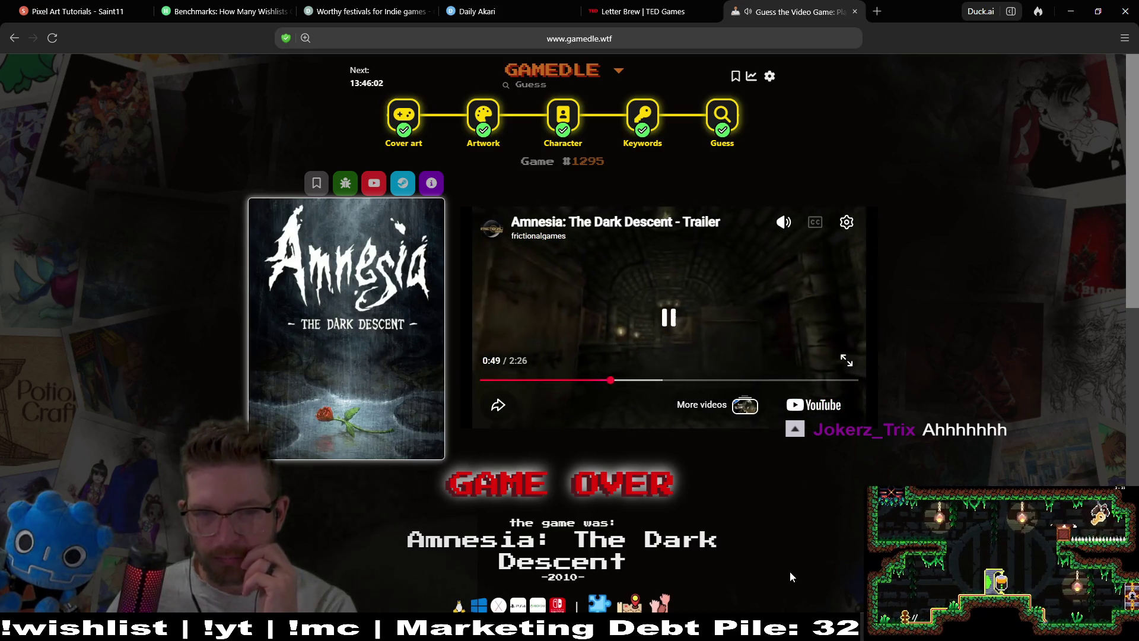
{"action": "left_click", "coordinate": [679, 380]}
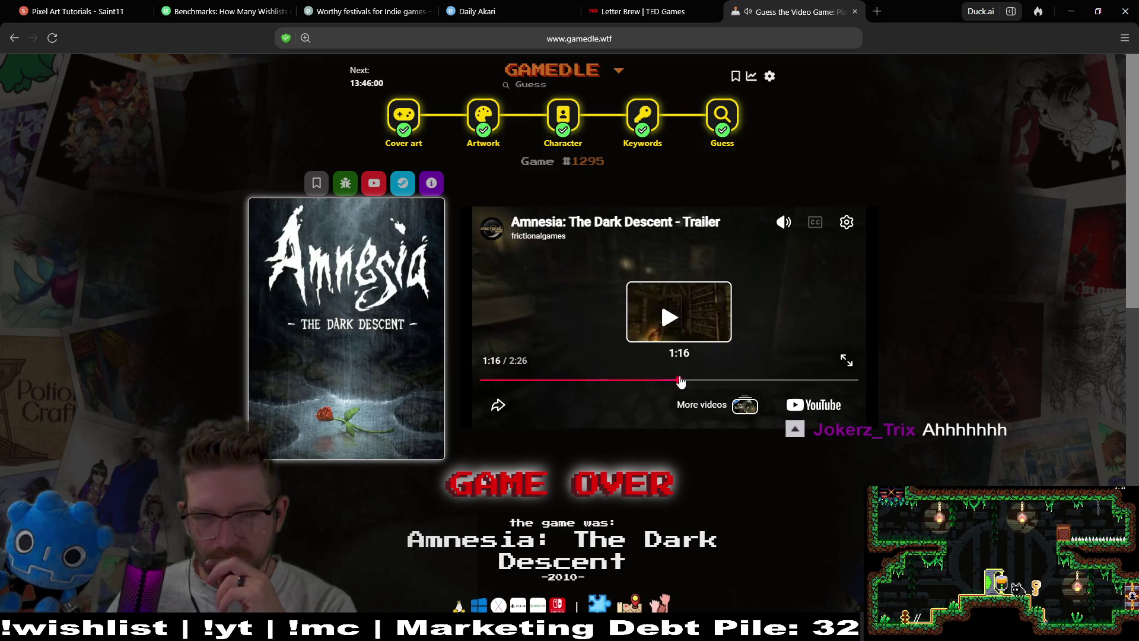
{"action": "left_click", "coordinate": [751, 381]}
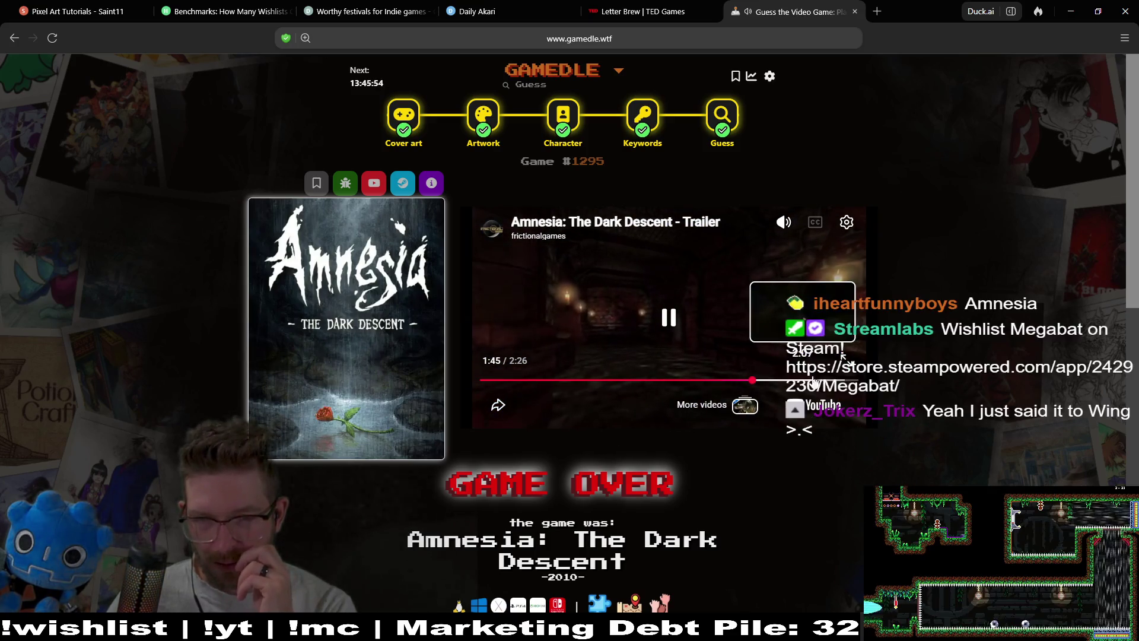
{"action": "left_click", "coordinate": [630, 287]}
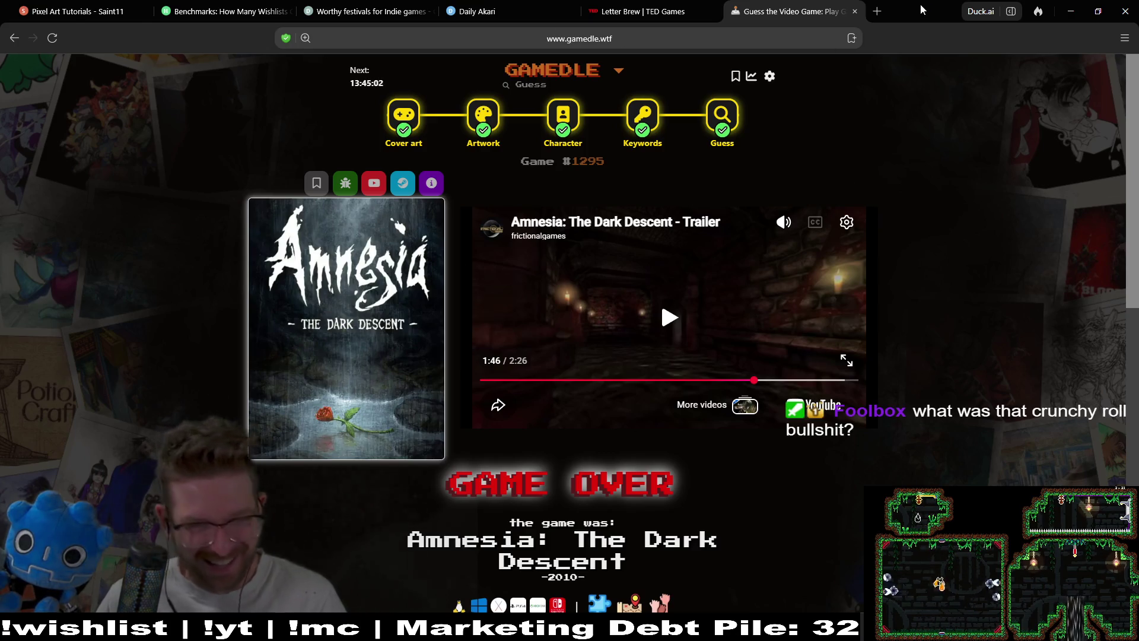
{"action": "key", "text": "alt+Tab"}
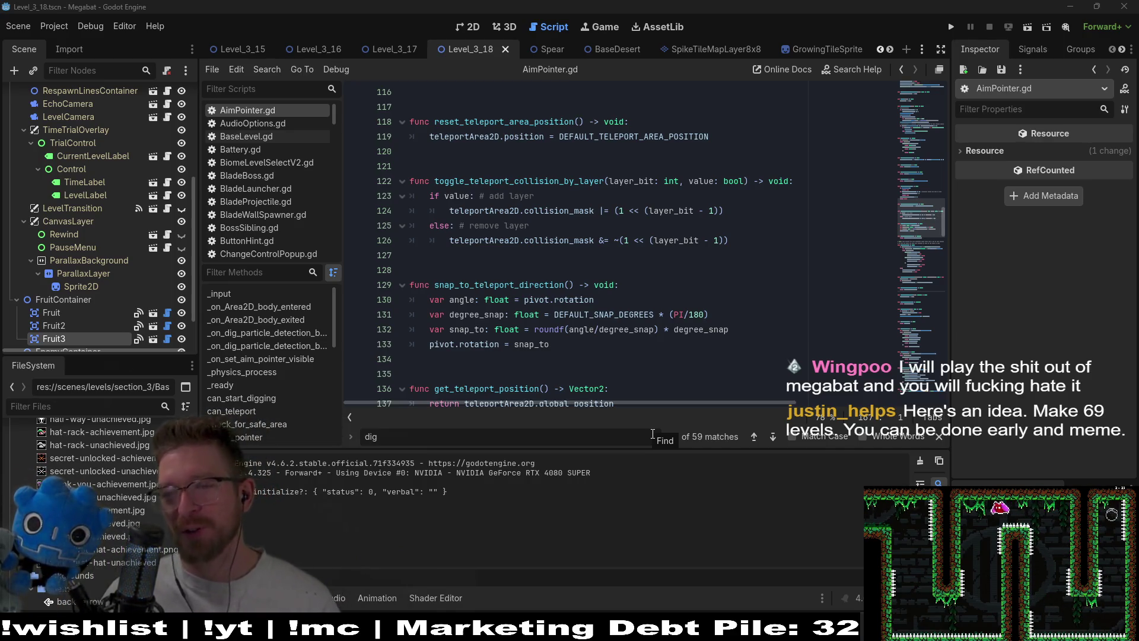
Clear the 'dig' query from the AimPointer.gd script search field.
{"action": "left_click", "coordinate": [653, 434]}
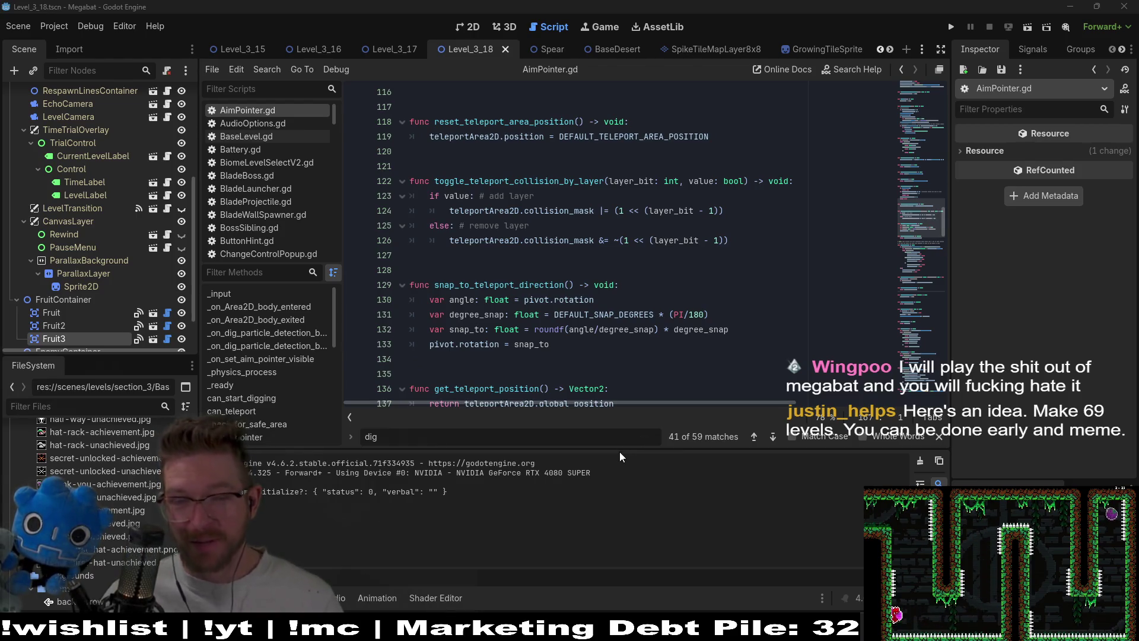
{"action": "key", "text": "BackSpace"}
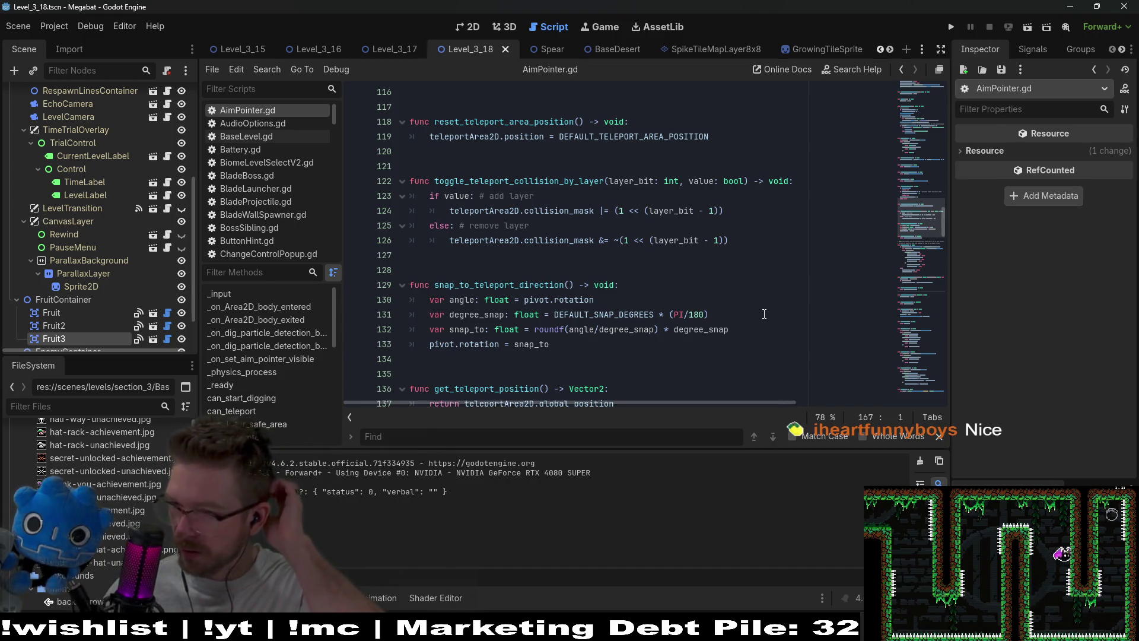
Test-run Megabat, open the first save profile, go back, and close the game window.
{"action": "left_click", "coordinate": [951, 26]}
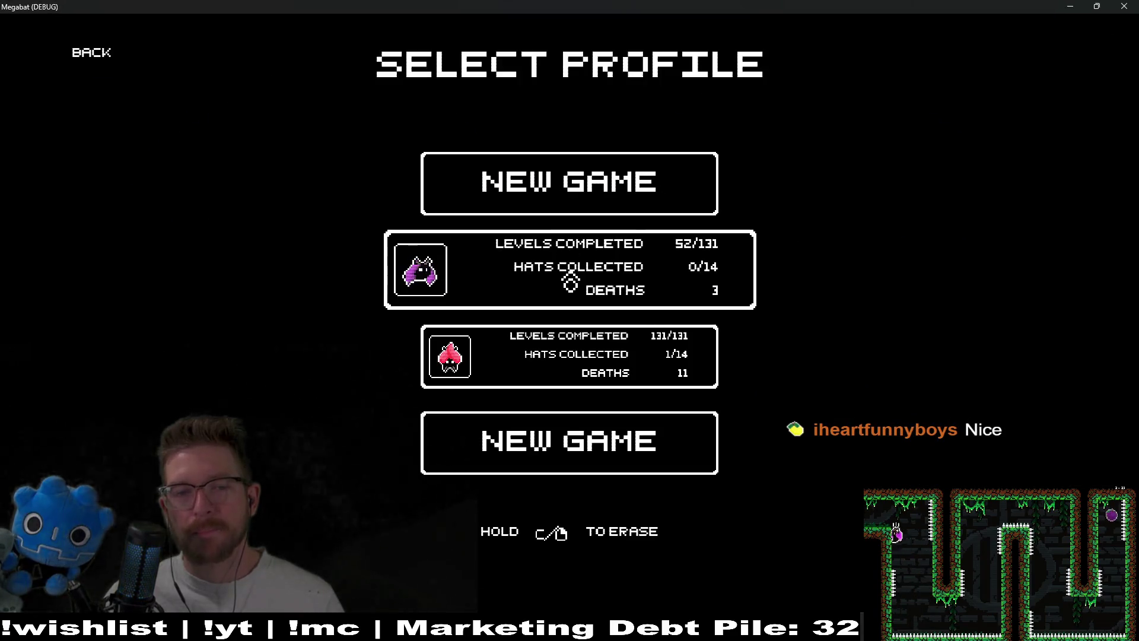
{"action": "left_click", "coordinate": [570, 283]}
{"action": "left_click", "coordinate": [91, 52]}
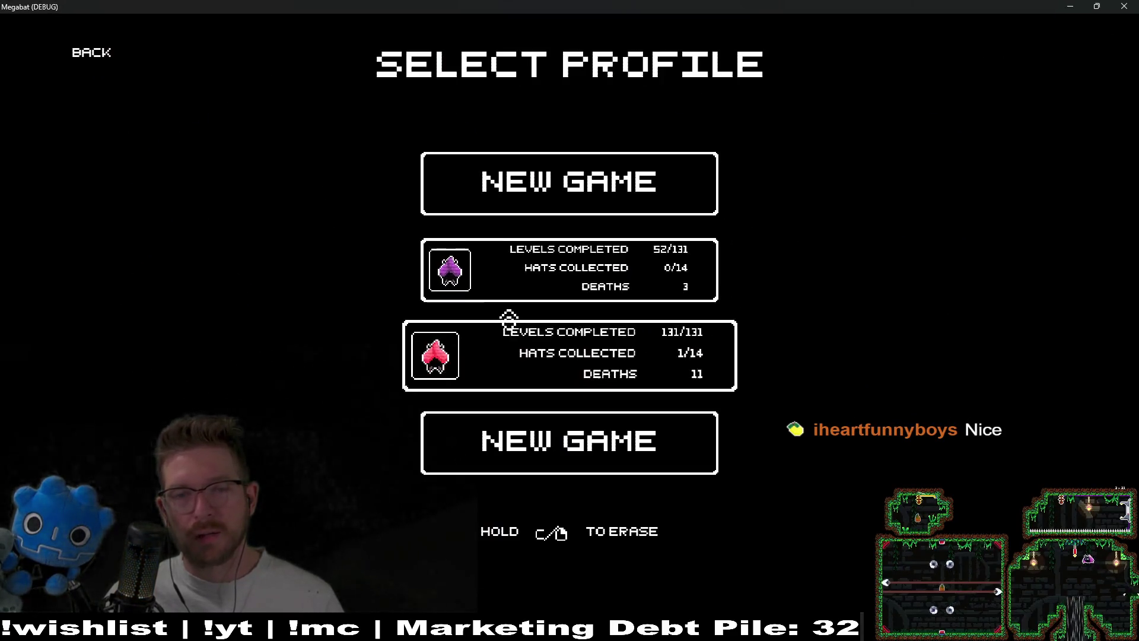
{"action": "left_click", "coordinate": [1123, 6]}
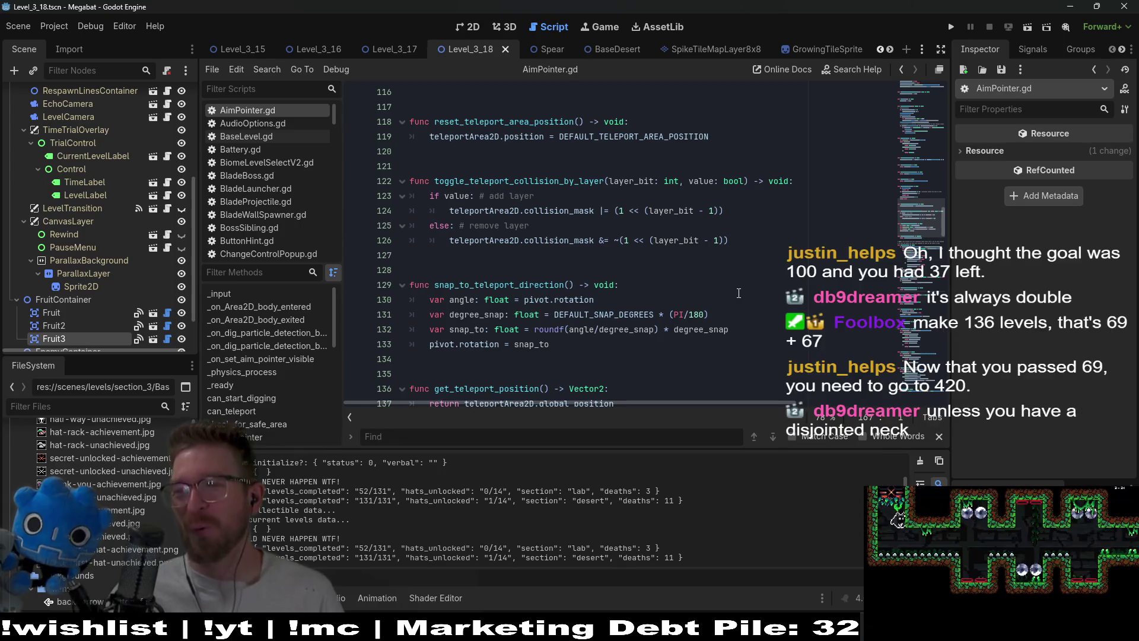
Leave the AimPointer.gd script and show the Level_3_18 scene in the 2D editor.
{"action": "left_click", "coordinate": [546, 285]}
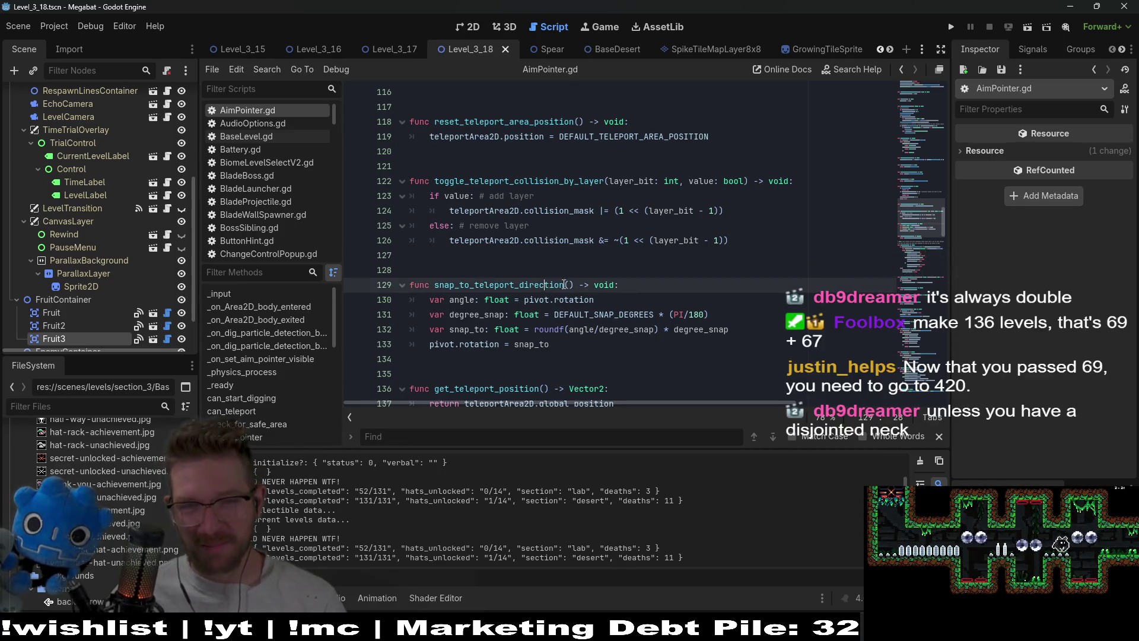
{"action": "left_click", "coordinate": [625, 250]}
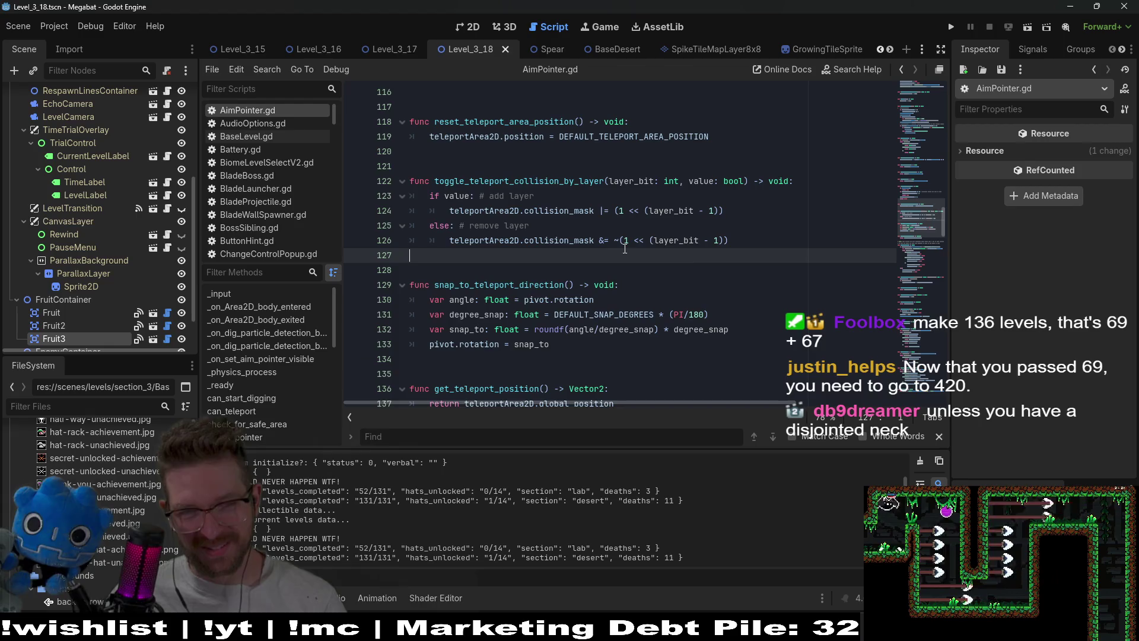
{"action": "left_click", "coordinate": [463, 28]}
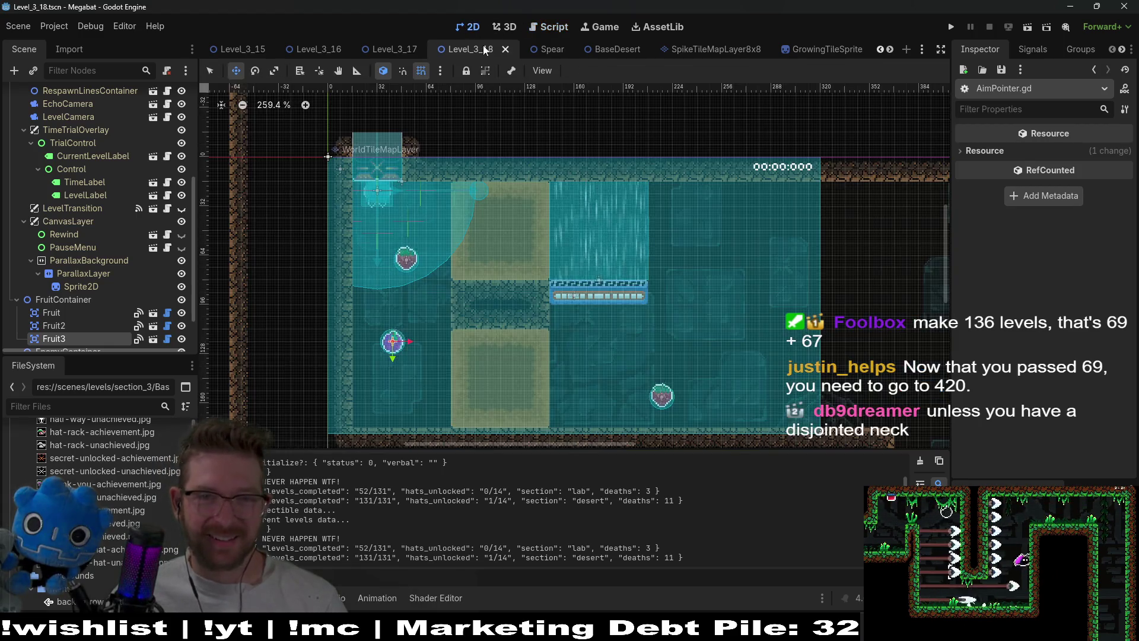
{"action": "scroll", "coordinate": [95, 178], "scroll_direction": "up", "scroll_amount": 5}
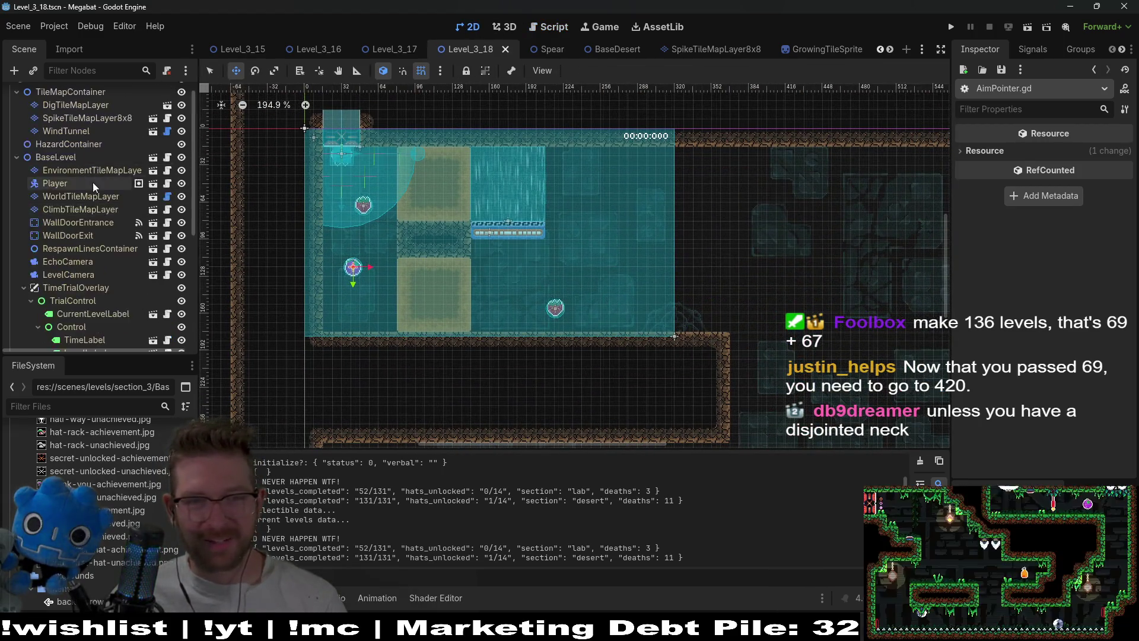
Instance SectionDetector.tscn under SectionContainer as SectionDetector2.
{"action": "scroll", "coordinate": [635, 269], "scroll_direction": "down", "scroll_amount": 4}
{"action": "left_click_drag", "start_coordinate": [635, 268], "coordinate": [554, 248]}
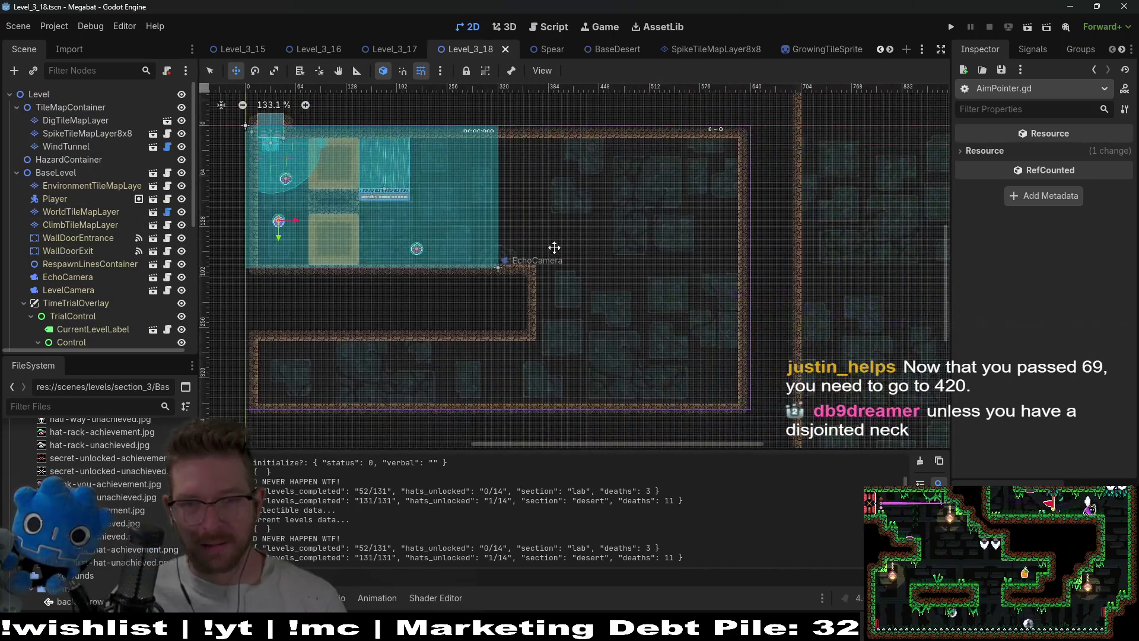
{"action": "scroll", "coordinate": [94, 286], "scroll_direction": "down", "scroll_amount": 6}
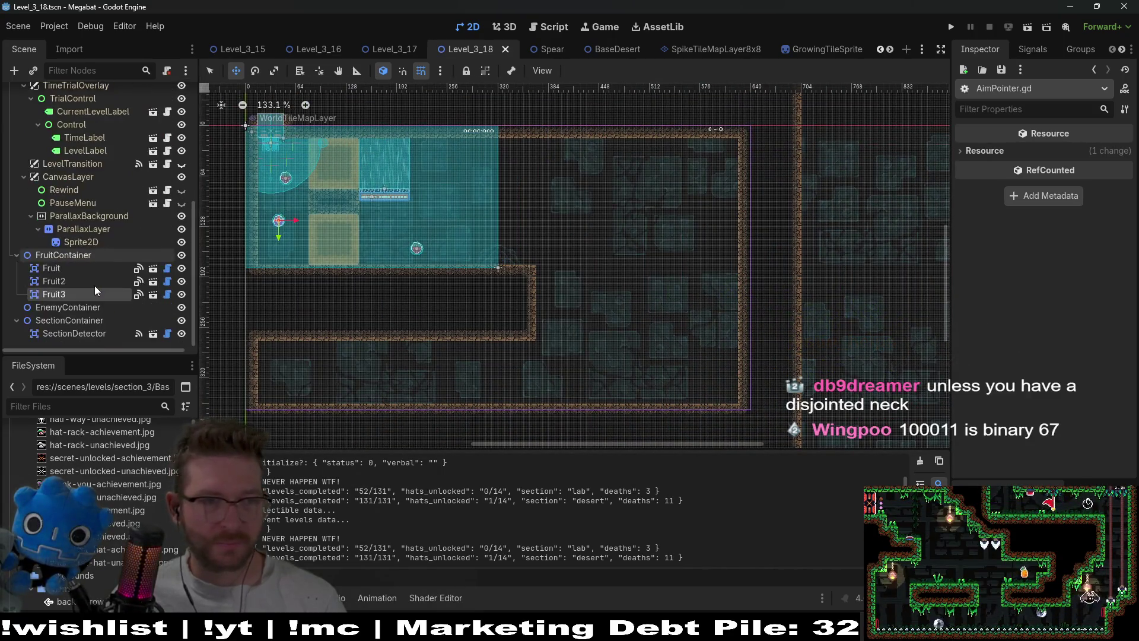
{"action": "left_click", "coordinate": [87, 334]}
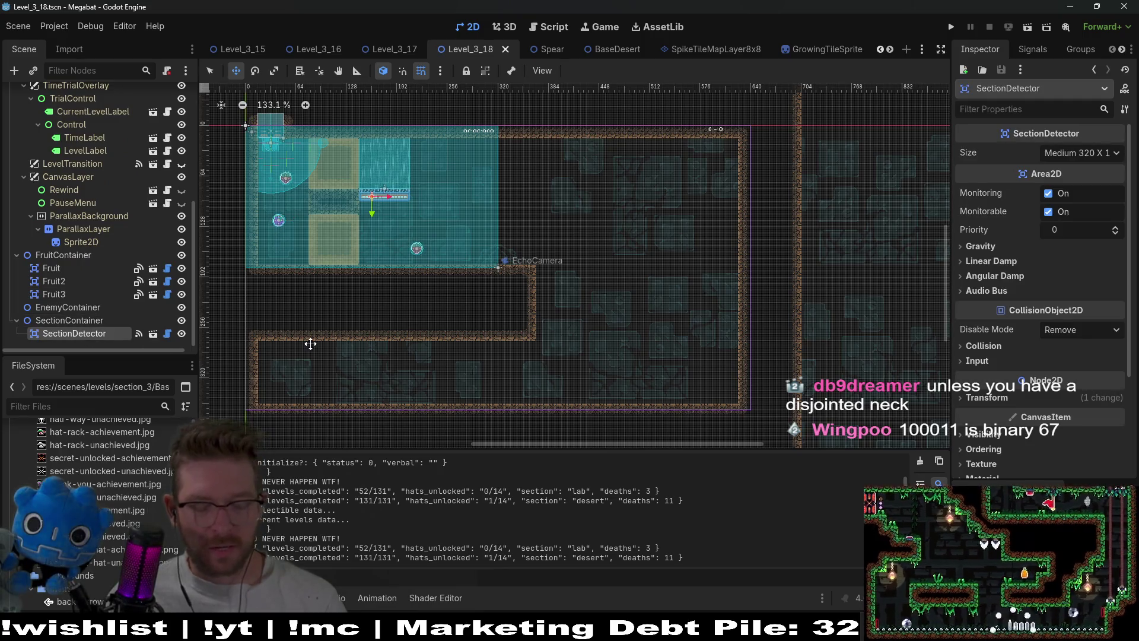
{"action": "left_click", "coordinate": [81, 325]}
{"action": "key", "text": "ctrl+shift+a"}
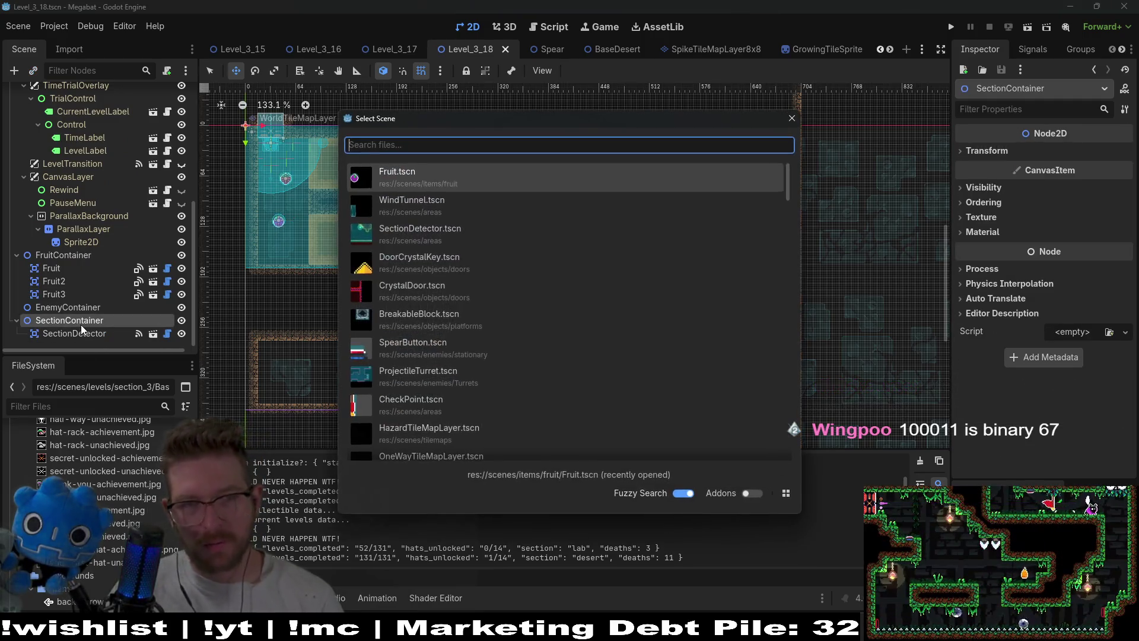
{"action": "type", "text": "section"}
{"action": "key", "text": "Return"}
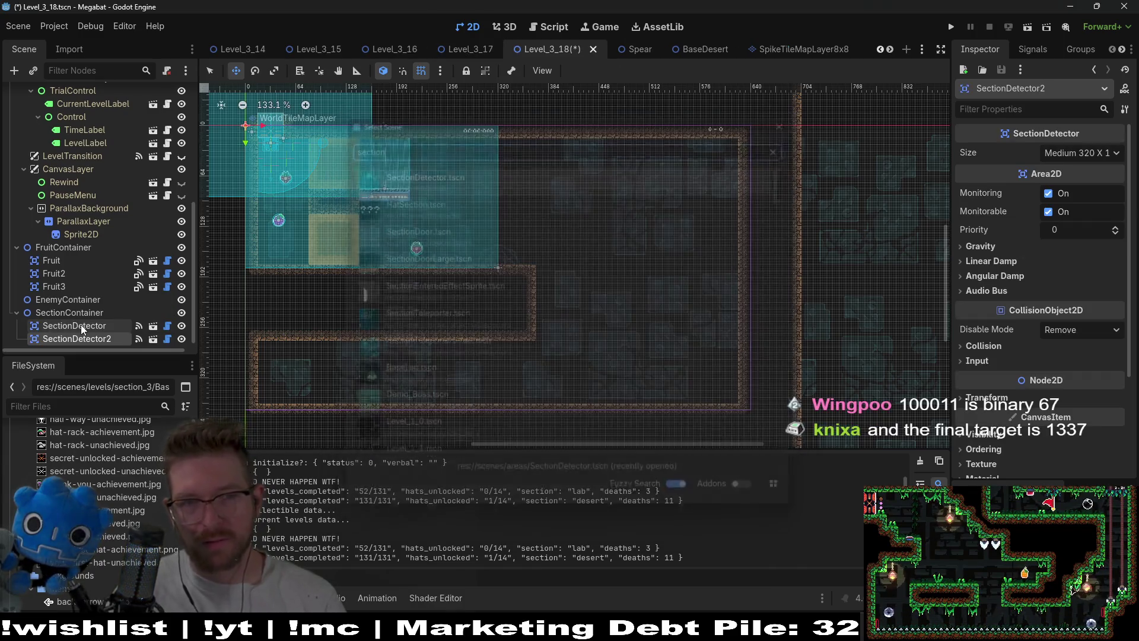
Position SectionDetector2 over the upper-right room beside the first detector.
{"action": "left_click_drag", "start_coordinate": [396, 189], "coordinate": [661, 240]}
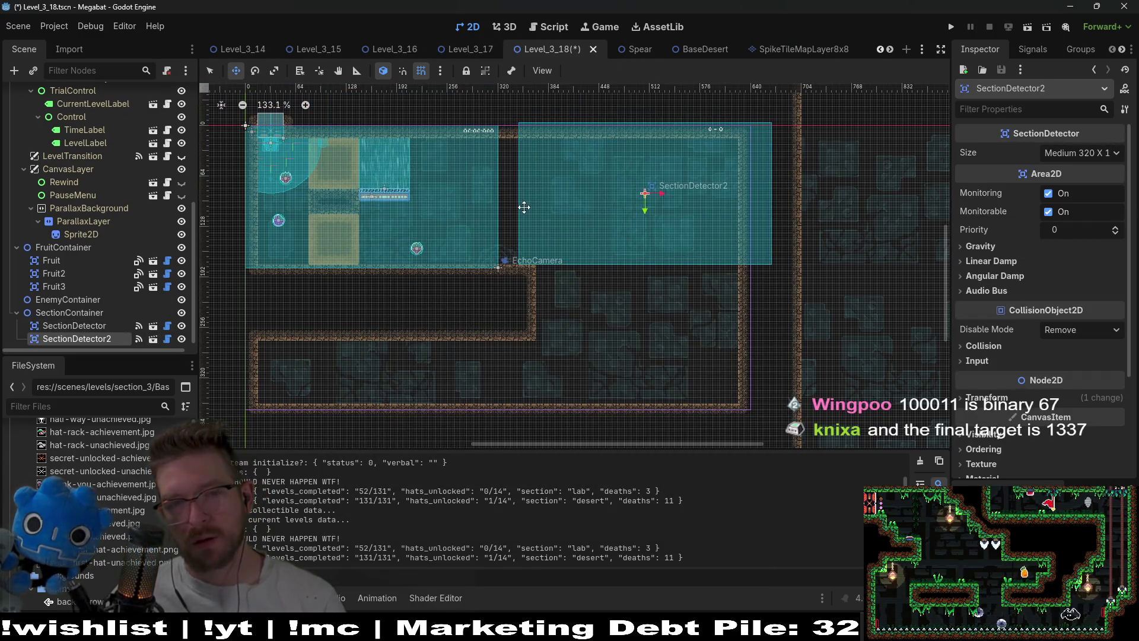
{"action": "scroll", "coordinate": [569, 166], "scroll_direction": "up", "scroll_amount": 7}
{"action": "scroll", "coordinate": [540, 239], "scroll_direction": "up", "scroll_amount": 2}
{"action": "left_click_drag", "start_coordinate": [542, 229], "coordinate": [529, 237]}
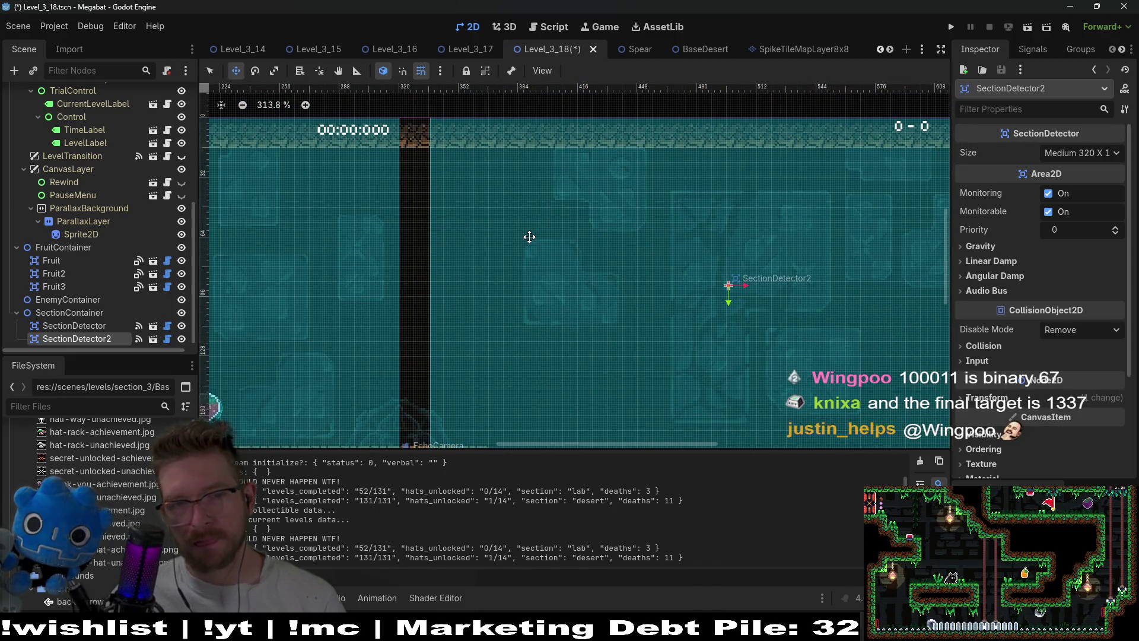
{"action": "scroll", "coordinate": [544, 237], "scroll_direction": "down", "scroll_amount": 11}
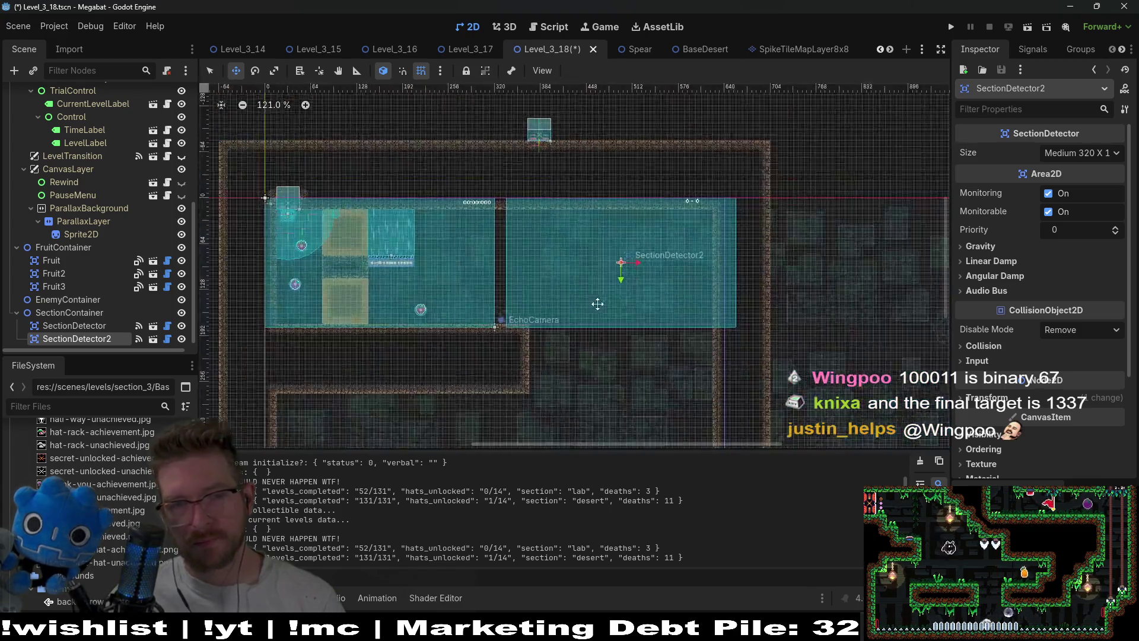
{"action": "left_click", "coordinate": [51, 314]}
{"action": "key", "text": "ctrl+shift+a"}
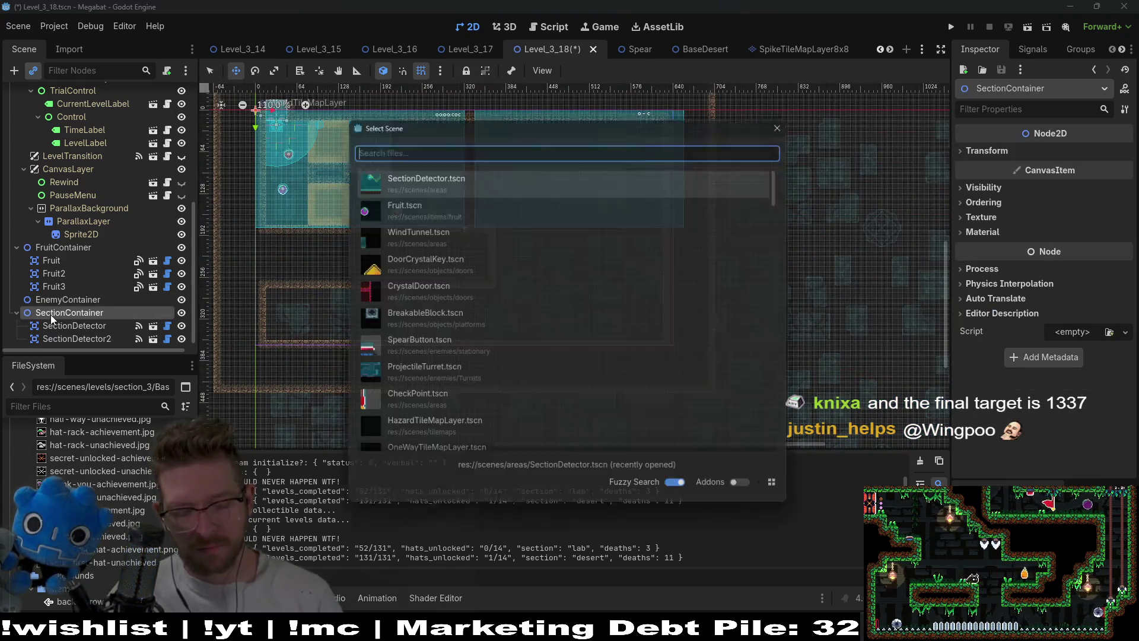
Instance SectionDetector3 under SectionContainer and place it over the lower-right room, nudged up slightly.
{"action": "type", "text": "sect"}
{"action": "key", "text": "Return"}
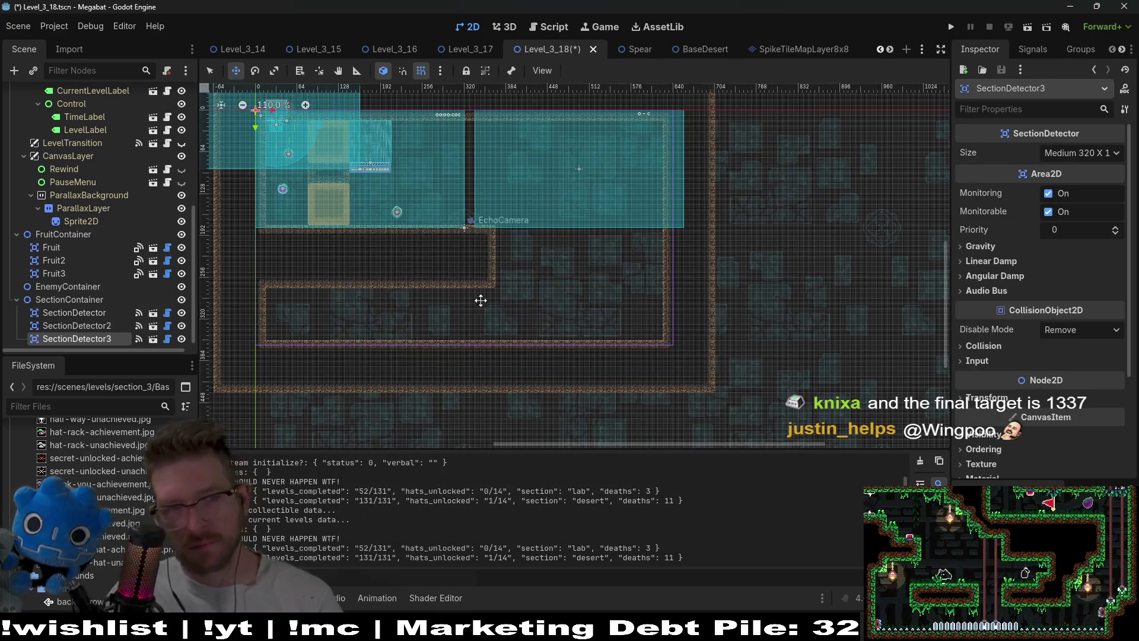
{"action": "mouse_move", "coordinate": [491, 285]}
{"action": "left_mouse_down"}
{"action": "mouse_move", "coordinate": [657, 292]}
{"action": "mouse_move", "coordinate": [615, 320]}
{"action": "mouse_move", "coordinate": [617, 288]}
{"action": "left_mouse_up"}
{"action": "scroll", "coordinate": [511, 247], "scroll_direction": "up", "scroll_amount": 8}
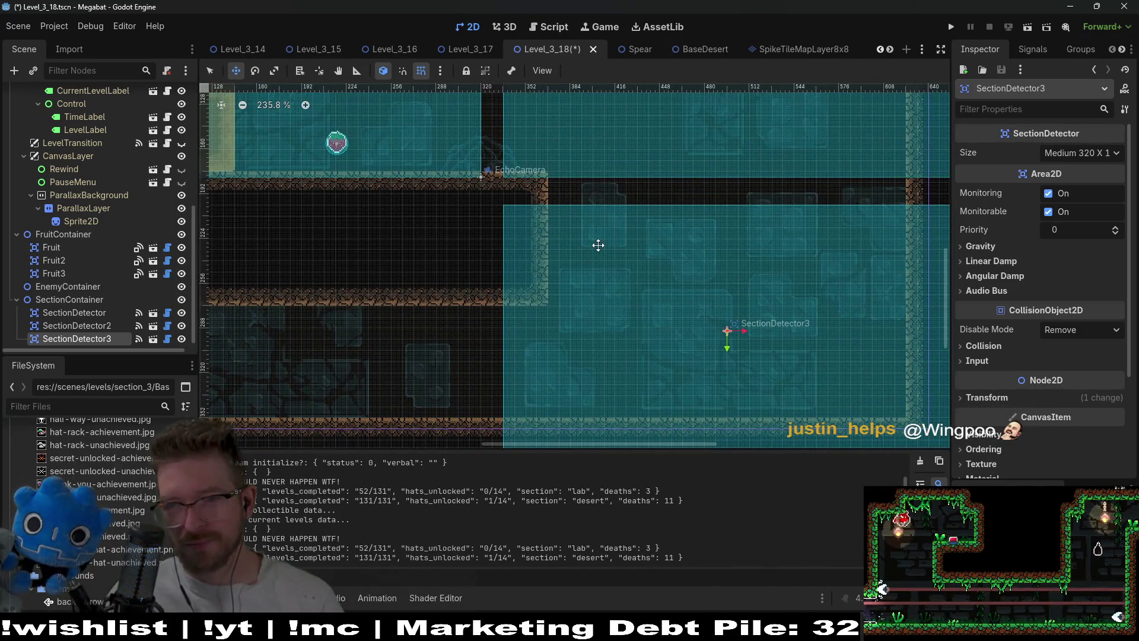
{"action": "scroll", "coordinate": [601, 249], "scroll_direction": "down", "scroll_amount": 2}
{"action": "scroll", "coordinate": [640, 199], "scroll_direction": "down", "scroll_amount": 2}
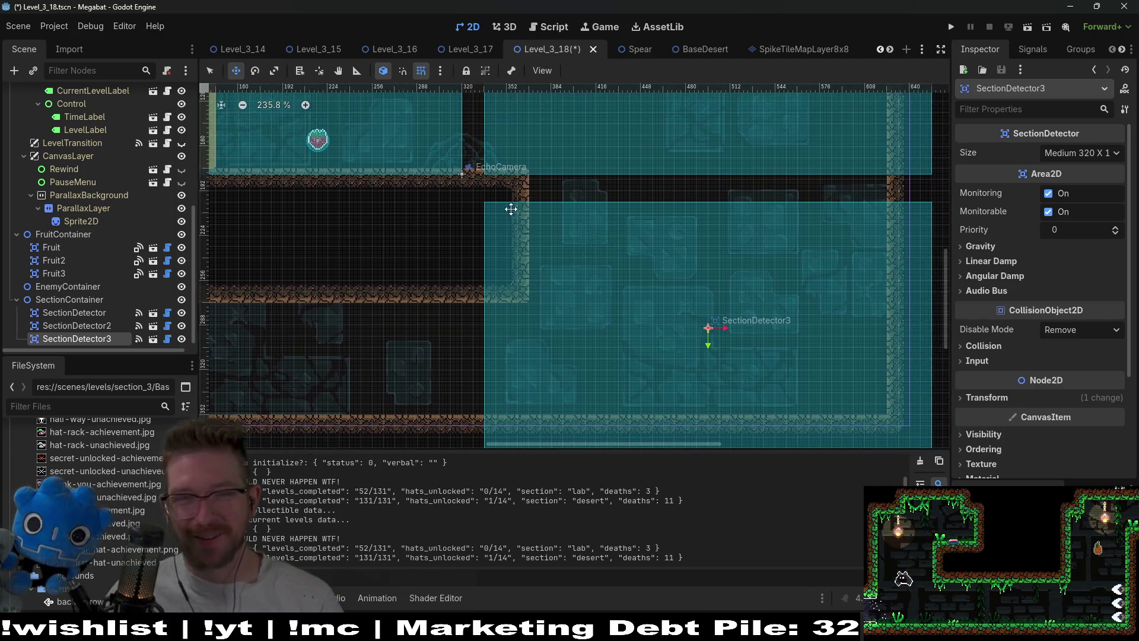
{"action": "scroll", "coordinate": [600, 229], "scroll_direction": "up", "scroll_amount": 7}
{"action": "key", "text": "Up"}
{"action": "key", "text": "Up"}
{"action": "key", "text": "Up"}
{"action": "scroll", "coordinate": [465, 145], "scroll_direction": "up", "scroll_amount": 7}
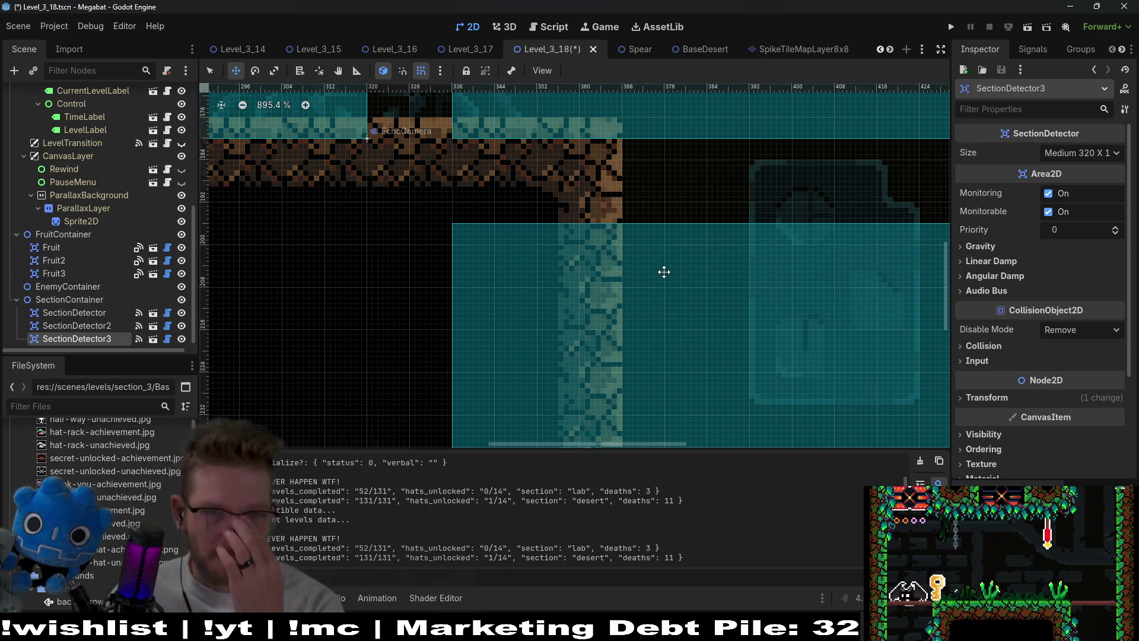
{"action": "scroll", "coordinate": [663, 234], "scroll_direction": "down", "scroll_amount": 9}
{"action": "scroll", "coordinate": [663, 233], "scroll_direction": "down", "scroll_amount": 11}
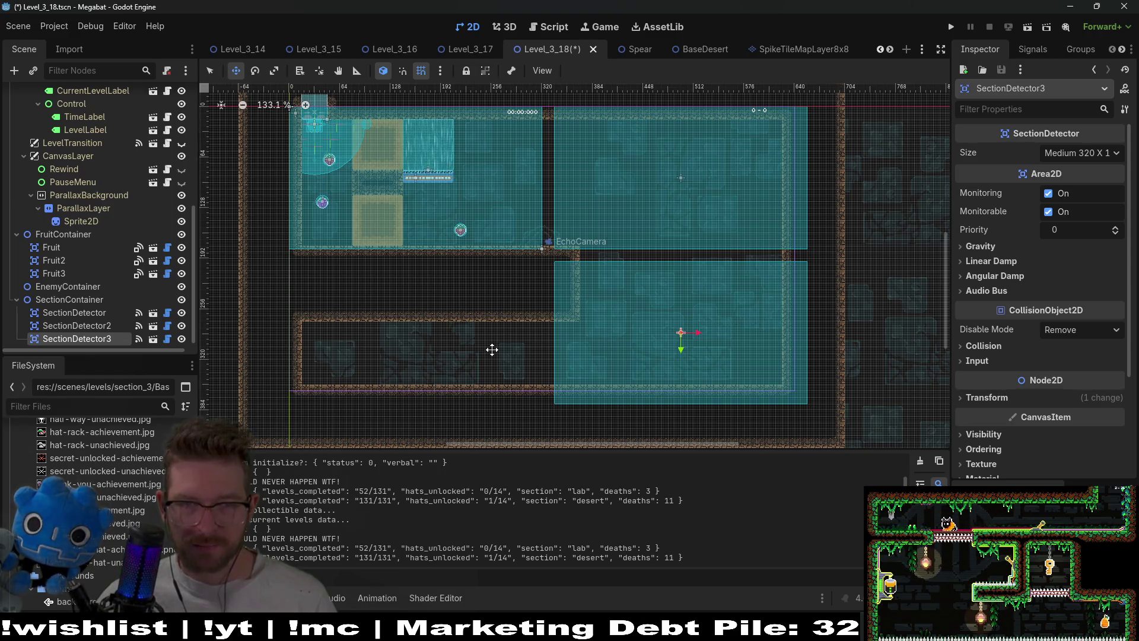
{"action": "scroll", "coordinate": [83, 200], "scroll_direction": "up", "scroll_amount": 6}
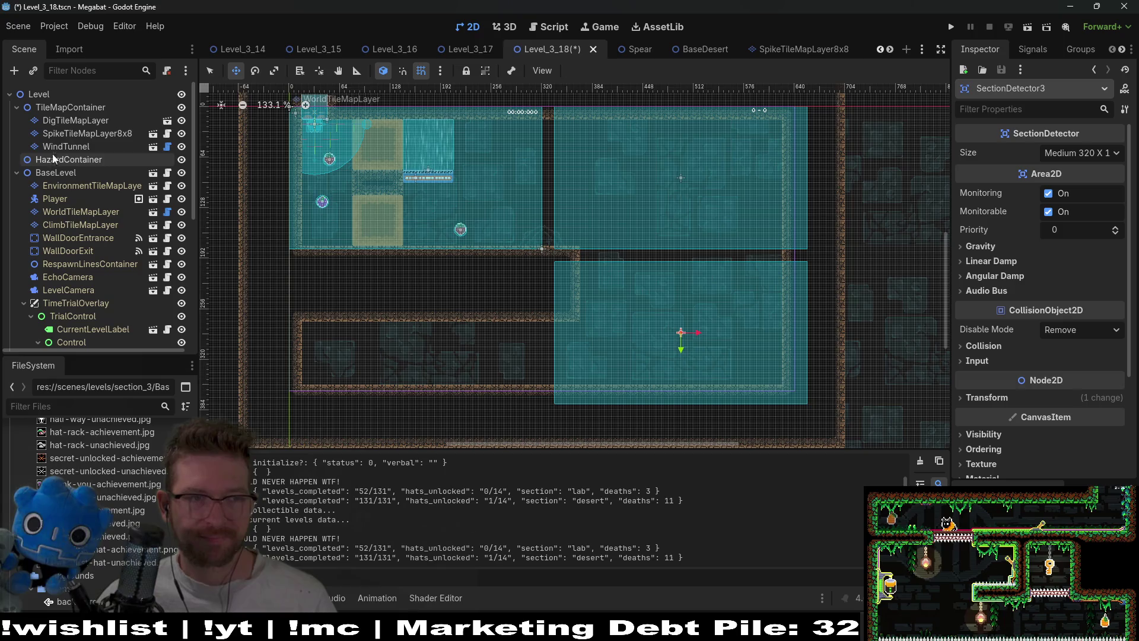
On WorldTileMapLayer, paint 19x12 and 6x11 rectangles of DESERT terrain.
{"action": "left_click", "coordinate": [77, 213]}
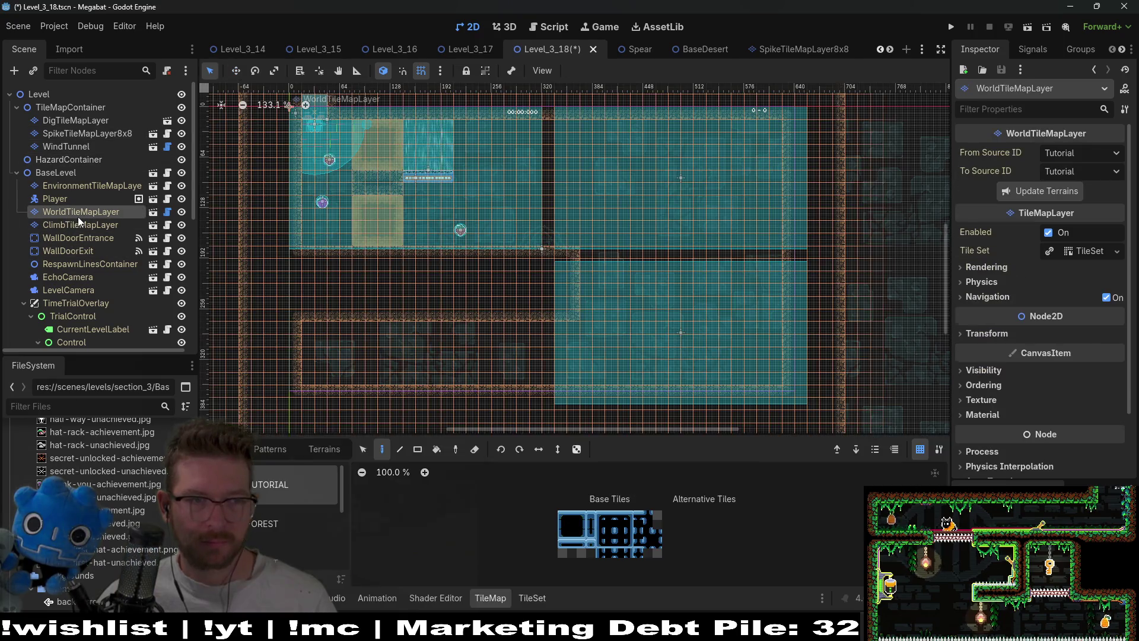
{"action": "left_click", "coordinate": [337, 449]}
{"action": "left_click", "coordinate": [274, 511]}
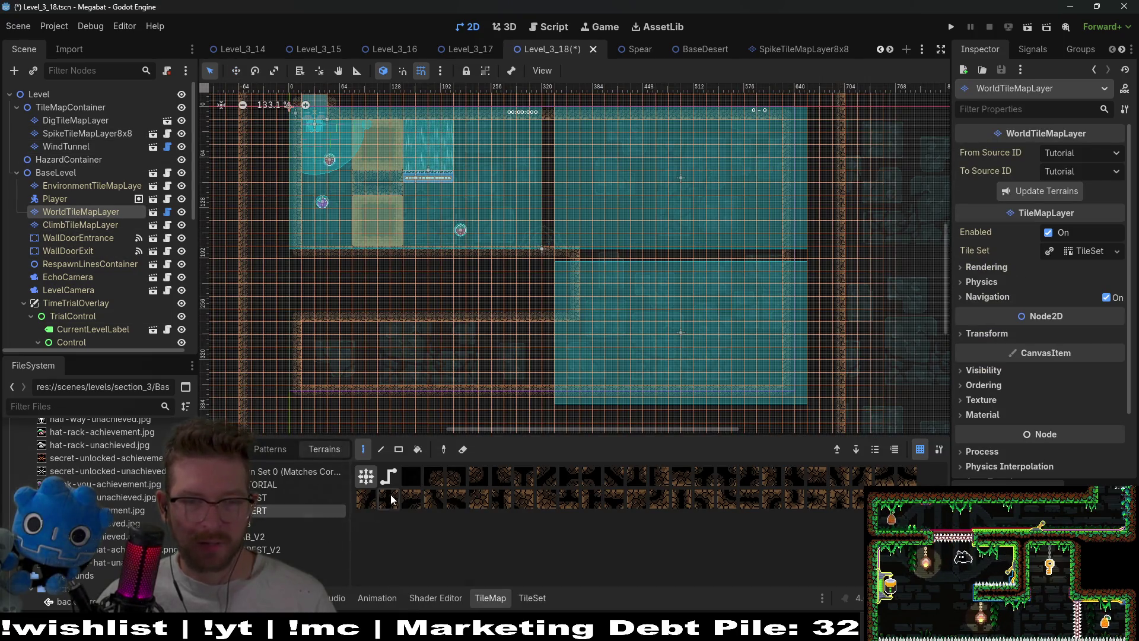
{"action": "left_click", "coordinate": [399, 449]}
{"action": "mouse_move", "coordinate": [280, 232]}
{"action": "left_mouse_down"}
{"action": "mouse_move", "coordinate": [539, 382]}
{"action": "mouse_move", "coordinate": [558, 370]}
{"action": "left_mouse_up"}
{"action": "left_click_drag", "start_coordinate": [560, 222], "coordinate": [623, 347]}
Add a one-tile-wide 22-tall desert column, a 16x13 desert block and a small desert strip.
{"action": "scroll", "coordinate": [621, 318], "scroll_direction": "up", "scroll_amount": 3}
{"action": "scroll", "coordinate": [621, 319], "scroll_direction": "right", "scroll_amount": 5}
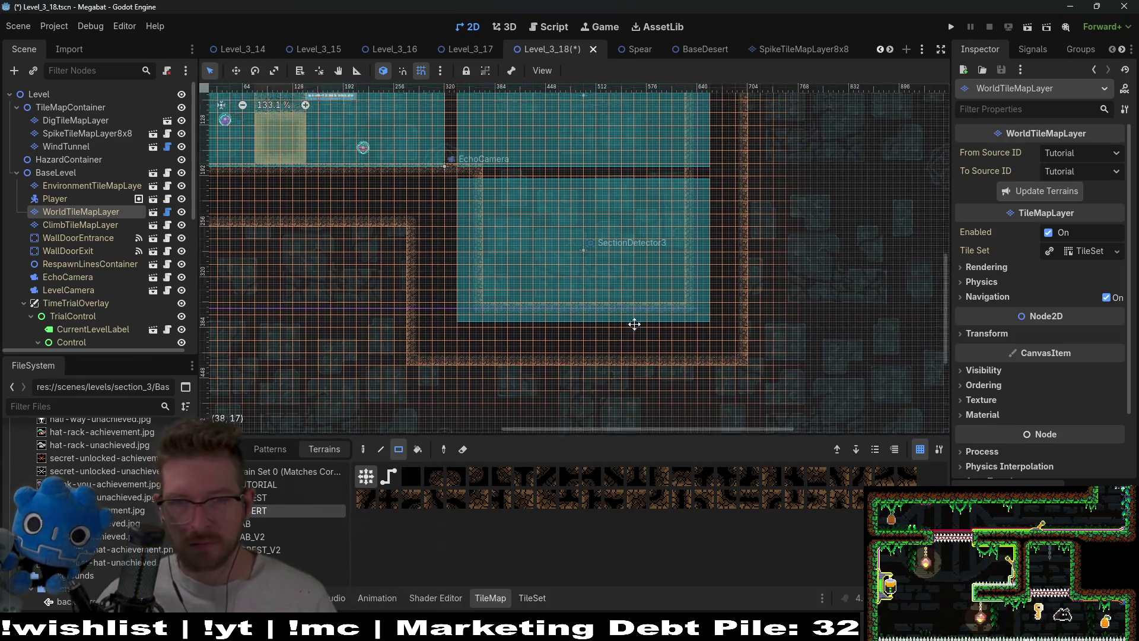
{"action": "mouse_move", "coordinate": [622, 173]}
{"action": "left_mouse_down"}
{"action": "mouse_move", "coordinate": [636, 433]}
{"action": "mouse_move", "coordinate": [625, 442]}
{"action": "left_mouse_up"}
{"action": "scroll", "coordinate": [623, 331], "scroll_direction": "down", "scroll_amount": 3}
{"action": "mouse_move", "coordinate": [598, 350]}
{"action": "left_mouse_down"}
{"action": "mouse_move", "coordinate": [423, 345]}
{"action": "mouse_move", "coordinate": [408, 321]}
{"action": "mouse_move", "coordinate": [414, 195]}
{"action": "left_mouse_up"}
{"action": "scroll", "coordinate": [547, 293], "scroll_direction": "up", "scroll_amount": 3}
{"action": "scroll", "coordinate": [547, 294], "scroll_direction": "left", "scroll_amount": 4}
{"action": "scroll", "coordinate": [535, 293], "scroll_direction": "up", "scroll_amount": 4}
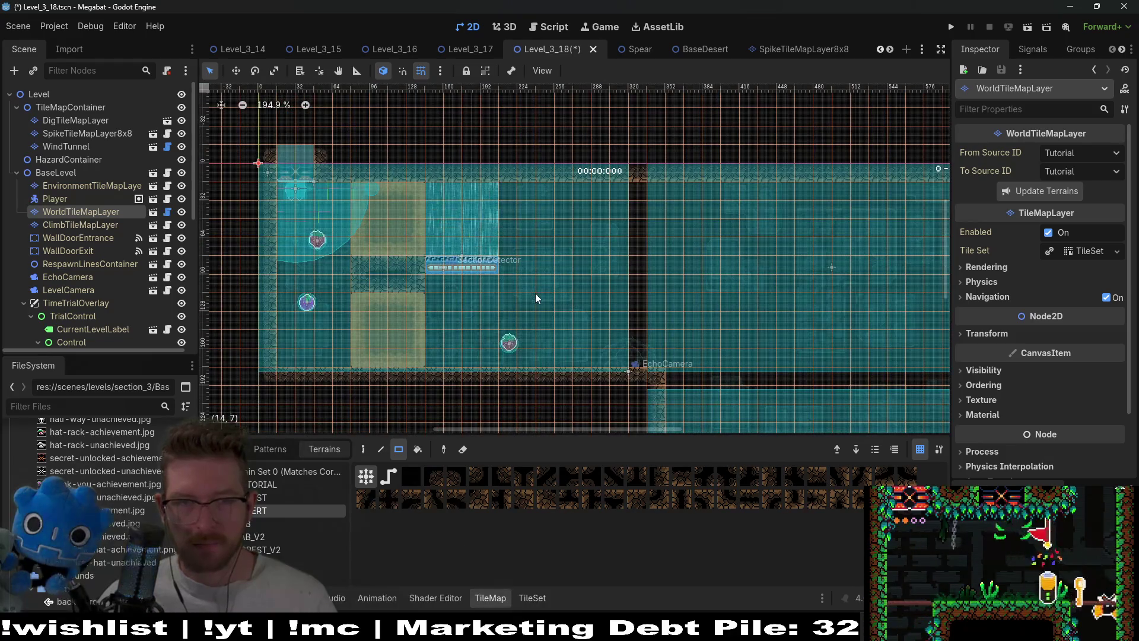
{"action": "scroll", "coordinate": [535, 293], "scroll_direction": "down", "scroll_amount": 2}
{"action": "scroll", "coordinate": [570, 230], "scroll_direction": "down", "scroll_amount": 2}
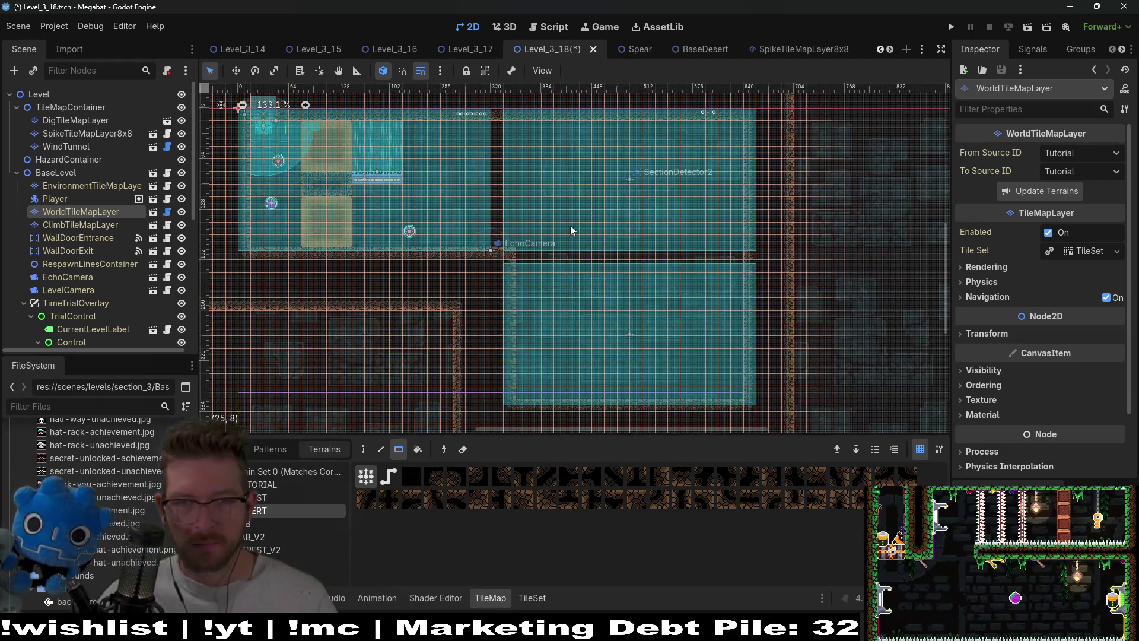
{"action": "scroll", "coordinate": [597, 250], "scroll_direction": "up", "scroll_amount": 2}
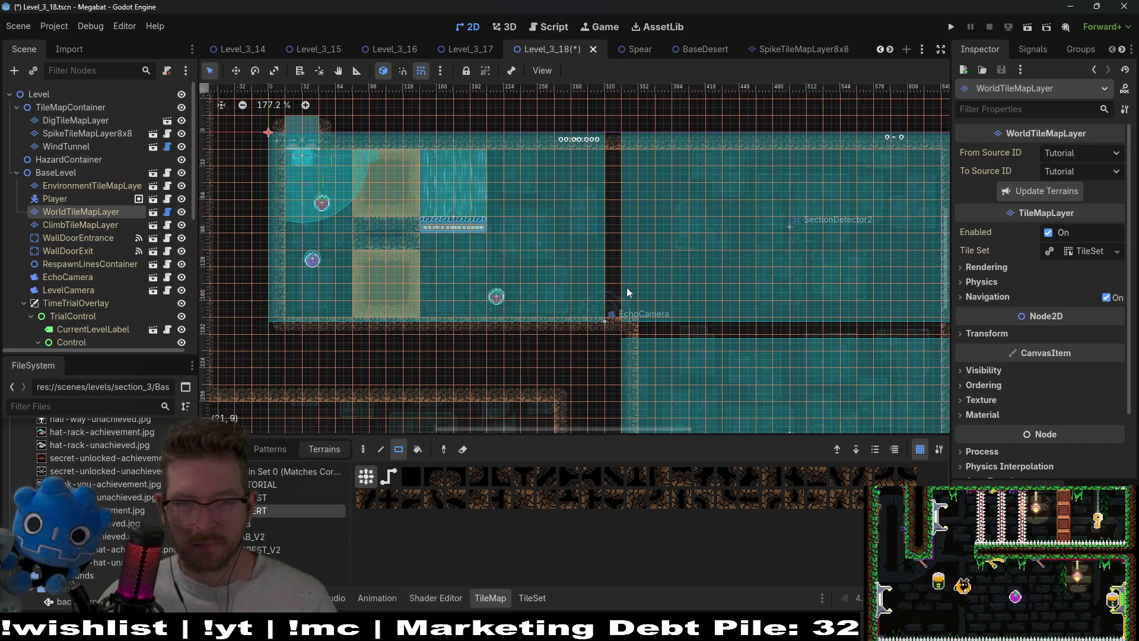
{"action": "scroll", "coordinate": [629, 291], "scroll_direction": "right", "scroll_amount": 4}
{"action": "scroll", "coordinate": [629, 292], "scroll_direction": "down", "scroll_amount": 1}
{"action": "mouse_move", "coordinate": [519, 283]}
{"action": "left_mouse_down"}
{"action": "mouse_move", "coordinate": [555, 328]}
{"action": "mouse_move", "coordinate": [659, 355]}
{"action": "mouse_move", "coordinate": [561, 290]}
{"action": "mouse_move", "coordinate": [660, 287]}
{"action": "left_mouse_up"}
{"action": "scroll", "coordinate": [712, 267], "scroll_direction": "down", "scroll_amount": 2}
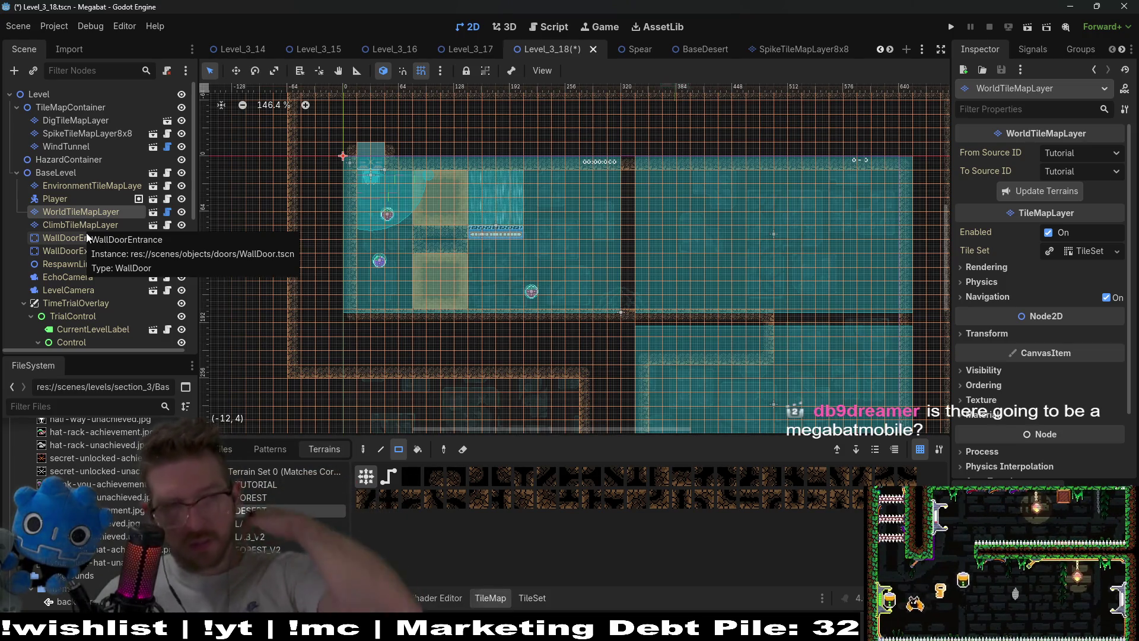
{"action": "left_click", "coordinate": [67, 147]}
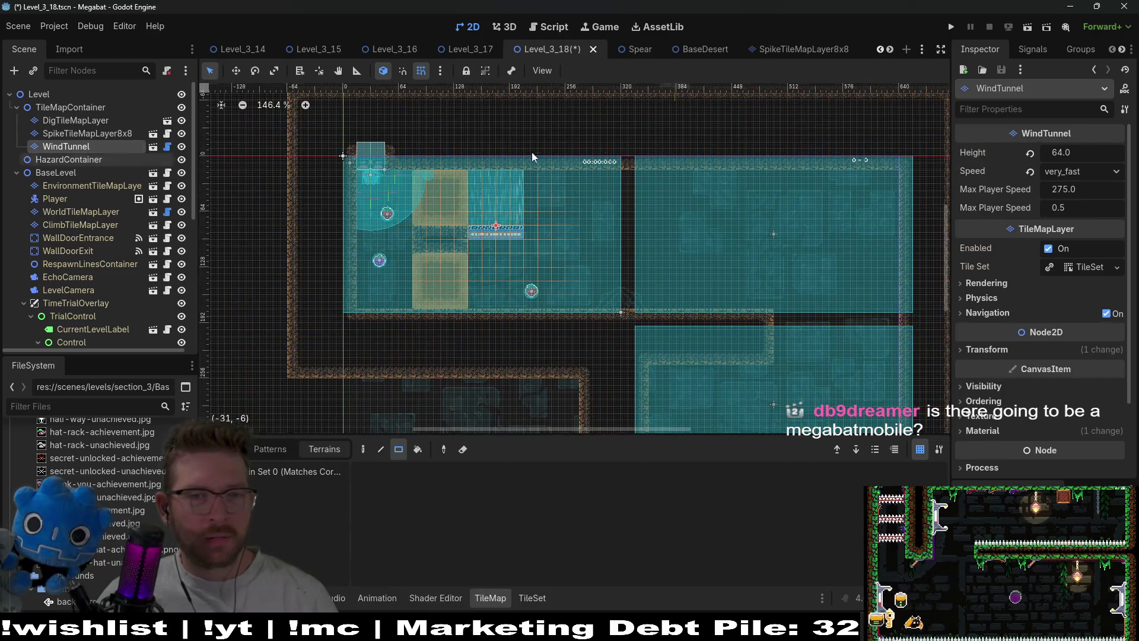
Move the WindTunnel up out of the room, then delete it from the scene.
{"action": "key", "text": "w"}
{"action": "mouse_move", "coordinate": [429, 340]}
{"action": "left_mouse_down"}
{"action": "mouse_move", "coordinate": [494, 191]}
{"action": "mouse_move", "coordinate": [486, 162]}
{"action": "left_mouse_up"}
{"action": "key", "text": "Delete"}
{"action": "key", "text": "Return"}
{"action": "scroll", "coordinate": [493, 310], "scroll_direction": "down", "scroll_amount": 2}
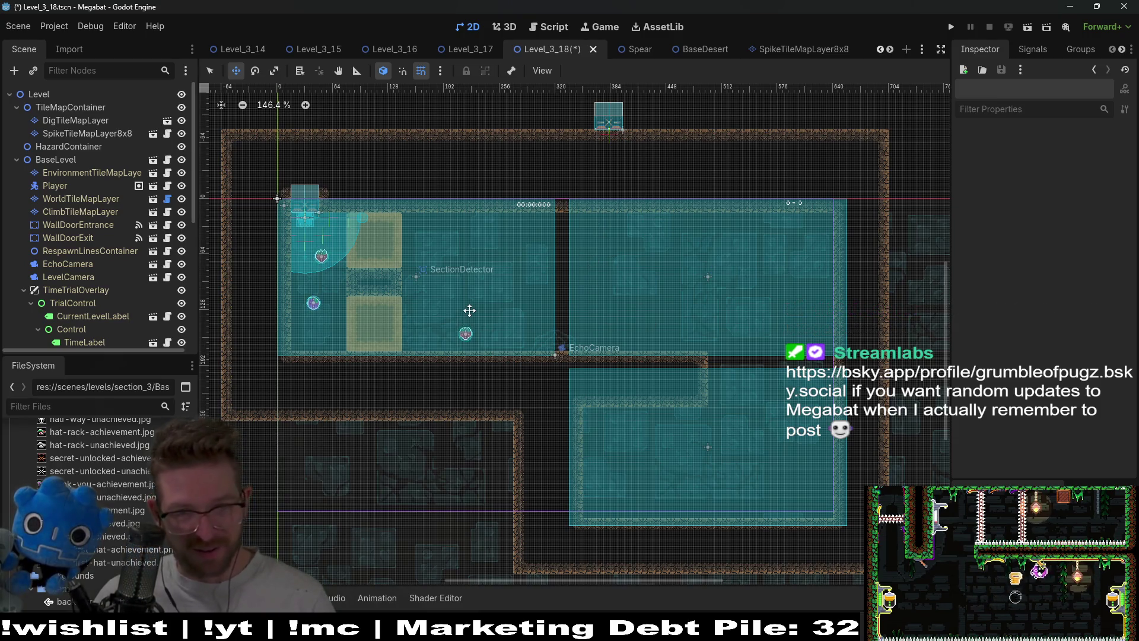
{"action": "left_click", "coordinate": [86, 198]}
Paint a desert terrain block in the middle room and a 9-tile-wide terrain strip.
{"action": "left_click", "coordinate": [299, 510]}
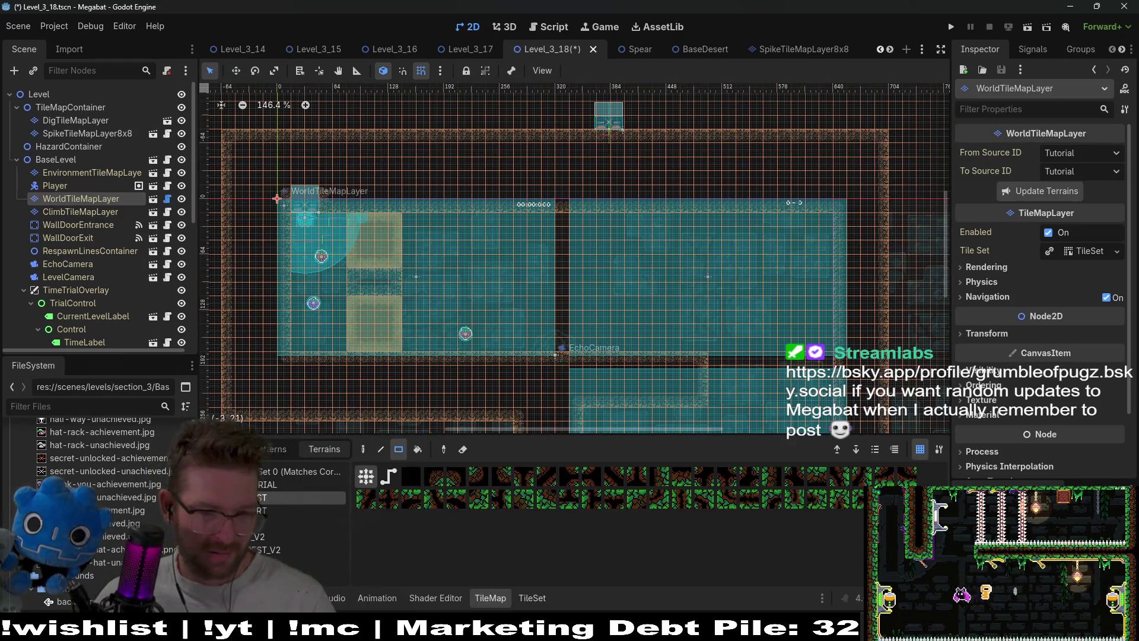
{"action": "left_click_drag", "start_coordinate": [536, 293], "coordinate": [589, 347]}
{"action": "scroll", "coordinate": [589, 347], "scroll_direction": "up", "scroll_amount": 3}
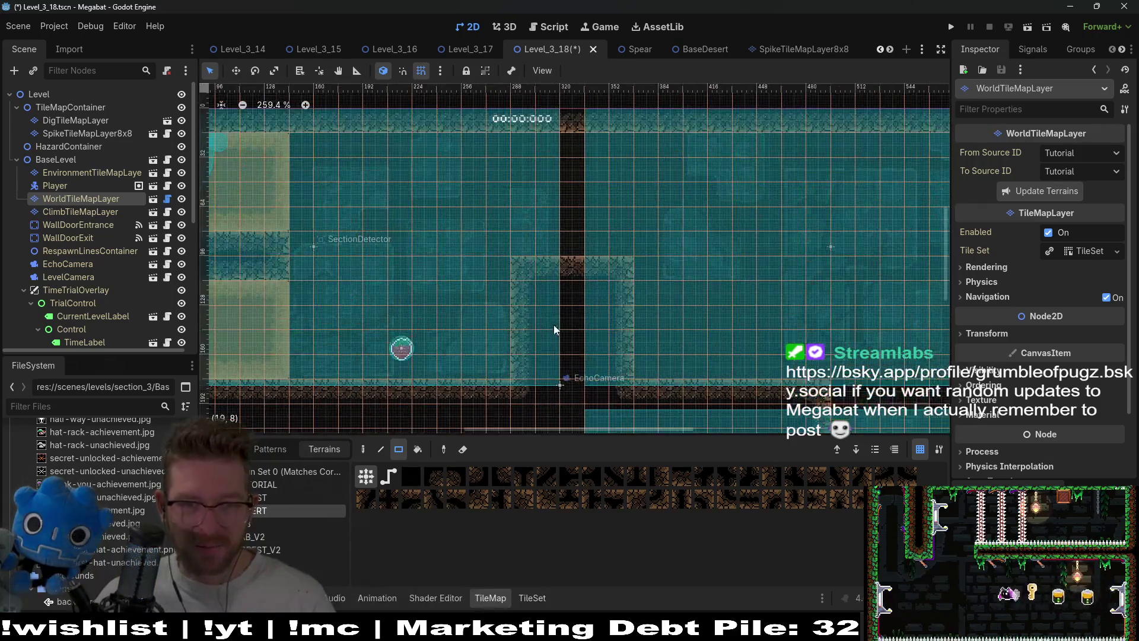
{"action": "scroll", "coordinate": [478, 319], "scroll_direction": "down", "scroll_amount": 2}
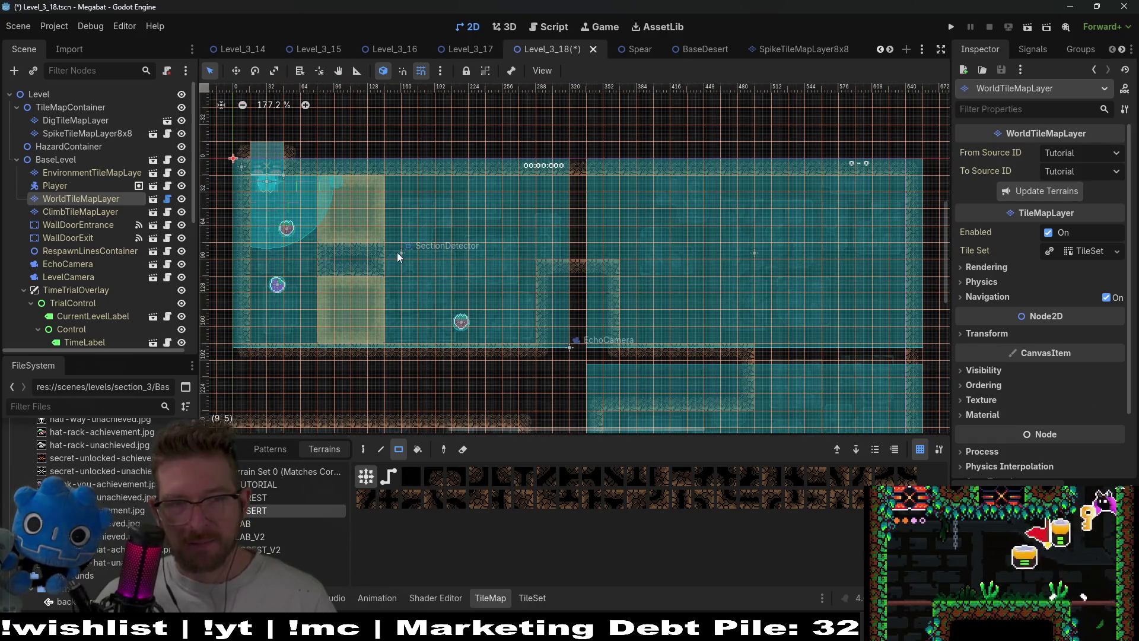
{"action": "left_click_drag", "start_coordinate": [397, 251], "coordinate": [607, 272]}
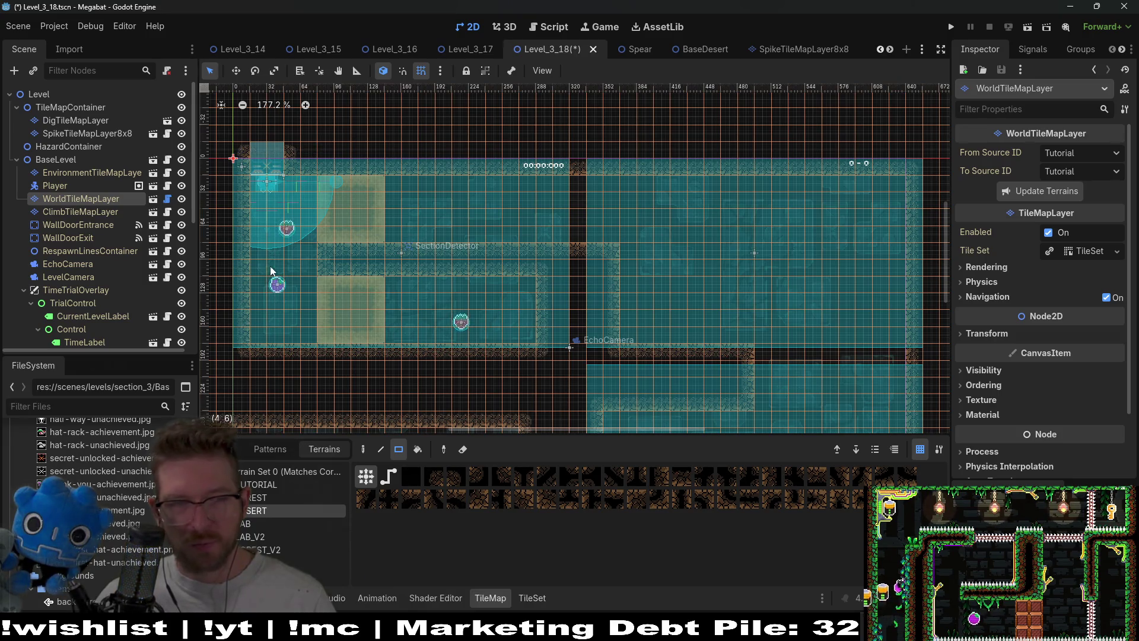
Fill the lower tan block with tiles on DigTileMapLayer.
{"action": "left_click", "coordinate": [76, 121]}
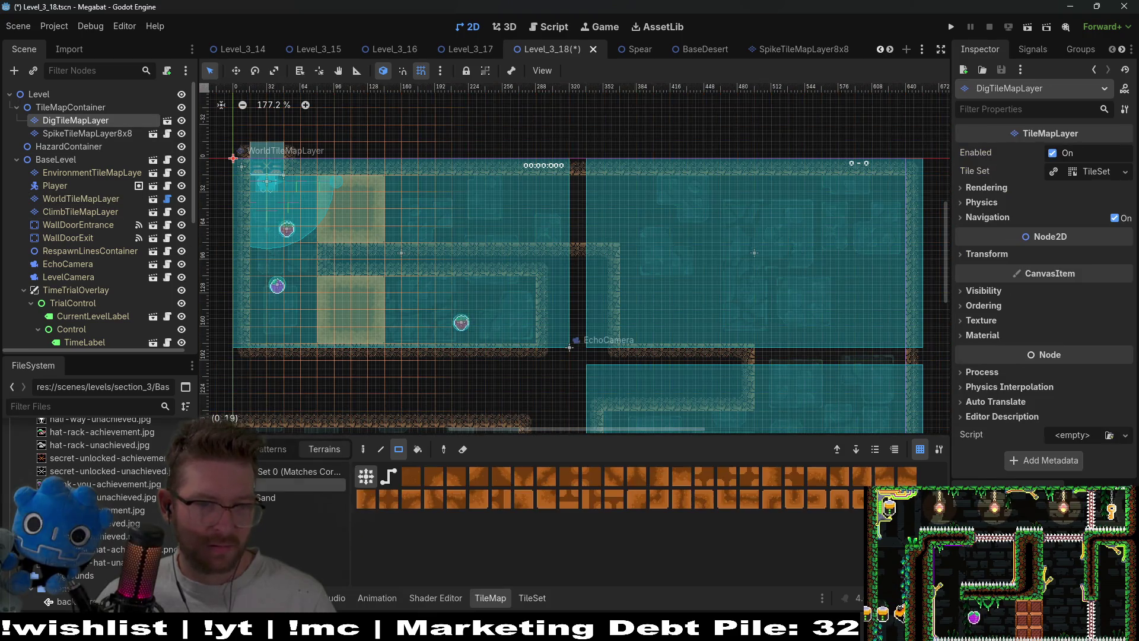
{"action": "left_click_drag", "start_coordinate": [321, 280], "coordinate": [534, 335]}
{"action": "scroll", "coordinate": [425, 317], "scroll_direction": "up", "scroll_amount": 2}
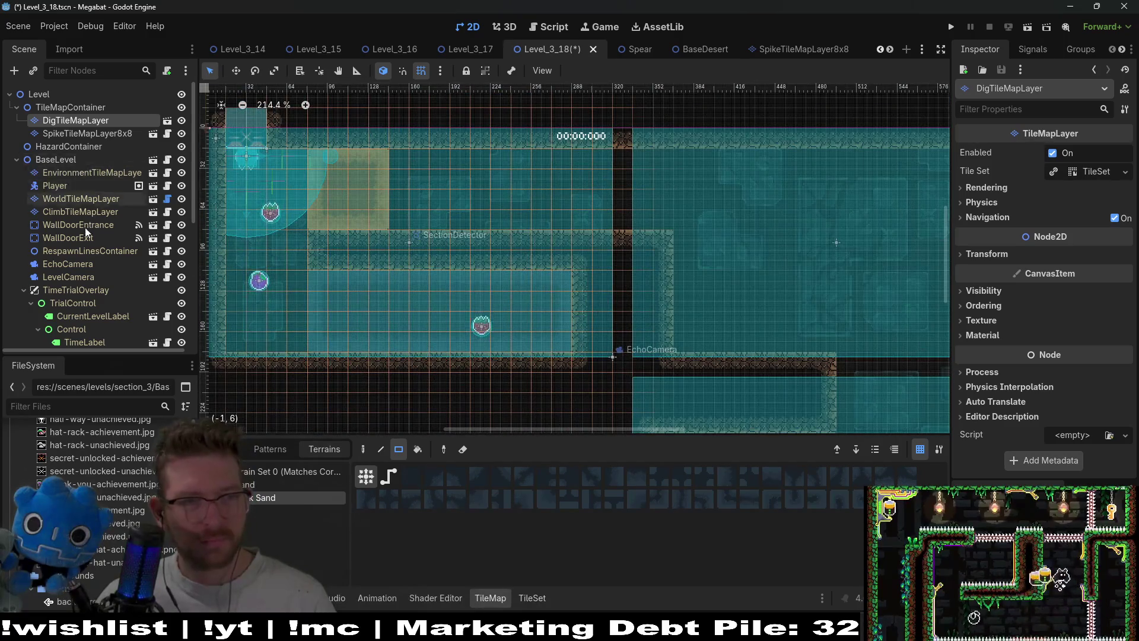
{"action": "scroll", "coordinate": [73, 317], "scroll_direction": "down", "scroll_amount": 5}
{"action": "left_click", "coordinate": [69, 331]}
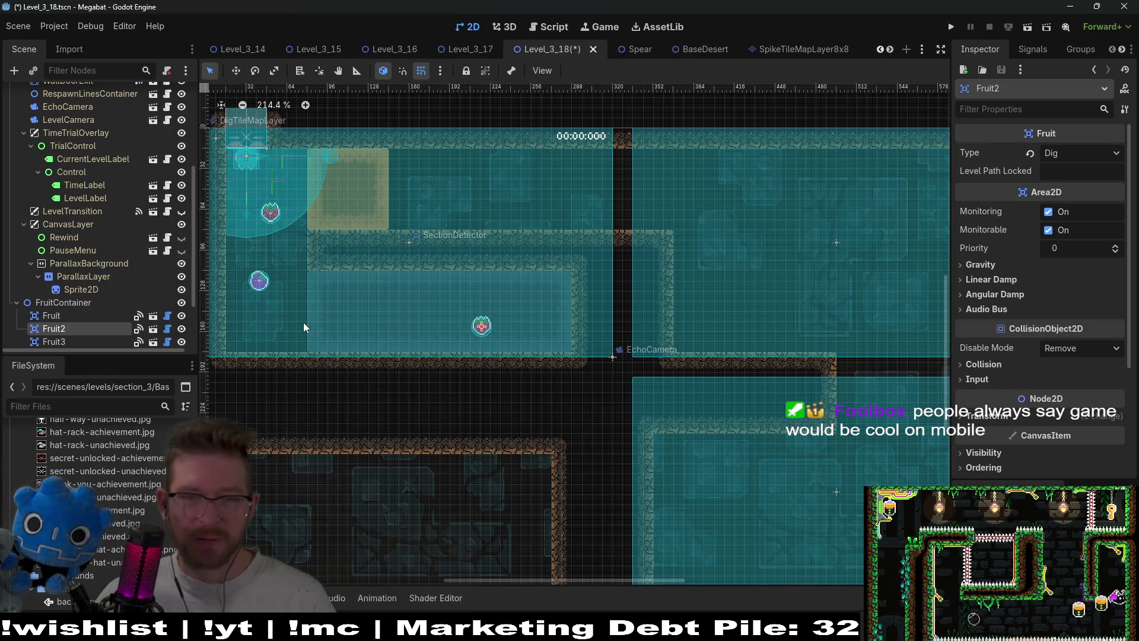
Move Fruit2 to the room's lower-left corner, just below the purple fruit.
{"action": "scroll", "coordinate": [98, 314], "scroll_direction": "down", "scroll_amount": 3}
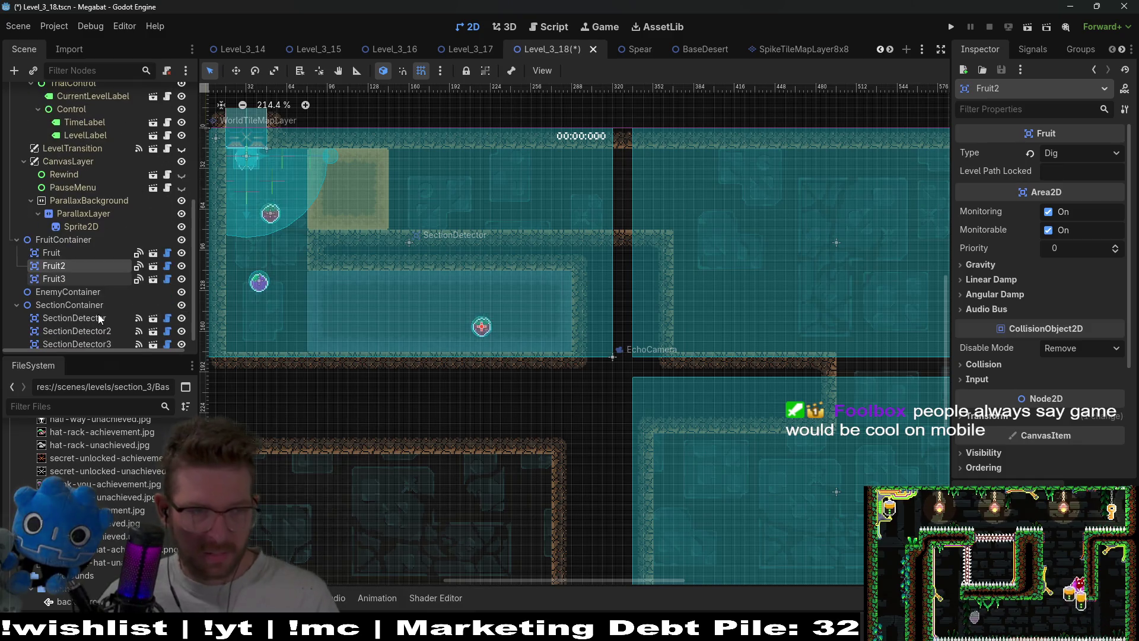
{"action": "key", "text": "w"}
{"action": "left_click_drag", "start_coordinate": [466, 328], "coordinate": [272, 315]}
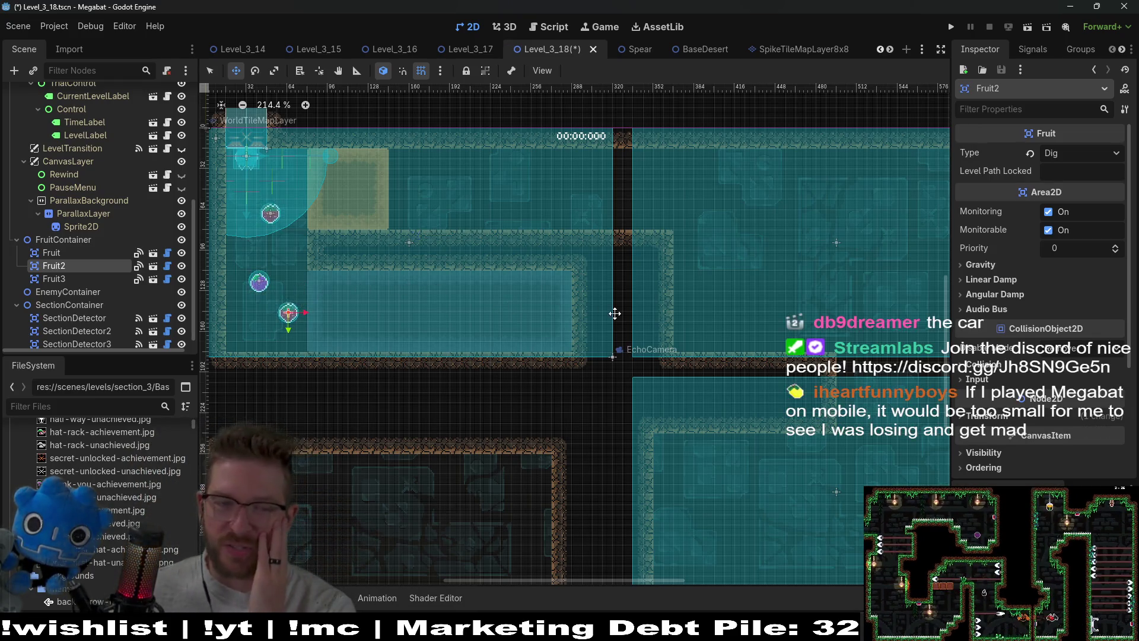
{"action": "scroll", "coordinate": [593, 332], "scroll_direction": "up", "scroll_amount": 3}
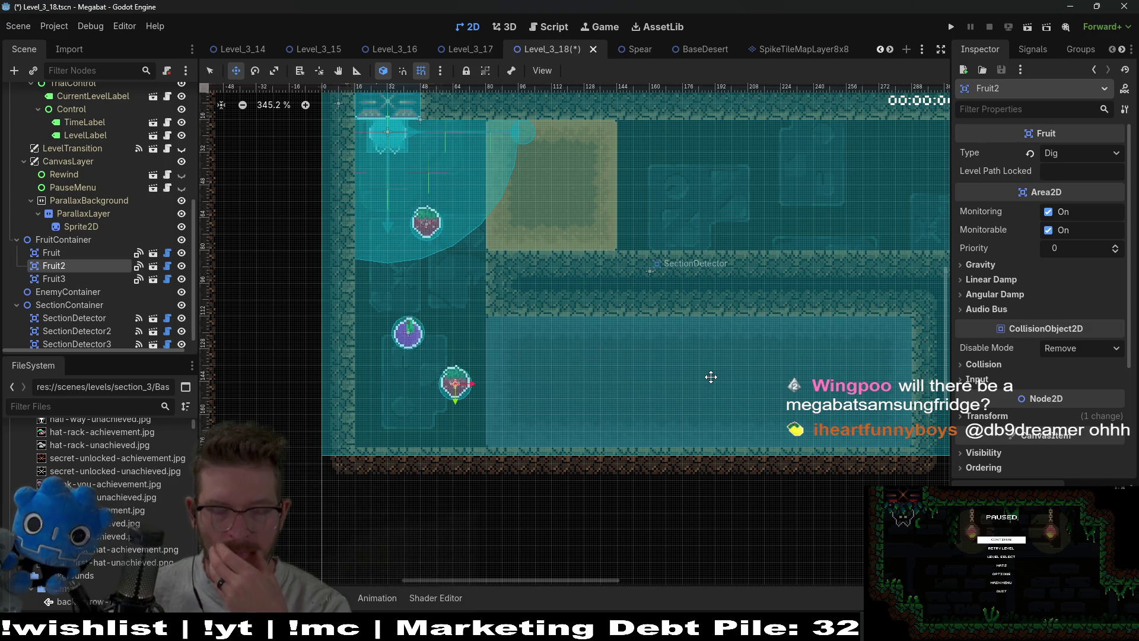
Recentre the view on the fruit room and select SectionDetector to see its settings.
{"action": "scroll", "coordinate": [724, 367], "scroll_direction": "right", "scroll_amount": 5}
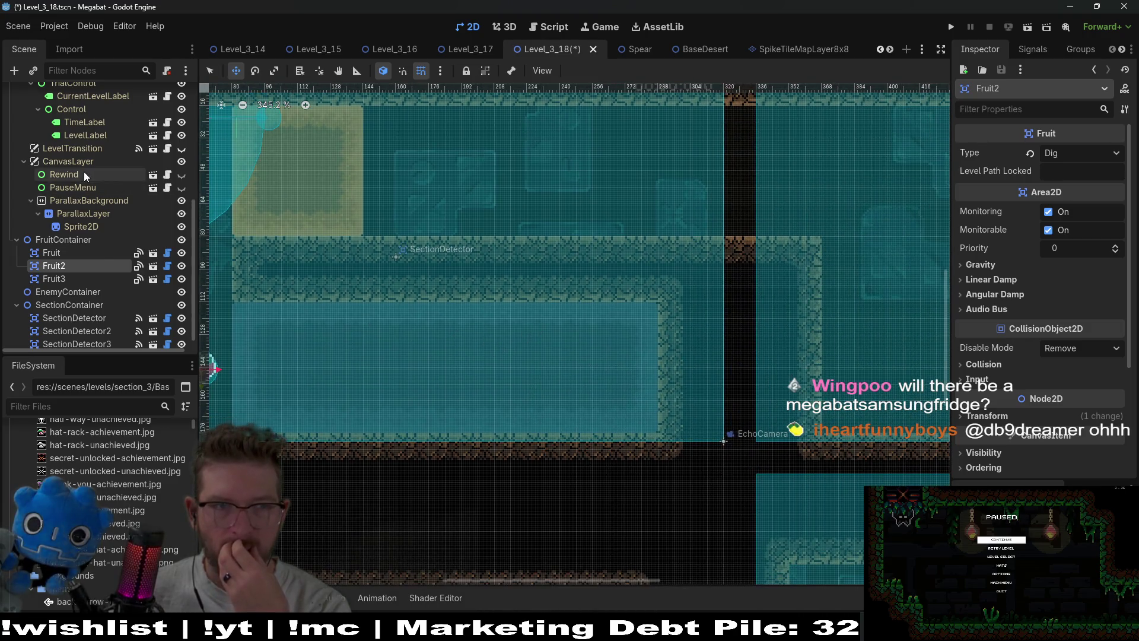
{"action": "scroll", "coordinate": [84, 172], "scroll_direction": "up", "scroll_amount": 5}
{"action": "left_click_drag", "start_coordinate": [458, 252], "coordinate": [640, 283]}
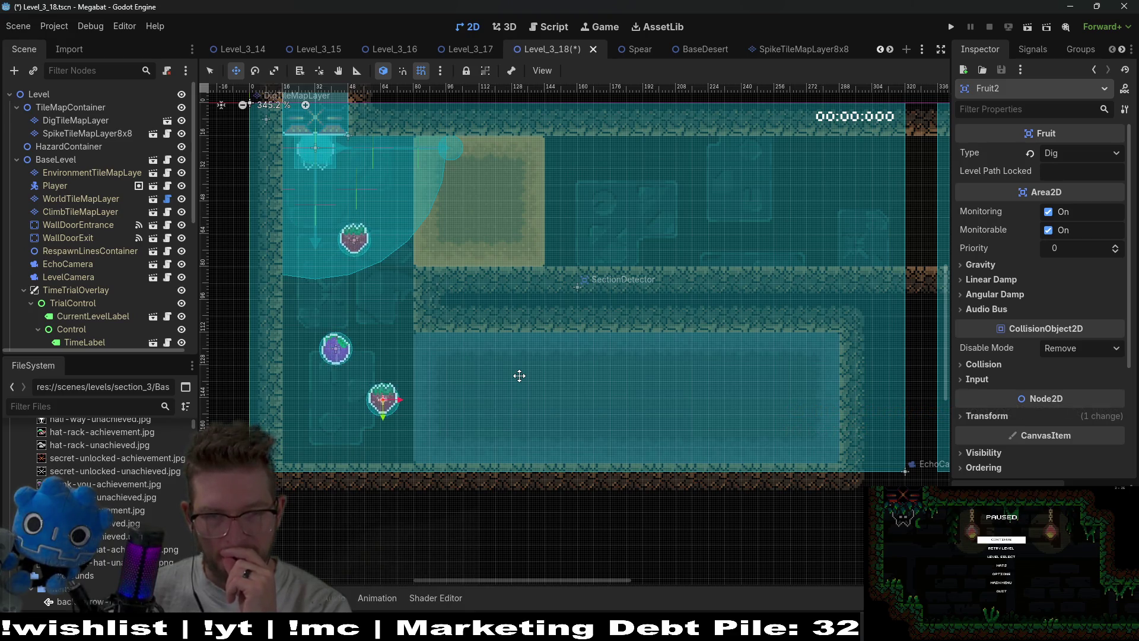
{"action": "mouse_move", "coordinate": [704, 318]}
{"action": "left_mouse_down"}
{"action": "mouse_move", "coordinate": [607, 287]}
{"action": "mouse_move", "coordinate": [610, 358]}
{"action": "left_mouse_up"}
{"action": "scroll", "coordinate": [603, 343], "scroll_direction": "down", "scroll_amount": 3}
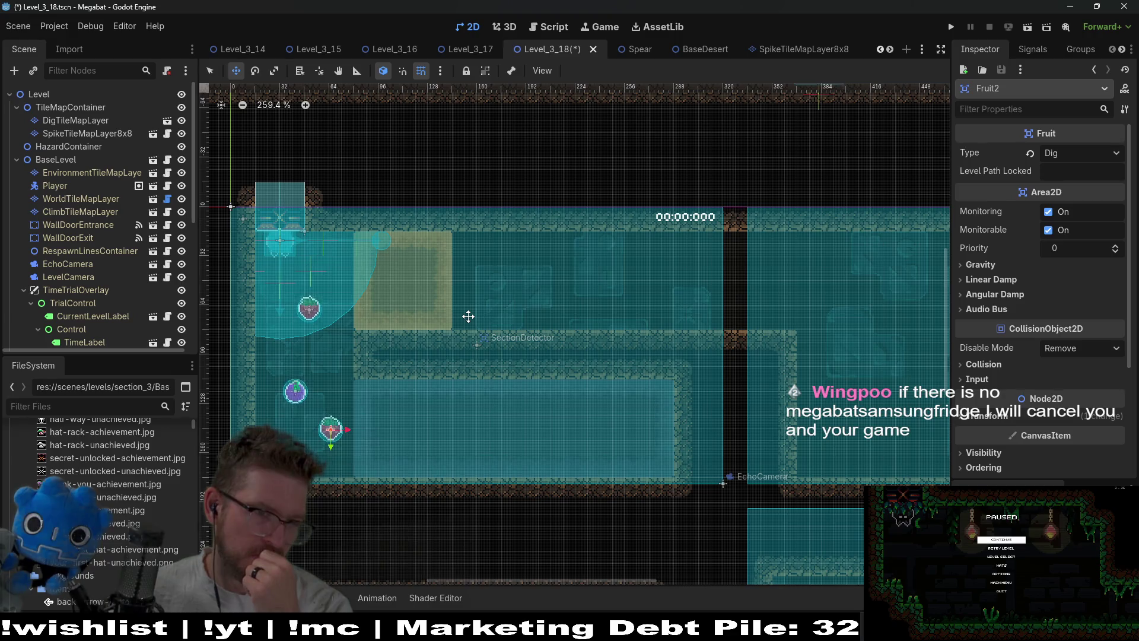
{"action": "scroll", "coordinate": [105, 215], "scroll_direction": "down", "scroll_amount": 5}
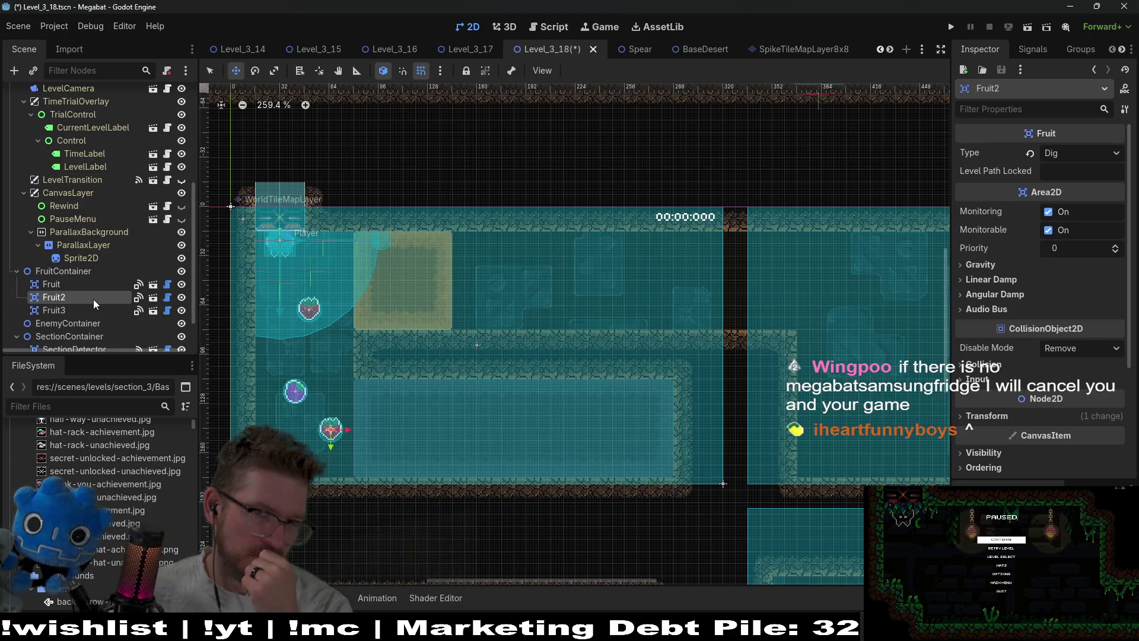
{"action": "scroll", "coordinate": [89, 309], "scroll_direction": "down", "scroll_amount": 3}
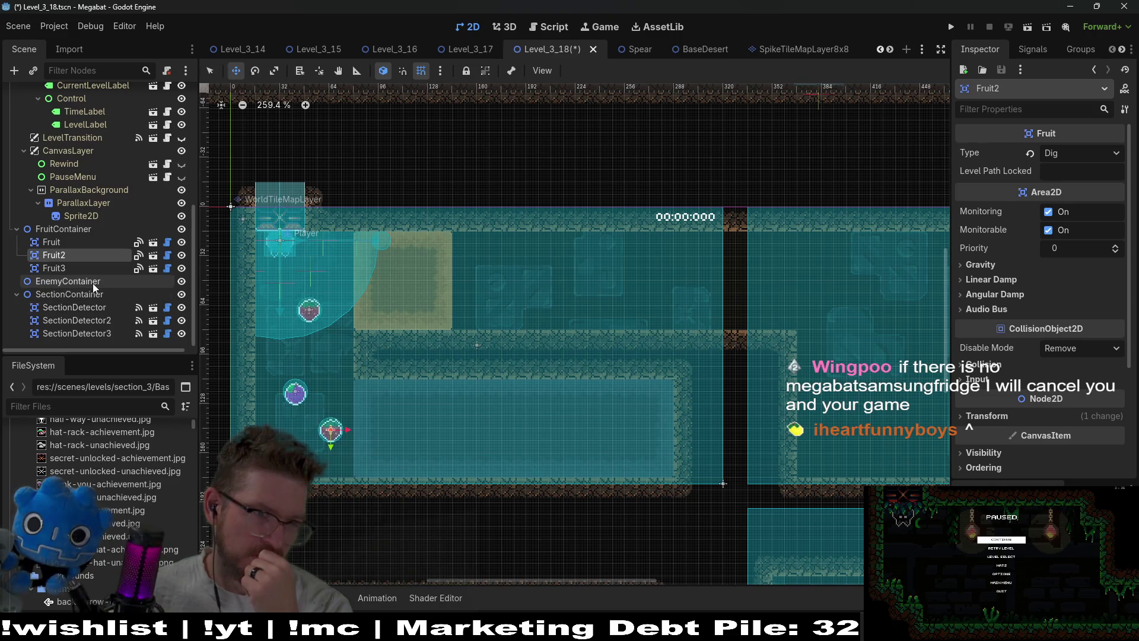
{"action": "left_click", "coordinate": [80, 308]}
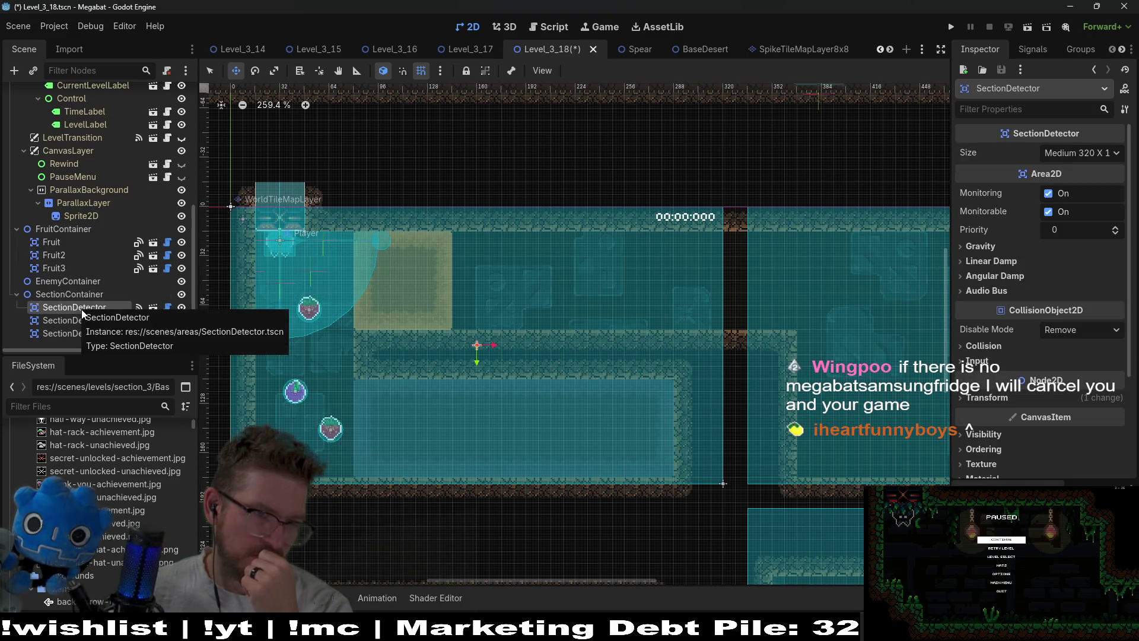
Focus SectionDetector2 and drag it up-left over the room above the start, nudging it into alignment.
{"action": "left_click", "coordinate": [83, 320]}
{"action": "key", "text": "f"}
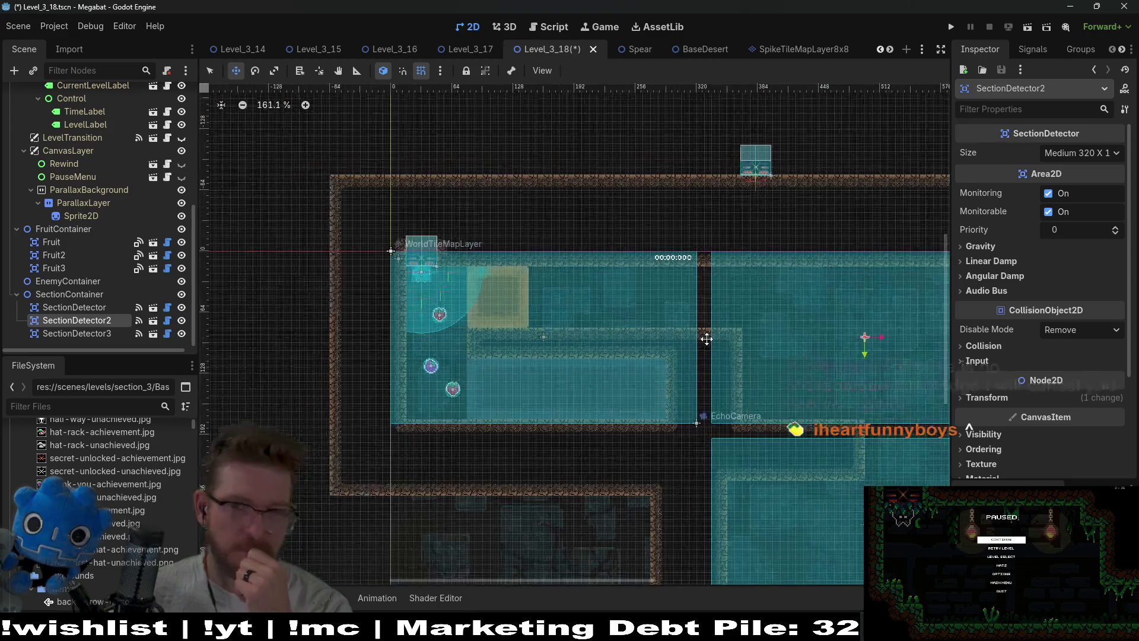
{"action": "scroll", "coordinate": [707, 339], "scroll_direction": "right", "scroll_amount": 2}
{"action": "scroll", "coordinate": [707, 339], "scroll_direction": "up", "scroll_amount": 1}
{"action": "mouse_move", "coordinate": [844, 341]}
{"action": "left_mouse_down"}
{"action": "mouse_move", "coordinate": [597, 170]}
{"action": "mouse_move", "coordinate": [595, 153]}
{"action": "left_mouse_up"}
{"action": "scroll", "coordinate": [443, 221], "scroll_direction": "up", "scroll_amount": 5}
{"action": "left_click_drag", "start_coordinate": [440, 246], "coordinate": [442, 260]}
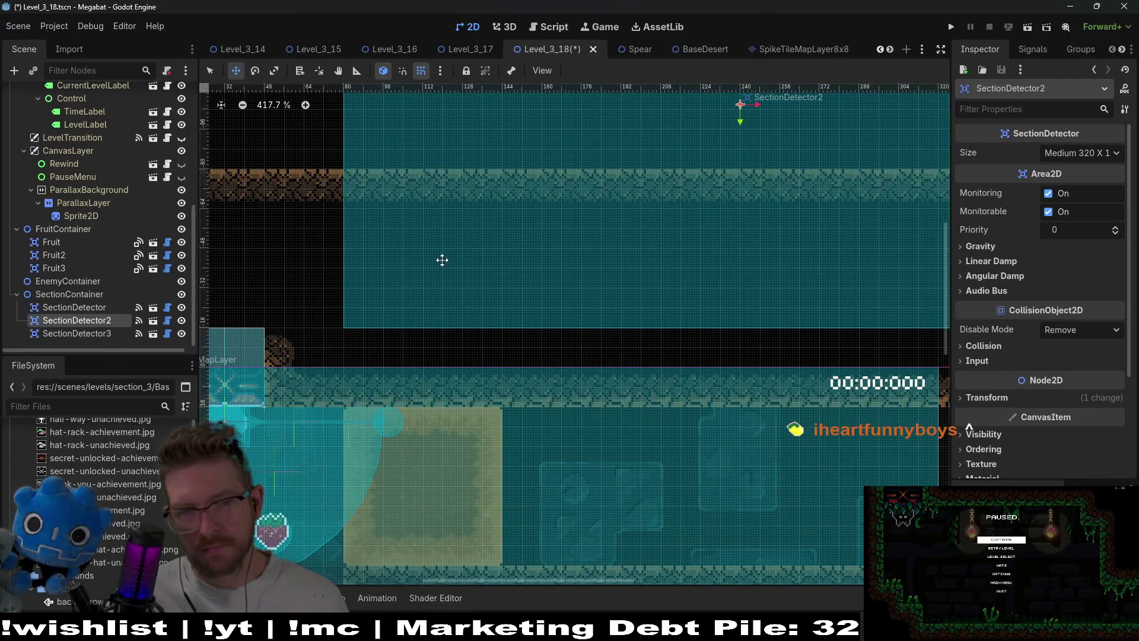
{"action": "scroll", "coordinate": [492, 288], "scroll_direction": "down", "scroll_amount": 5}
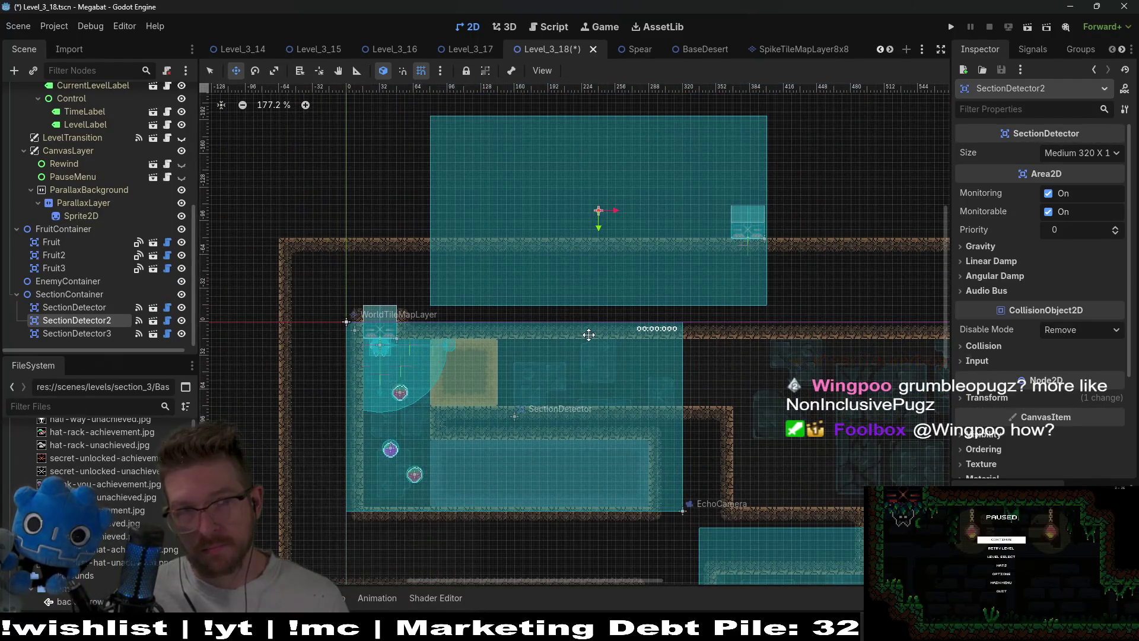
{"action": "scroll", "coordinate": [133, 278], "scroll_direction": "up", "scroll_amount": 8}
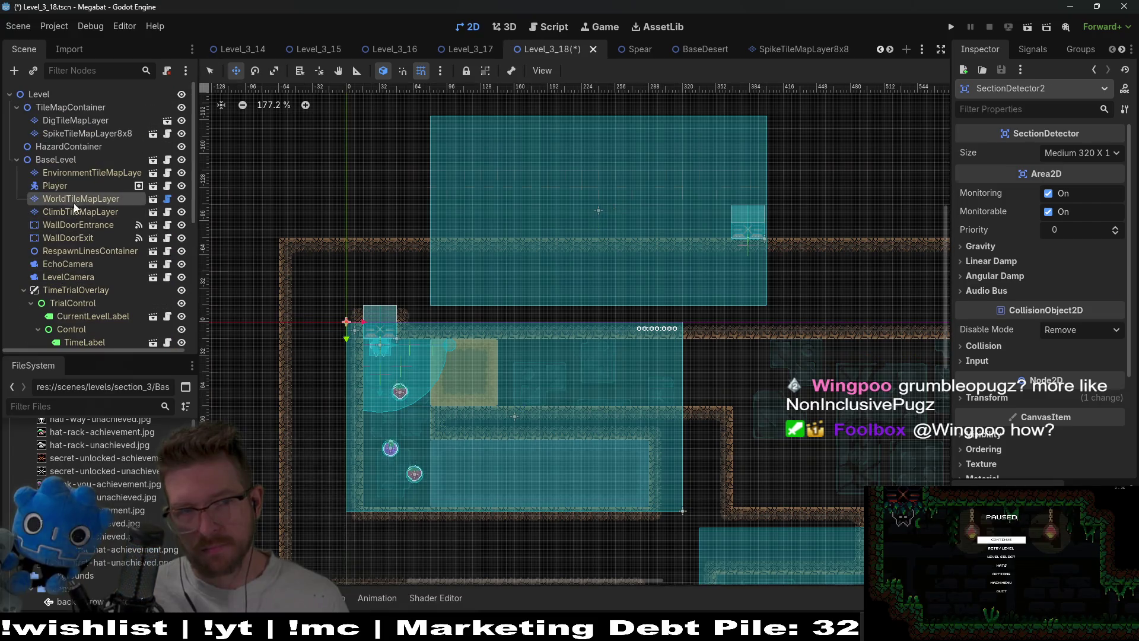
{"action": "left_click", "coordinate": [73, 203]}
{"action": "scroll", "coordinate": [723, 391], "scroll_direction": "up", "scroll_amount": 2}
Erase a short strip of dirt wall tiles in the starting room's top-left wall.
{"action": "scroll", "coordinate": [722, 390], "scroll_direction": "down", "scroll_amount": 1}
{"action": "mouse_move", "coordinate": [722, 391]}
{"action": "left_mouse_down"}
{"action": "mouse_move", "coordinate": [641, 279]}
{"action": "mouse_move", "coordinate": [671, 194]}
{"action": "mouse_move", "coordinate": [629, 157]}
{"action": "mouse_move", "coordinate": [662, 289]}
{"action": "left_mouse_up"}
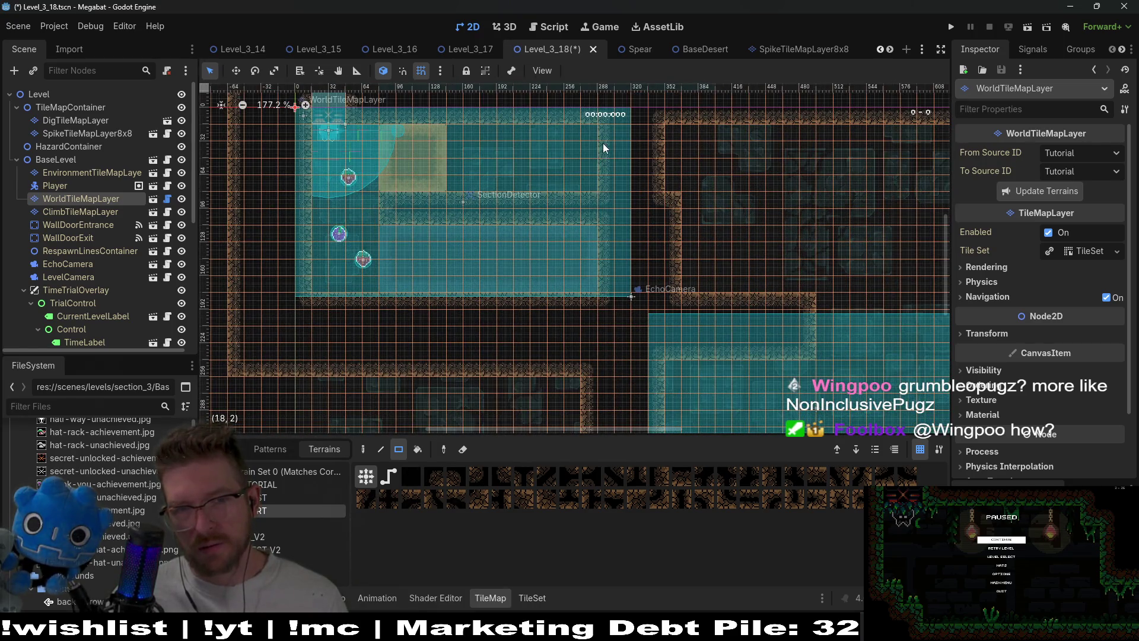
{"action": "left_click_drag", "start_coordinate": [663, 239], "coordinate": [638, 290]}
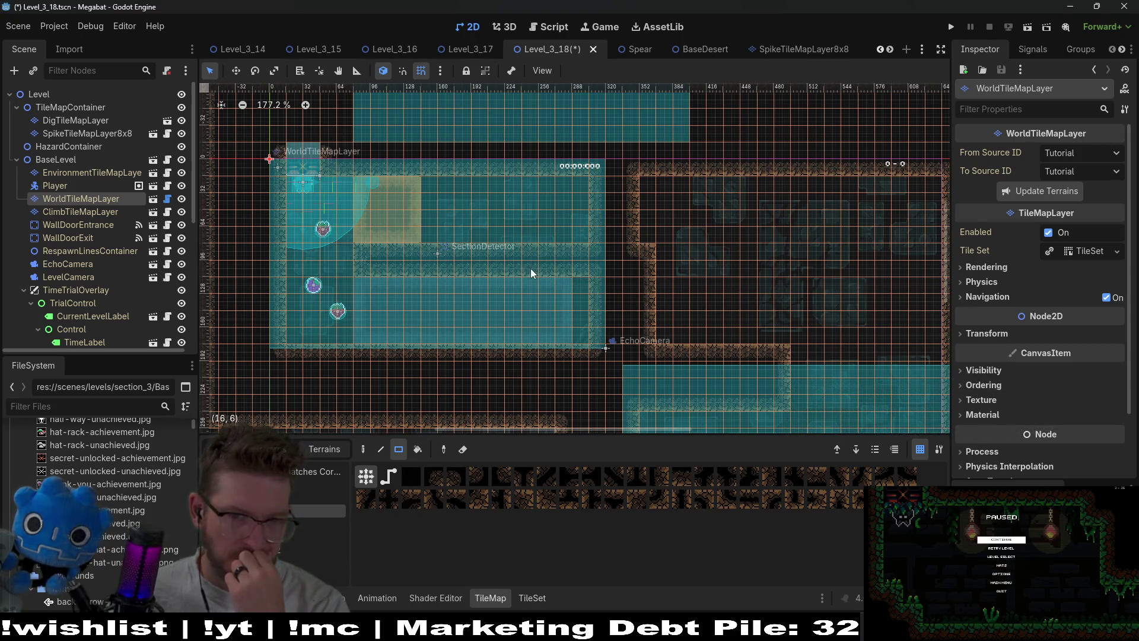
{"action": "left_click_drag", "start_coordinate": [586, 275], "coordinate": [511, 277]}
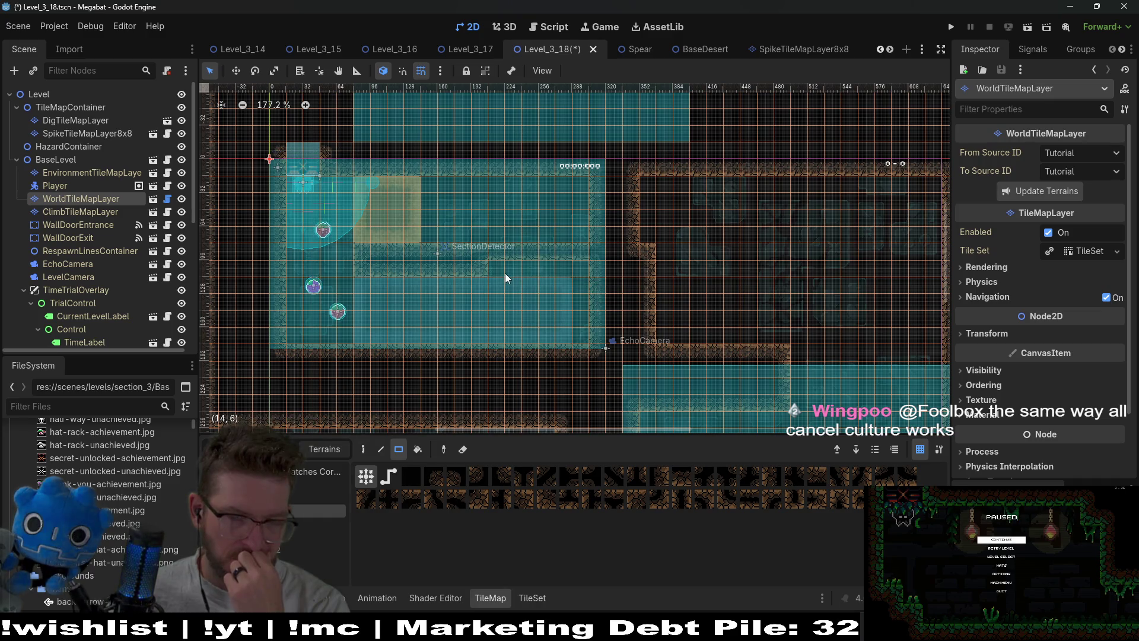
{"action": "left_click", "coordinate": [70, 107]}
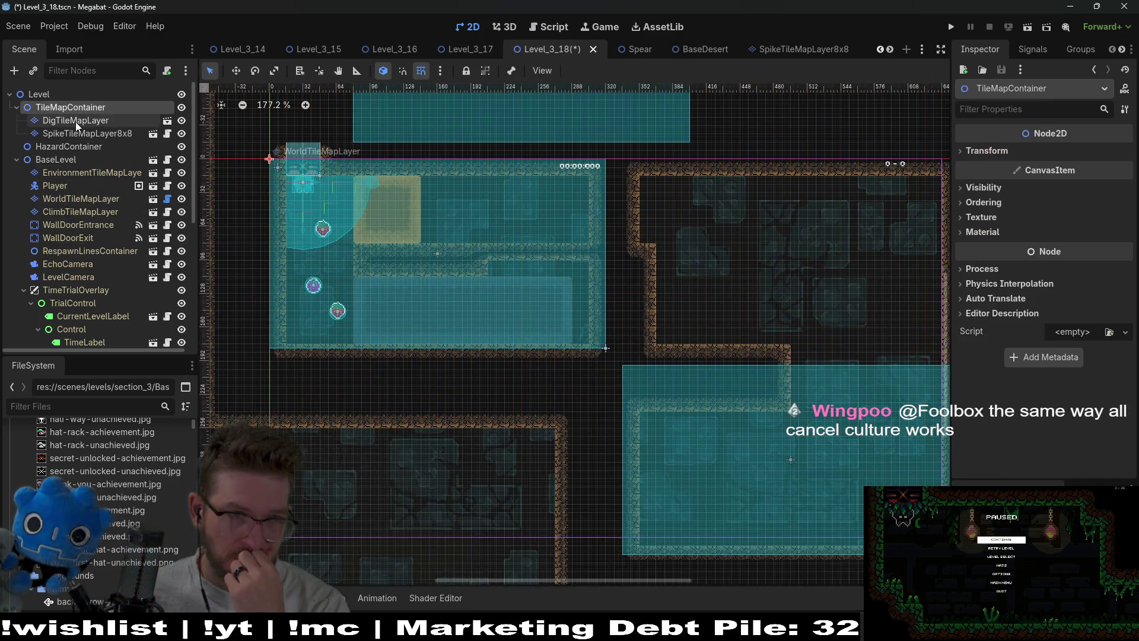
Paint a 6x5 block of Dark Sand dig tiles into the wall gap on DigTileMapLayer.
{"action": "left_click", "coordinate": [76, 121]}
{"action": "left_click", "coordinate": [307, 498]}
{"action": "mouse_move", "coordinate": [498, 267]}
{"action": "left_mouse_down"}
{"action": "mouse_move", "coordinate": [511, 266]}
{"action": "mouse_move", "coordinate": [559, 330]}
{"action": "mouse_move", "coordinate": [579, 334]}
{"action": "left_mouse_up"}
{"action": "left_click_drag", "start_coordinate": [550, 226], "coordinate": [544, 287]}
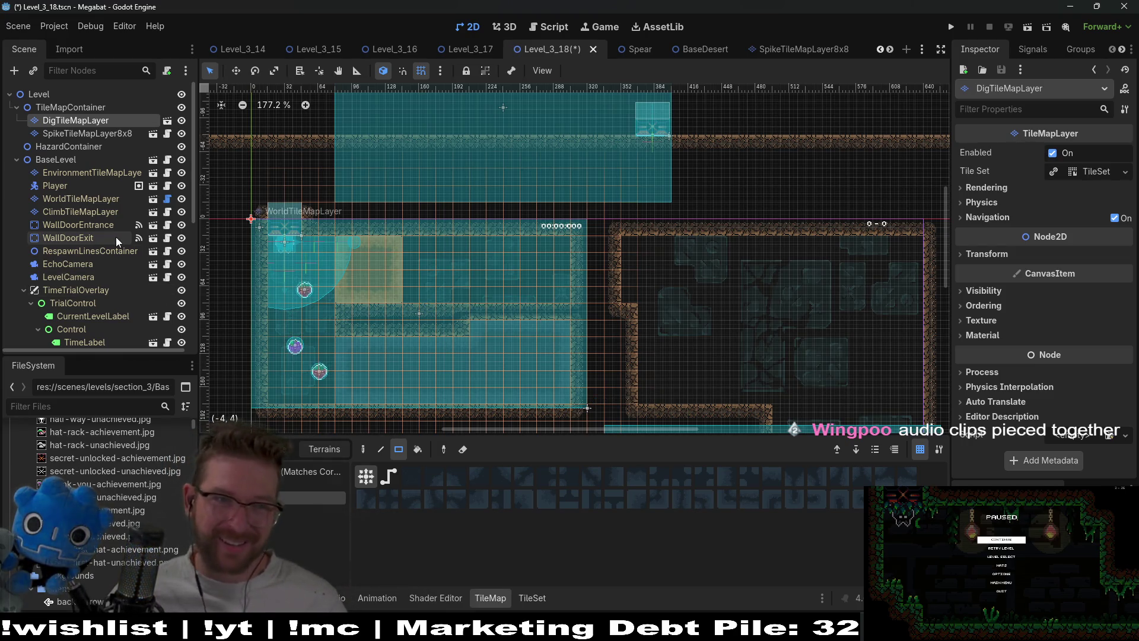
Switch WorldTileMapLayer's palette to the green and brown tile set and inspect the other tile layers.
{"action": "left_click", "coordinate": [116, 197]}
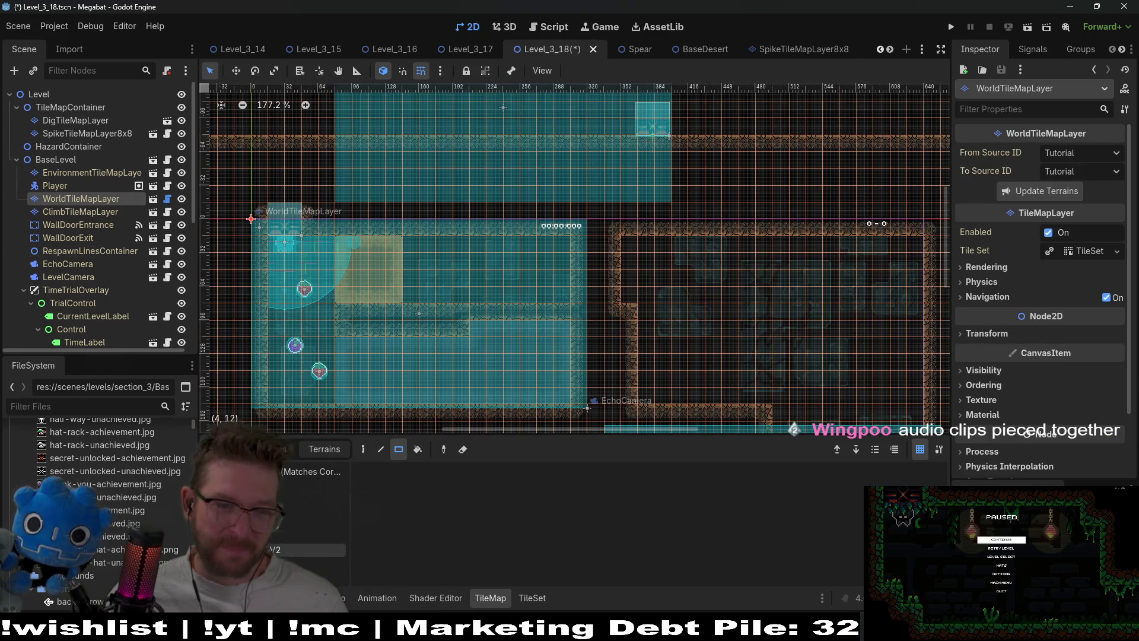
{"action": "left_click", "coordinate": [321, 536]}
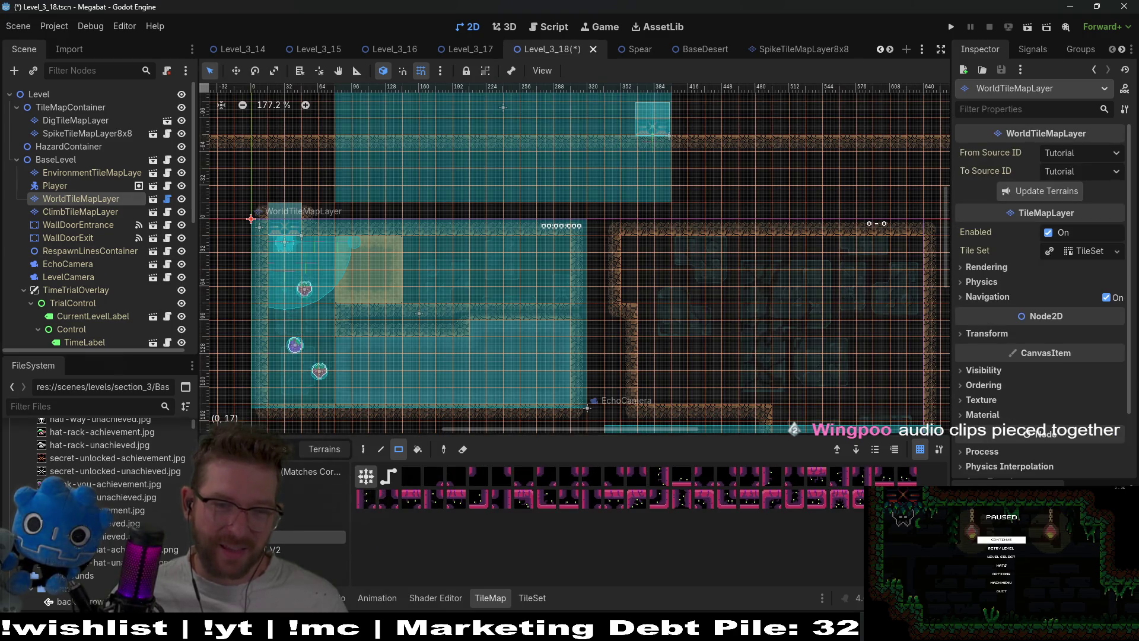
{"action": "left_click", "coordinate": [272, 524]}
{"action": "left_click", "coordinate": [272, 497]}
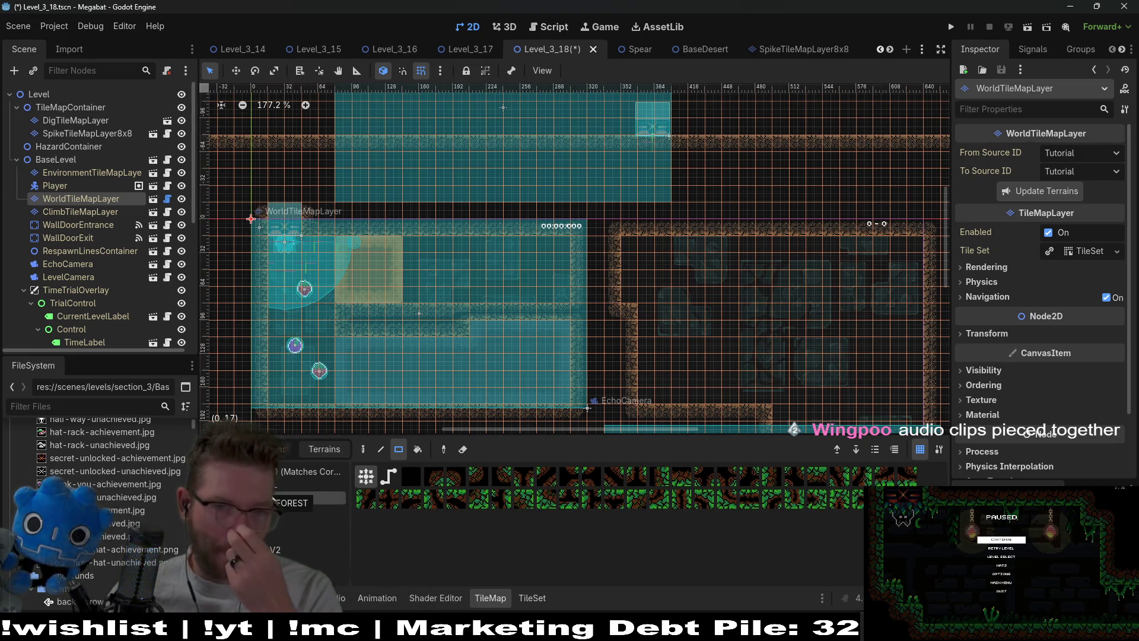
{"action": "left_click", "coordinate": [85, 173]}
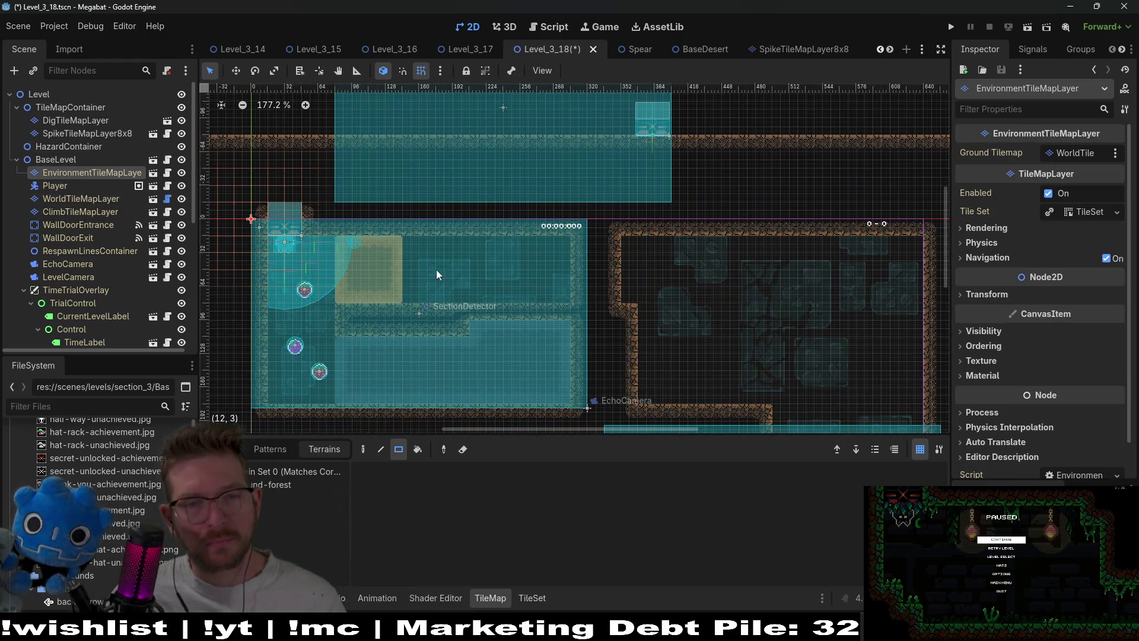
{"action": "left_click", "coordinate": [83, 199]}
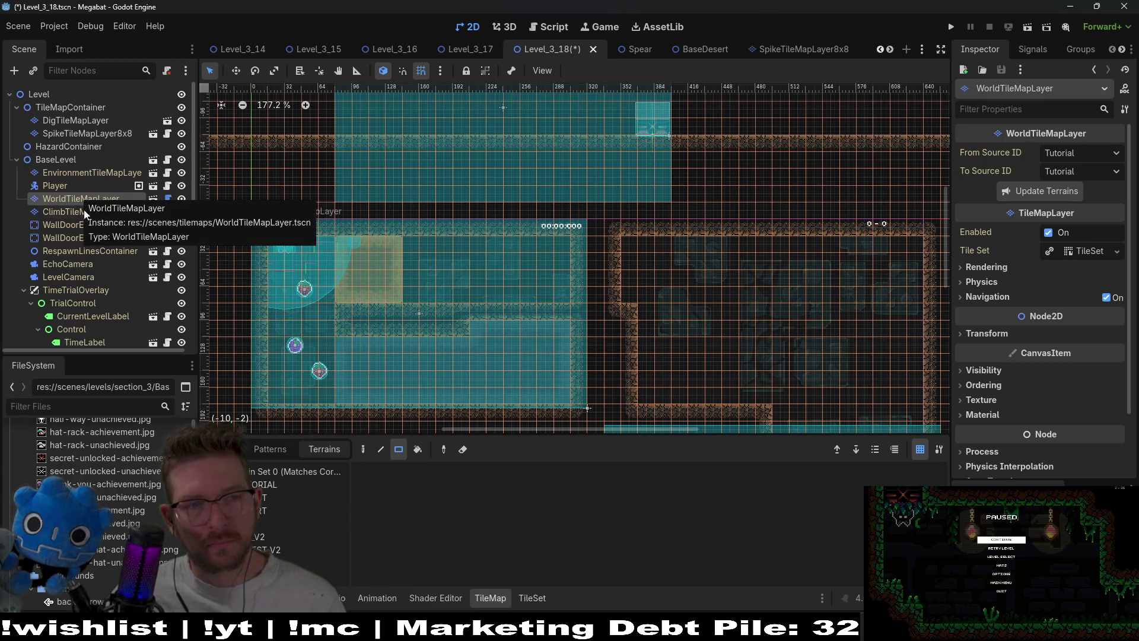
{"action": "left_click", "coordinate": [83, 212]}
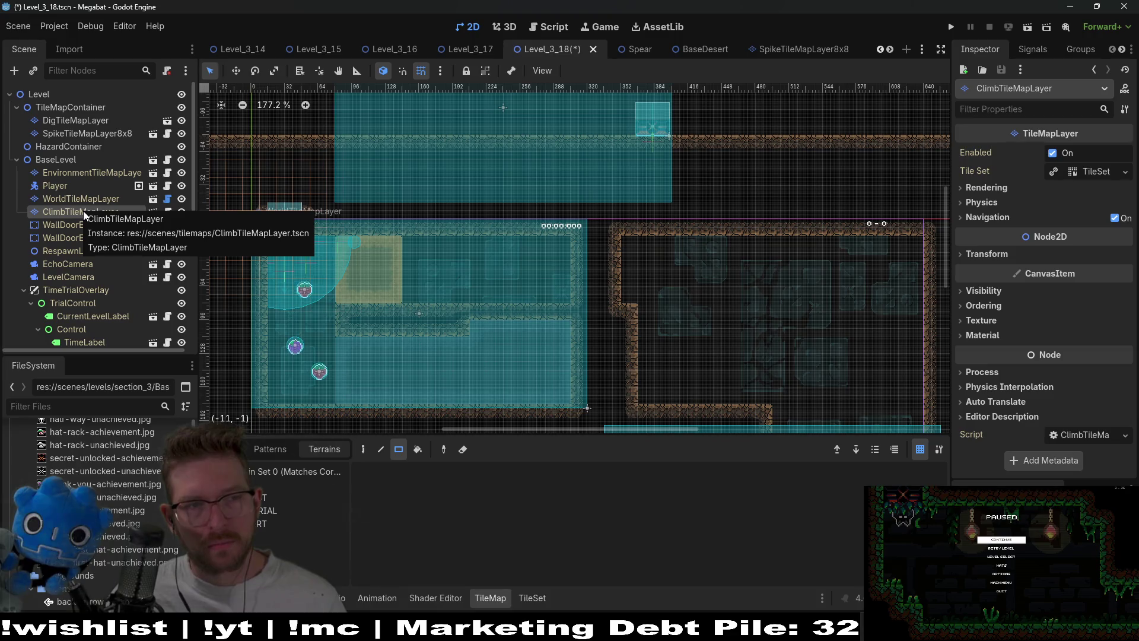
Fill the upper interior area with tiles on DigTileMapLayer.
{"action": "left_click", "coordinate": [86, 121]}
{"action": "left_click_drag", "start_coordinate": [343, 243], "coordinate": [532, 295]}
{"action": "scroll", "coordinate": [533, 294], "scroll_direction": "down", "scroll_amount": 2}
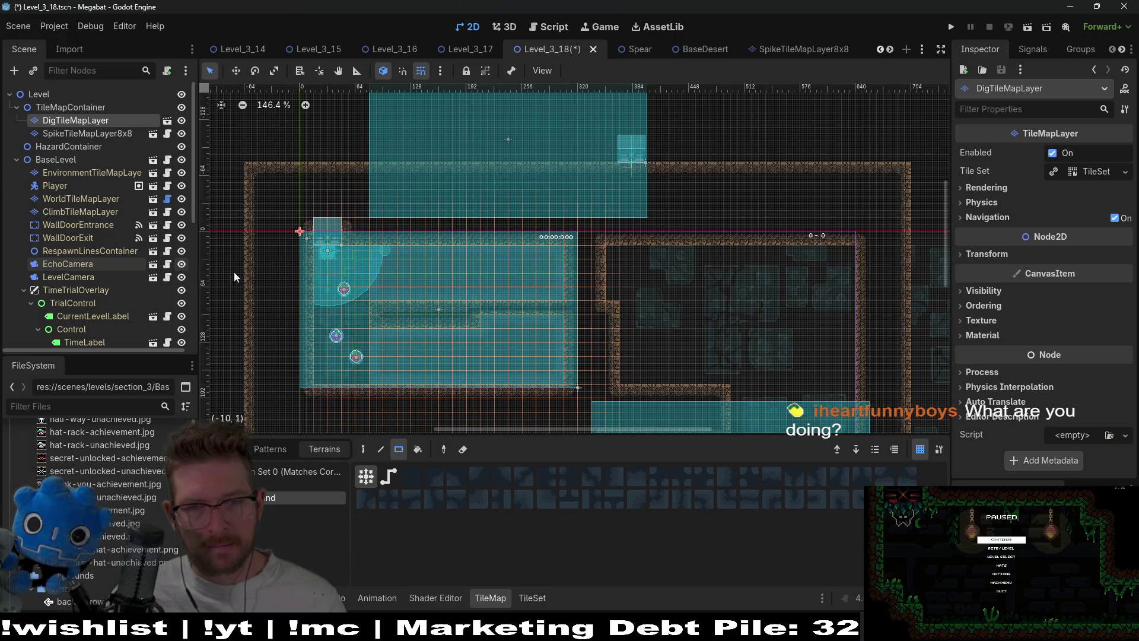
{"action": "scroll", "coordinate": [669, 300], "scroll_direction": "down", "scroll_amount": 3}
{"action": "scroll", "coordinate": [669, 300], "scroll_direction": "right", "scroll_amount": 1}
{"action": "scroll", "coordinate": [562, 264], "scroll_direction": "up", "scroll_amount": 4}
{"action": "scroll", "coordinate": [561, 264], "scroll_direction": "left", "scroll_amount": 1}
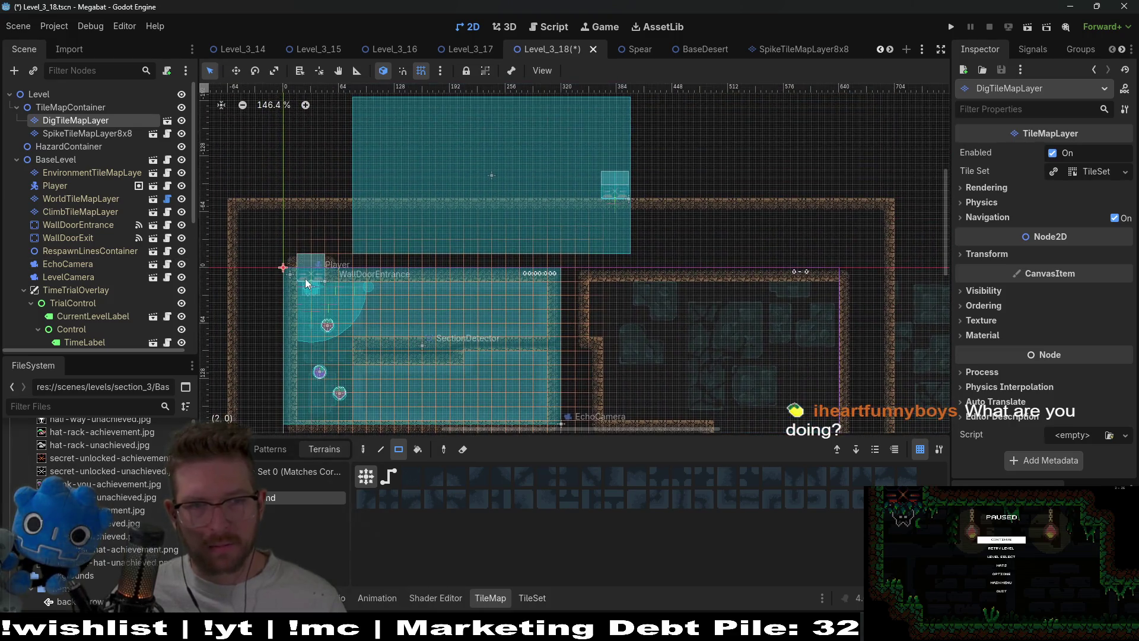
{"action": "scroll", "coordinate": [122, 194], "scroll_direction": "down", "scroll_amount": 2}
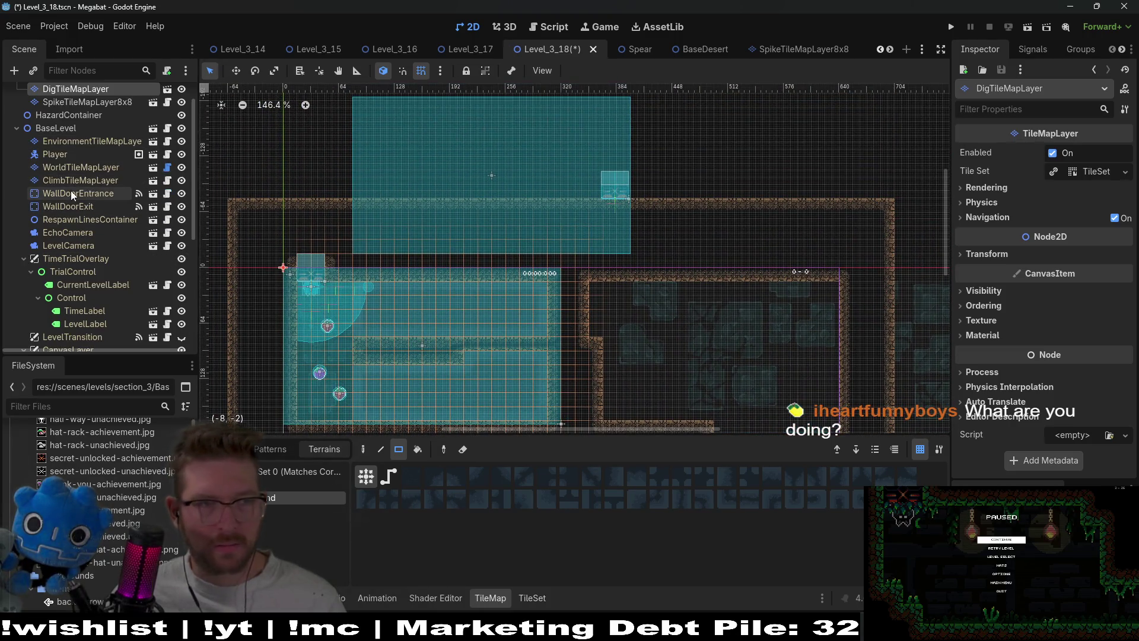
Check the climb layer's teal plant tiles, then pick the brown wall tiles on WorldTileMapLayer.
{"action": "left_click", "coordinate": [71, 176]}
{"action": "scroll", "coordinate": [357, 308], "scroll_direction": "up", "scroll_amount": 5}
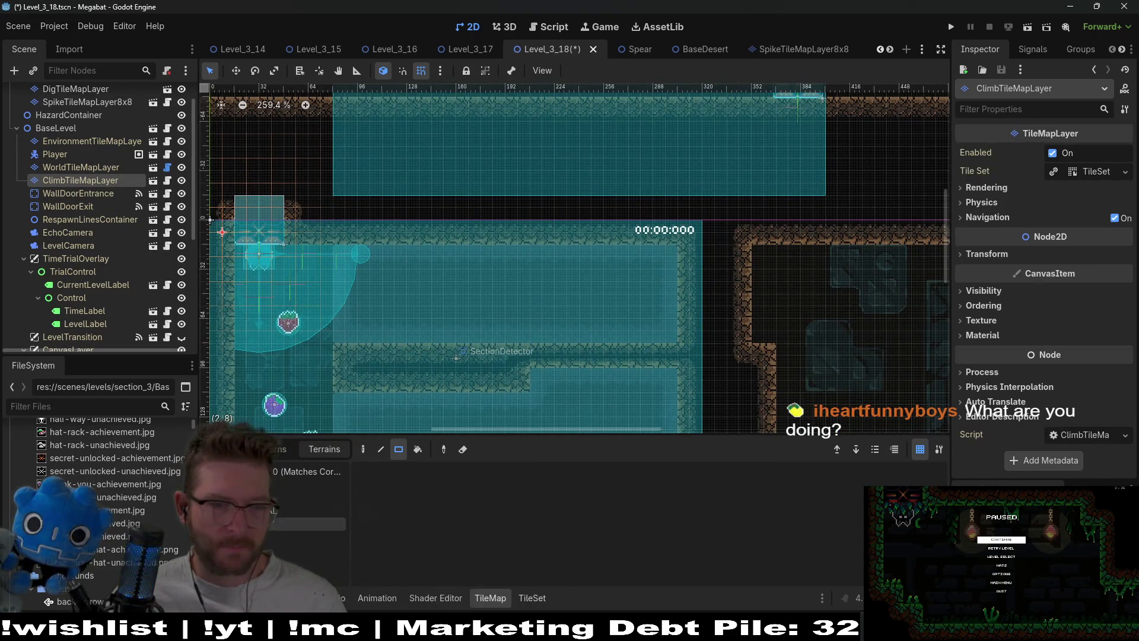
{"action": "left_click", "coordinate": [308, 524]}
{"action": "left_click", "coordinate": [308, 510]}
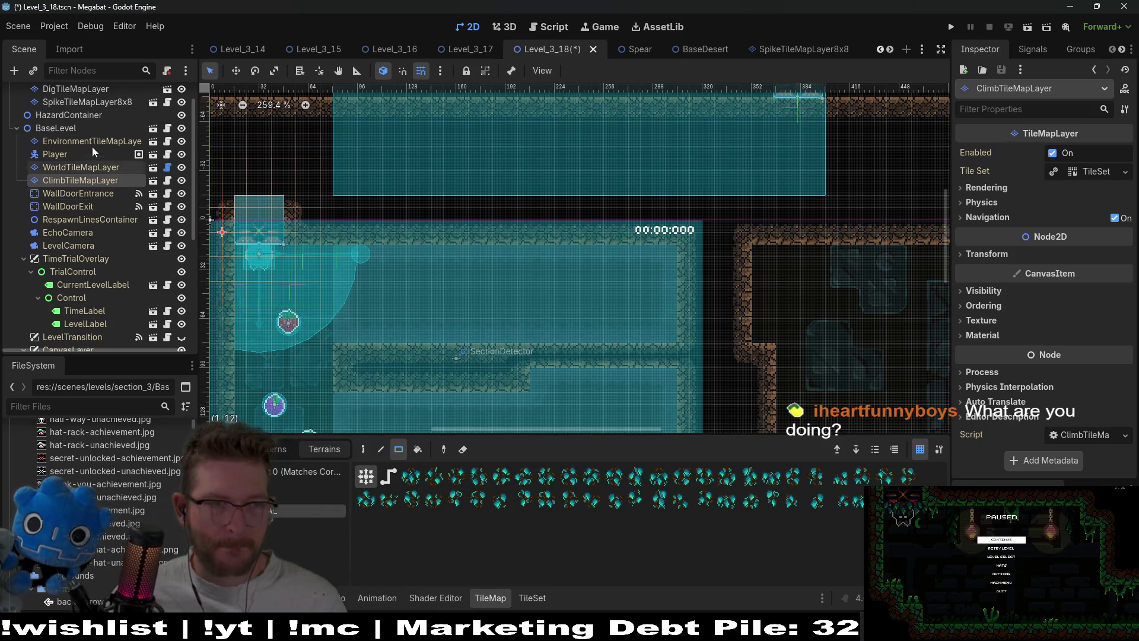
{"action": "left_click", "coordinate": [77, 168]}
{"action": "left_click", "coordinate": [309, 510]}
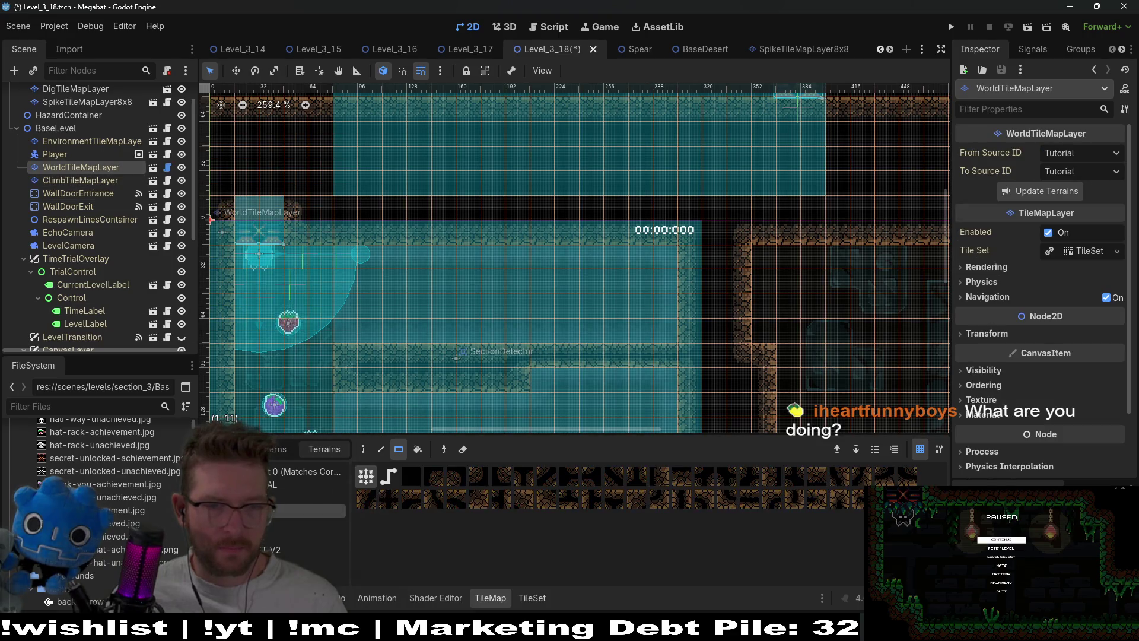
Paint a one-tile-wide wall column and extend the wall upward with brown wall tiles.
{"action": "scroll", "coordinate": [388, 390], "scroll_direction": "up", "scroll_amount": 2}
{"action": "left_click_drag", "start_coordinate": [338, 391], "coordinate": [339, 308]}
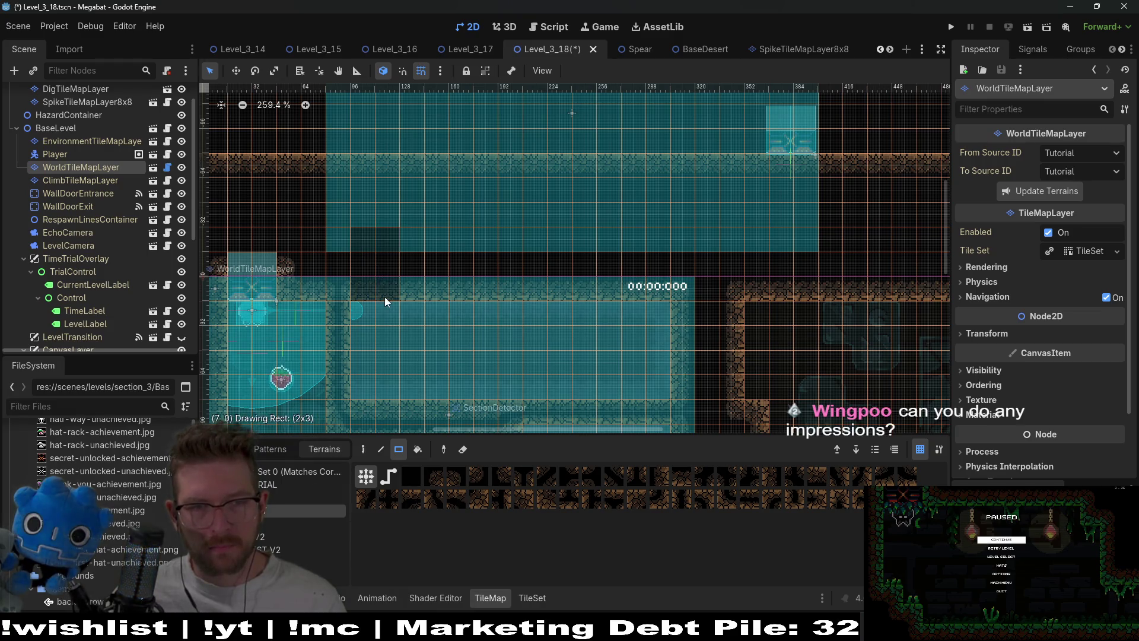
{"action": "scroll", "coordinate": [394, 294], "scroll_direction": "down", "scroll_amount": 2}
{"action": "scroll", "coordinate": [442, 230], "scroll_direction": "down", "scroll_amount": 3}
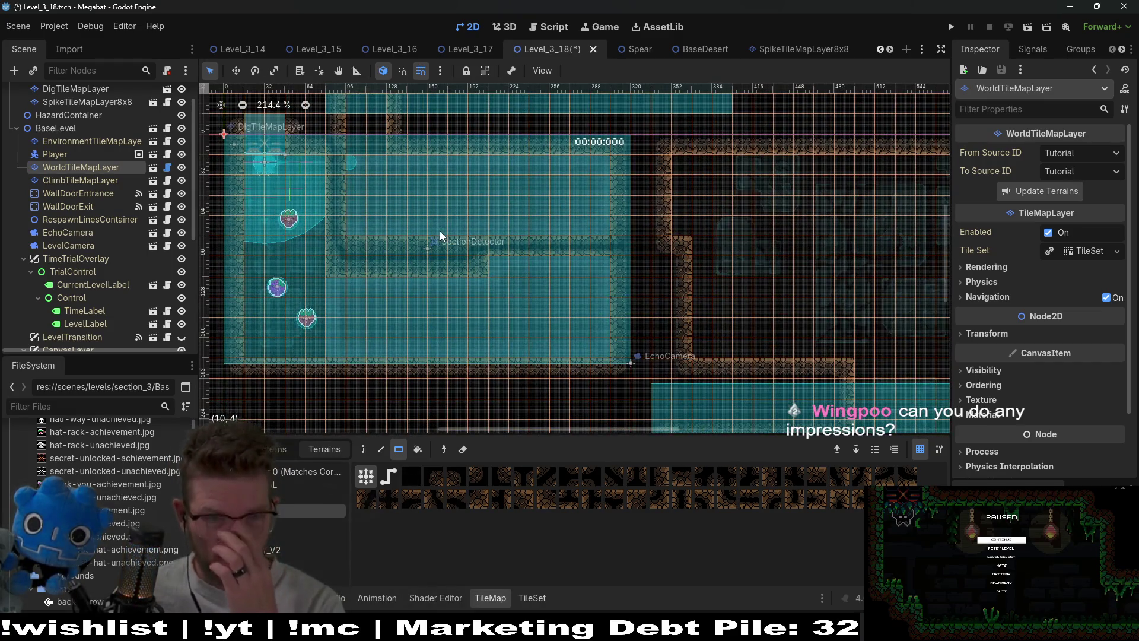
{"action": "mouse_move", "coordinate": [423, 251]}
{"action": "left_mouse_down"}
{"action": "mouse_move", "coordinate": [422, 205]}
{"action": "mouse_move", "coordinate": [430, 294]}
{"action": "left_mouse_up"}
{"action": "mouse_move", "coordinate": [428, 199]}
{"action": "left_mouse_down"}
{"action": "mouse_move", "coordinate": [394, 296]}
{"action": "mouse_move", "coordinate": [405, 303]}
{"action": "left_mouse_up"}
{"action": "mouse_move", "coordinate": [319, 294]}
{"action": "left_mouse_down"}
{"action": "mouse_move", "coordinate": [431, 363]}
{"action": "mouse_move", "coordinate": [396, 122]}
{"action": "left_mouse_up"}
{"action": "left_click_drag", "start_coordinate": [527, 209], "coordinate": [436, 263]}
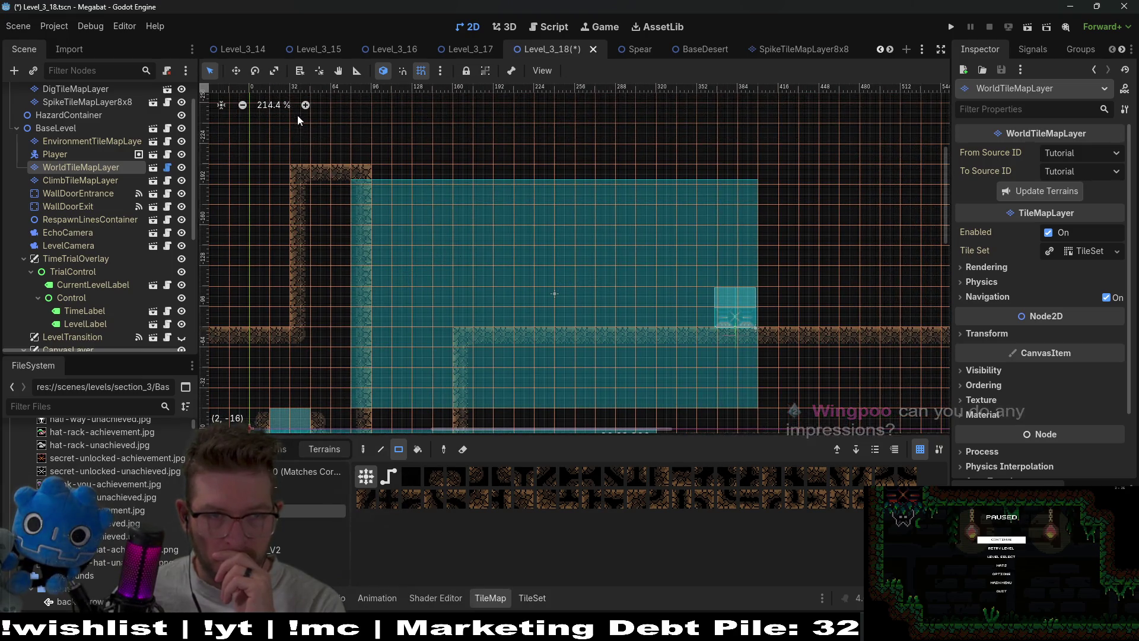
Fill a large rectangle of wall tiles for the upper room and repaint the ledge lower.
{"action": "scroll", "coordinate": [286, 180], "scroll_direction": "up", "scroll_amount": 3}
{"action": "left_click_drag", "start_coordinate": [316, 187], "coordinate": [735, 261]}
{"action": "scroll", "coordinate": [652, 225], "scroll_direction": "down", "scroll_amount": 8}
{"action": "scroll", "coordinate": [653, 225], "scroll_direction": "right", "scroll_amount": 10}
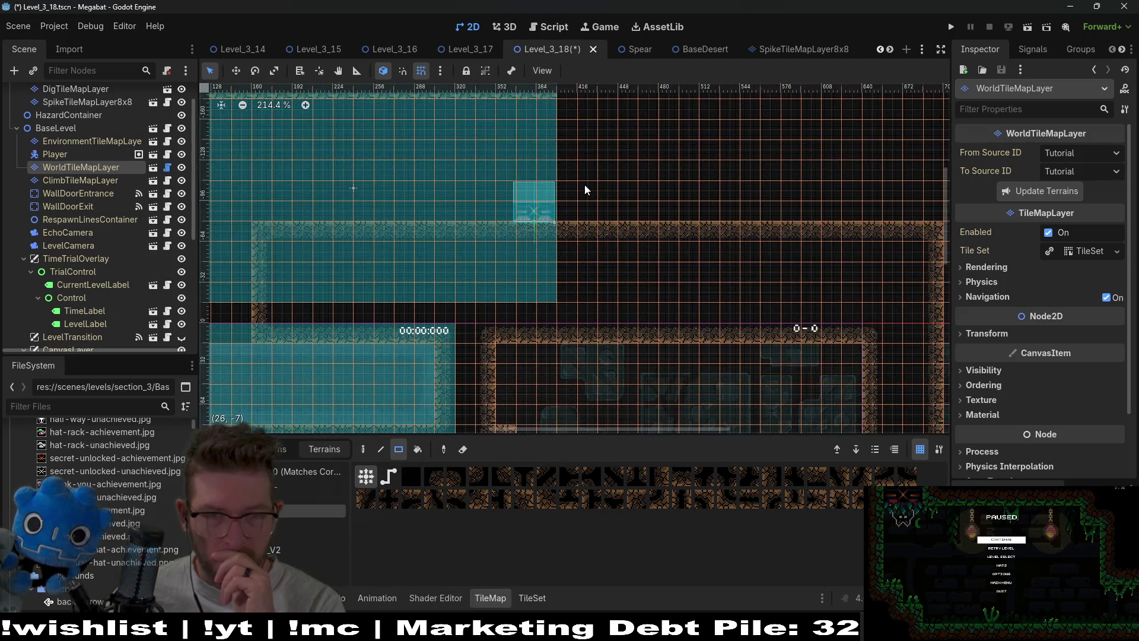
{"action": "scroll", "coordinate": [585, 189], "scroll_direction": "down", "scroll_amount": 3}
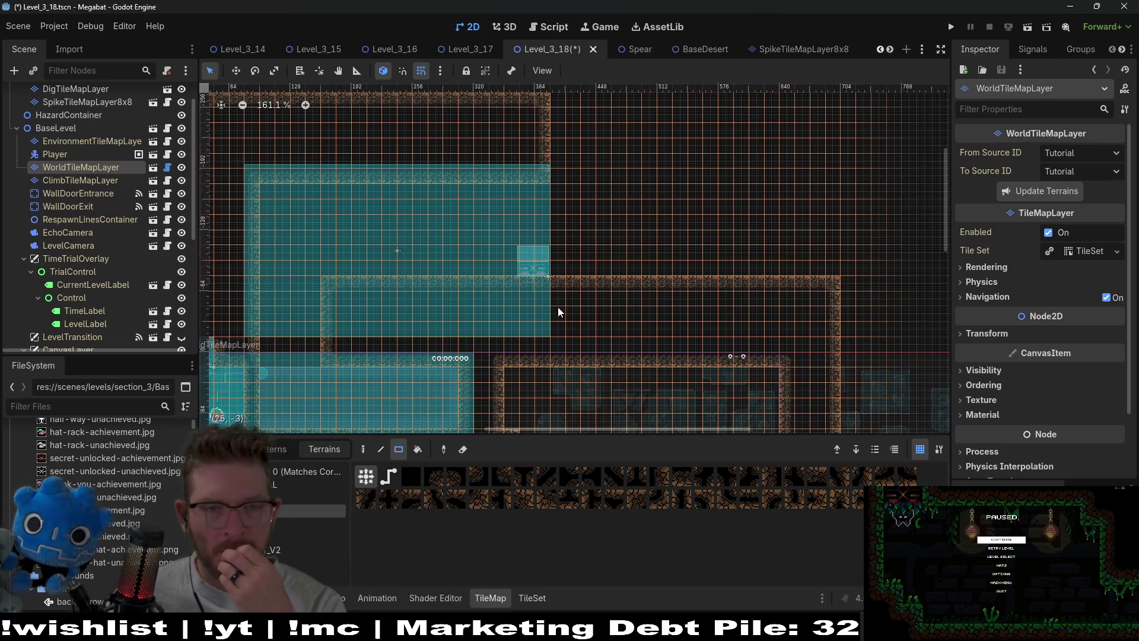
{"action": "mouse_move", "coordinate": [395, 274]}
{"action": "left_mouse_down"}
{"action": "mouse_move", "coordinate": [524, 304]}
{"action": "mouse_move", "coordinate": [830, 306]}
{"action": "mouse_move", "coordinate": [815, 310]}
{"action": "left_mouse_up"}
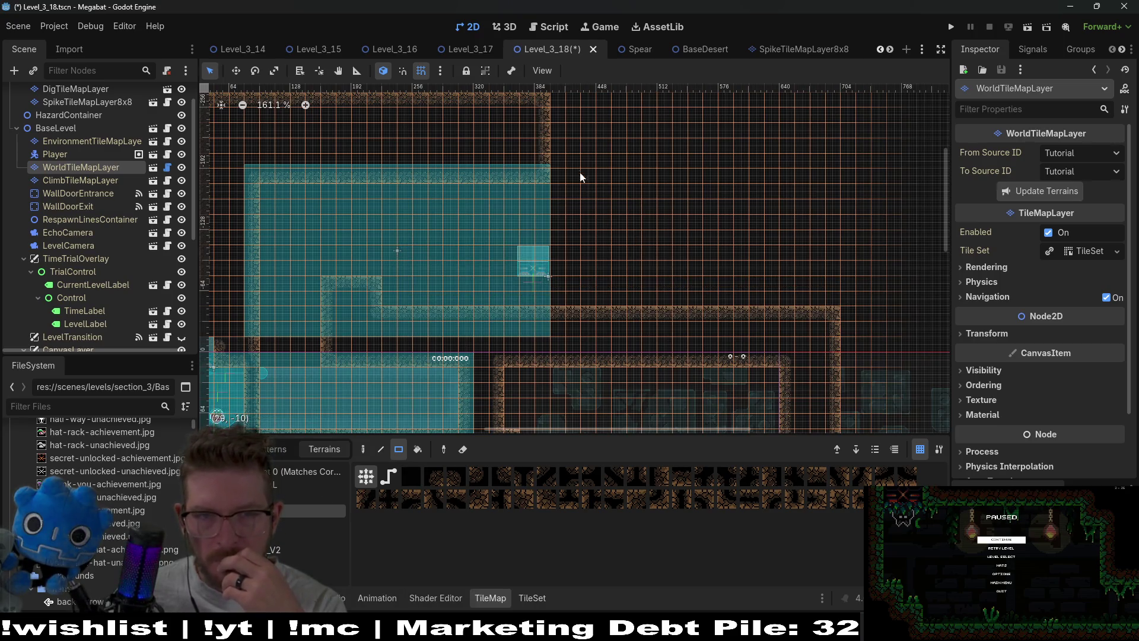
Move WallDoorExit up and right, past the right wall of the room above the start.
{"action": "left_click", "coordinate": [94, 206]}
{"action": "key", "text": "w"}
{"action": "left_click_drag", "start_coordinate": [511, 275], "coordinate": [669, 221]}
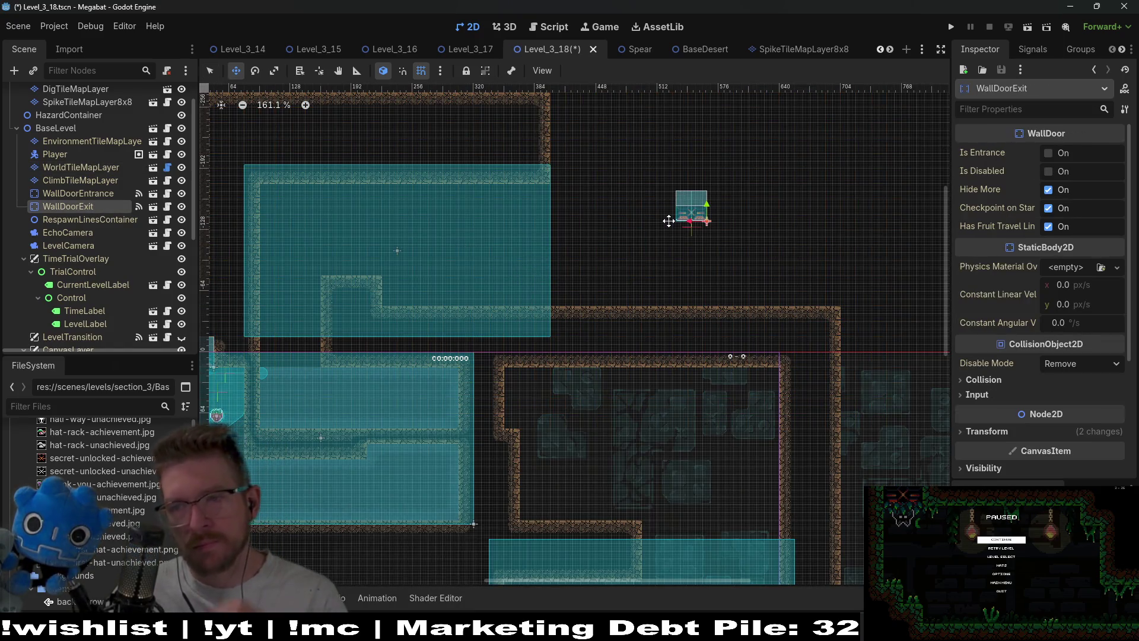
{"action": "scroll", "coordinate": [630, 239], "scroll_direction": "up", "scroll_amount": 1}
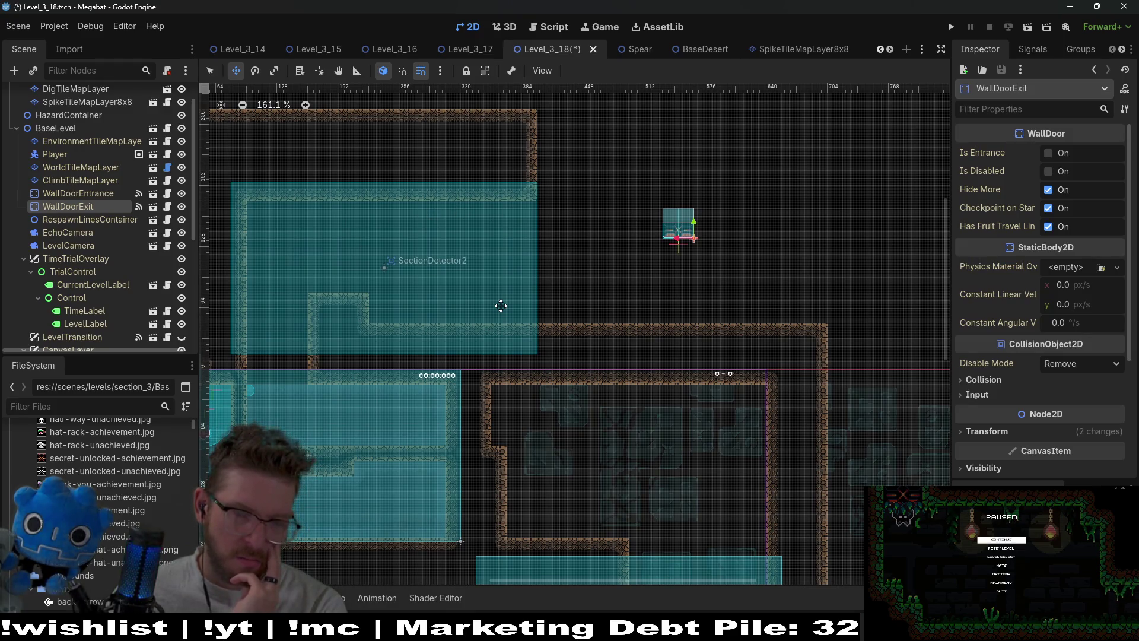
{"action": "left_click_drag", "start_coordinate": [678, 241], "coordinate": [781, 251]}
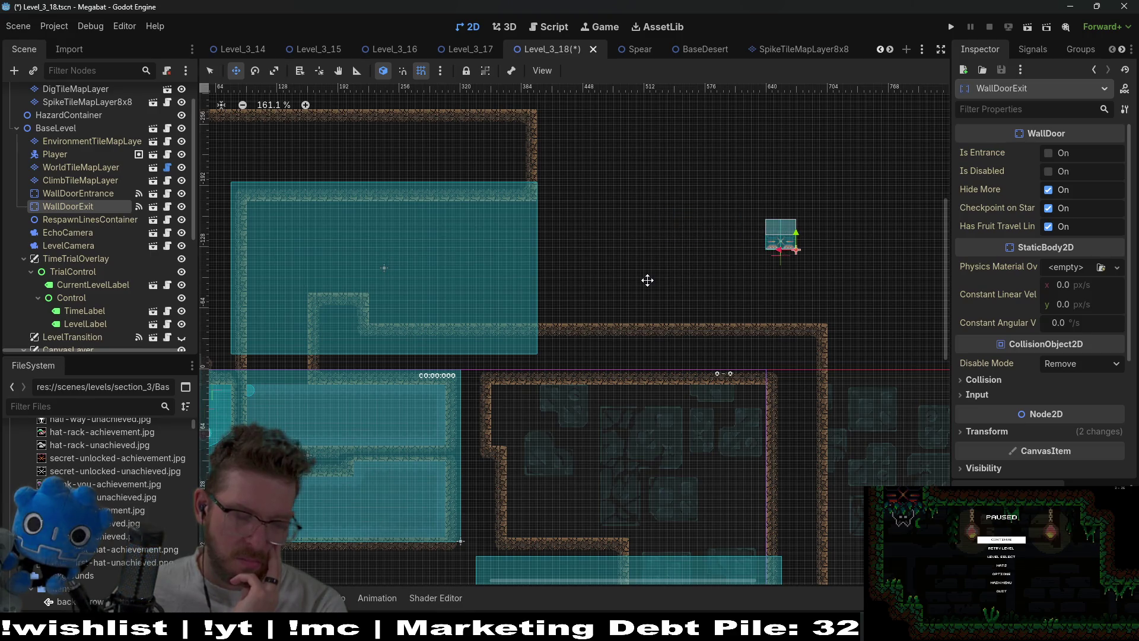
{"action": "left_click_drag", "start_coordinate": [534, 240], "coordinate": [626, 304]}
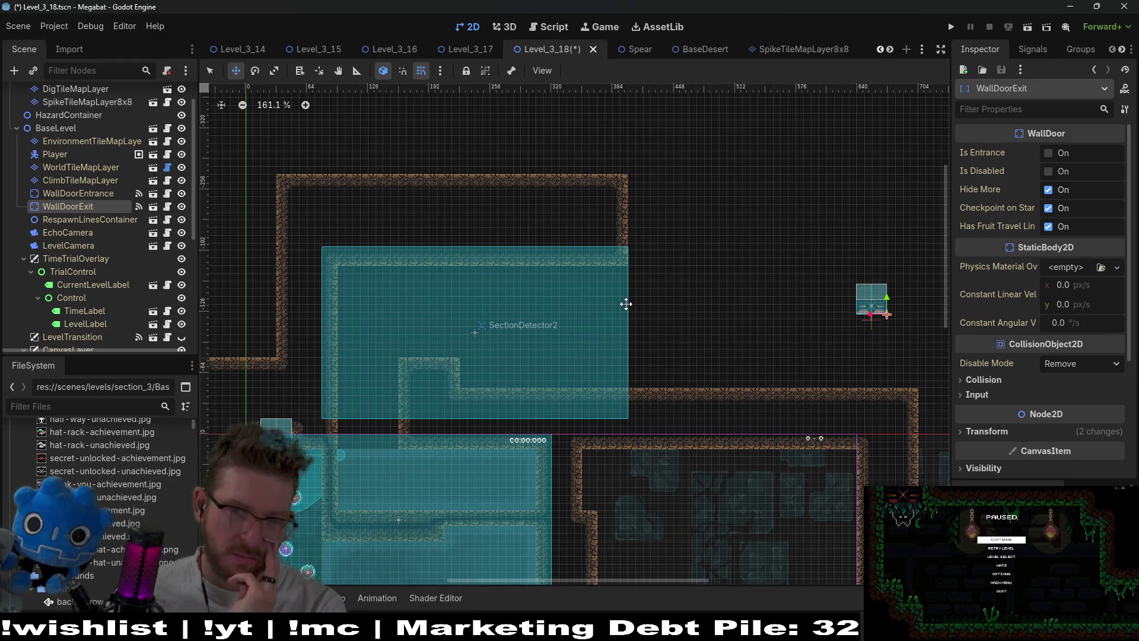
{"action": "scroll", "coordinate": [132, 244], "scroll_direction": "up", "scroll_amount": 2}
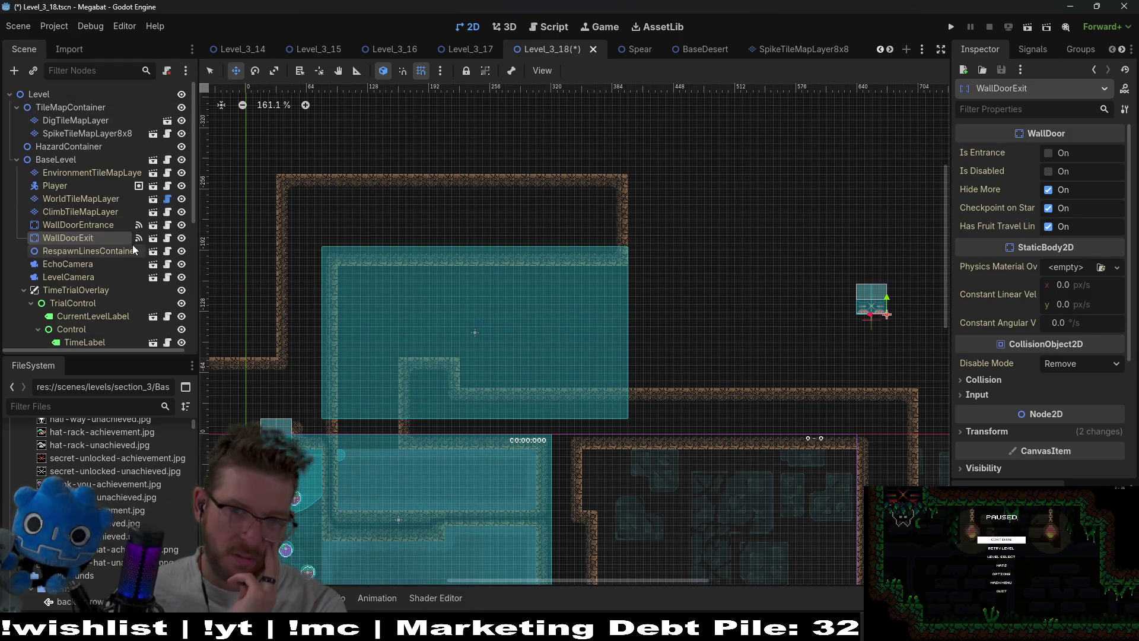
On the world tile layer, paint a tall wall rectangle and a 4x4 wall block beside the upper room.
{"action": "left_click", "coordinate": [90, 201]}
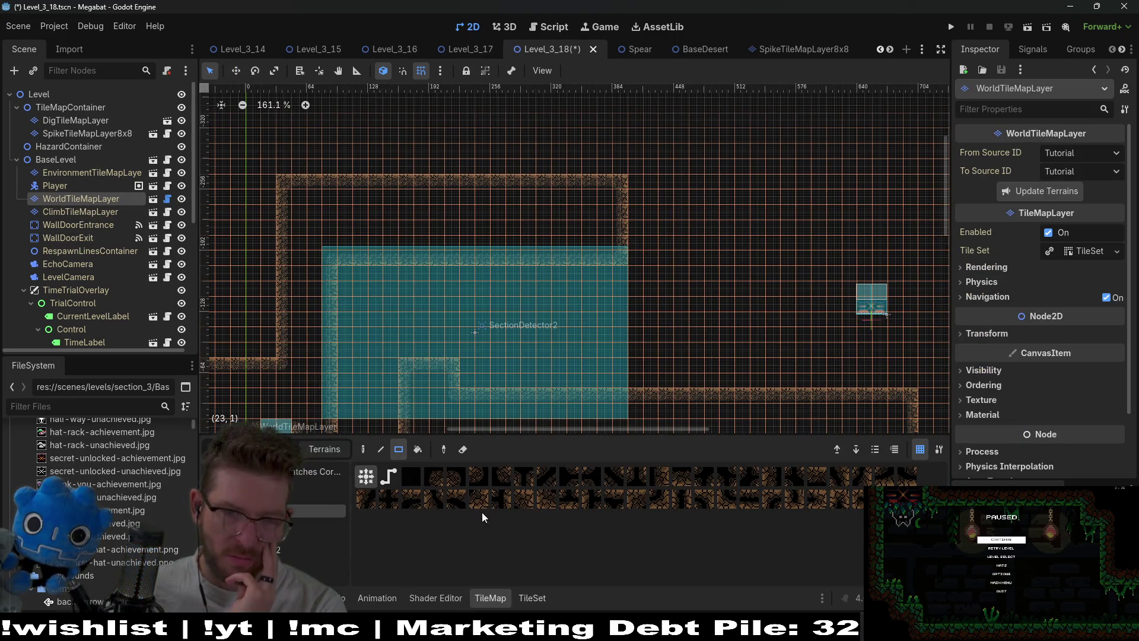
{"action": "scroll", "coordinate": [560, 196], "scroll_direction": "down", "scroll_amount": 3}
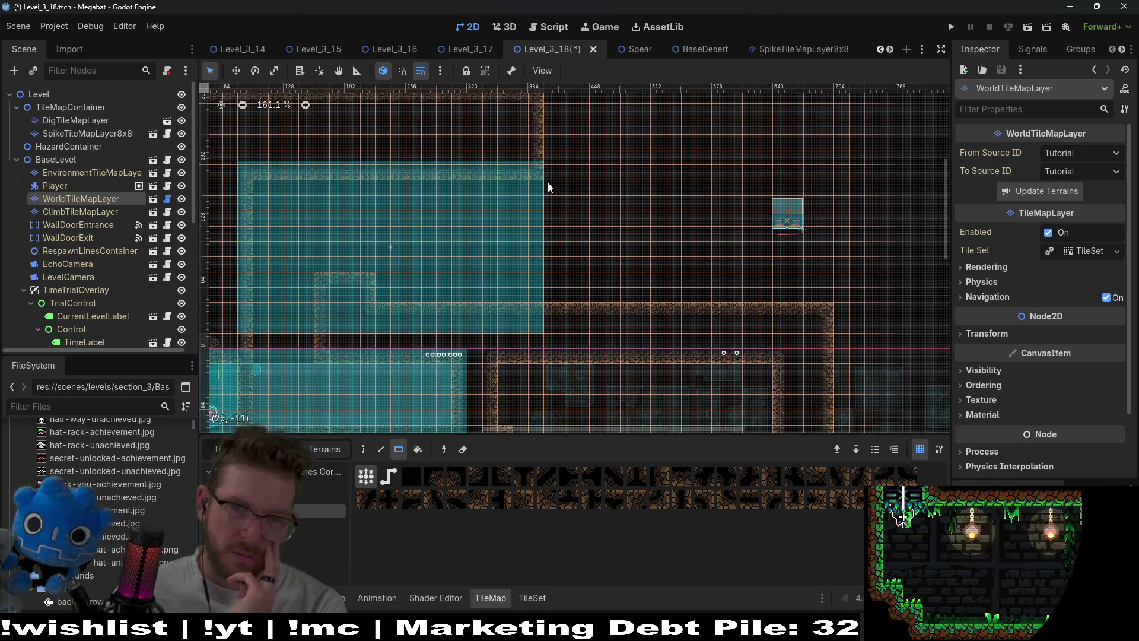
{"action": "left_click_drag", "start_coordinate": [538, 119], "coordinate": [601, 329]}
{"action": "scroll", "coordinate": [600, 330], "scroll_direction": "down", "scroll_amount": 2}
{"action": "mouse_move", "coordinate": [507, 301]}
{"action": "left_mouse_down"}
{"action": "mouse_move", "coordinate": [540, 344]}
{"action": "mouse_move", "coordinate": [536, 360]}
{"action": "left_mouse_up"}
{"action": "scroll", "coordinate": [518, 297], "scroll_direction": "down", "scroll_amount": 4}
{"action": "scroll", "coordinate": [536, 360], "scroll_direction": "down", "scroll_amount": 7}
{"action": "scroll", "coordinate": [560, 265], "scroll_direction": "down", "scroll_amount": 3}
{"action": "scroll", "coordinate": [433, 351], "scroll_direction": "left", "scroll_amount": 7}
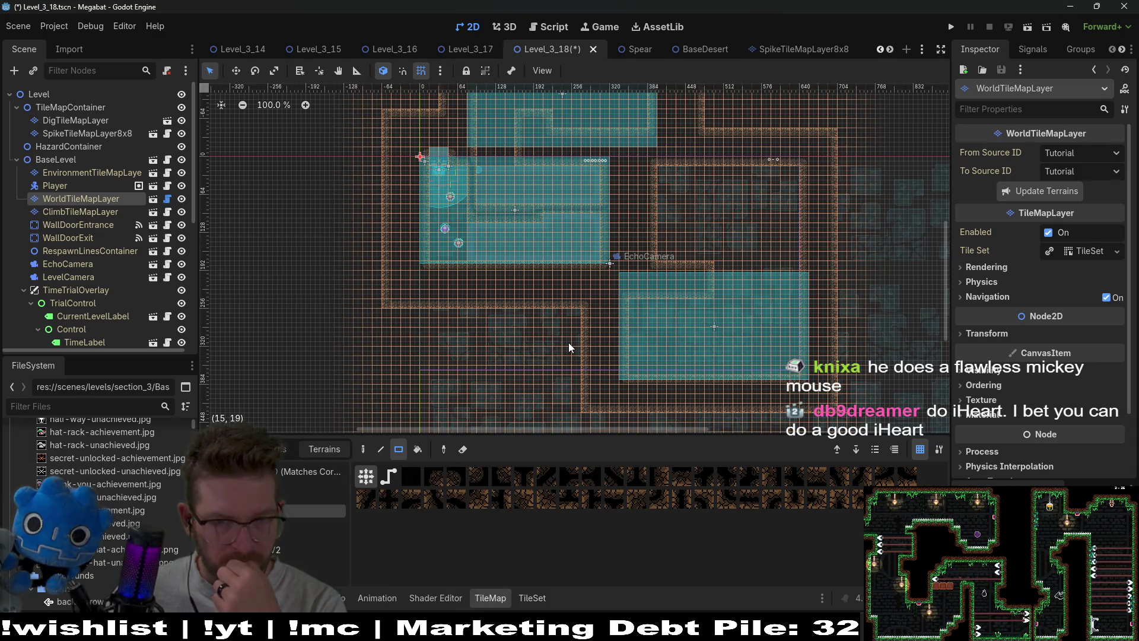
{"action": "scroll", "coordinate": [99, 251], "scroll_direction": "down", "scroll_amount": 2}
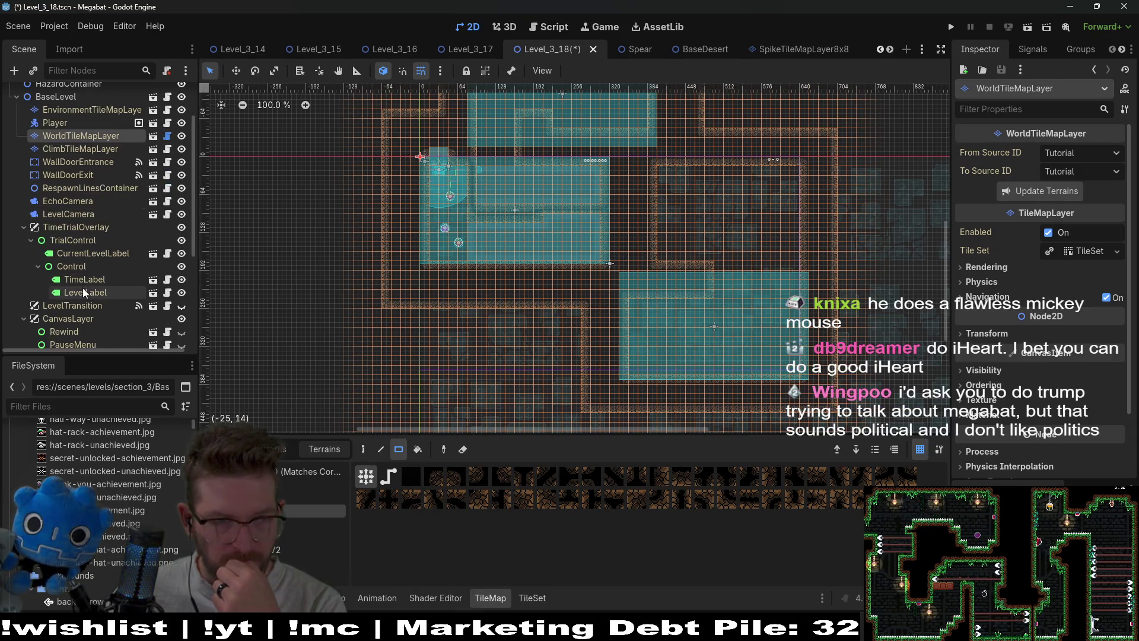
{"action": "scroll", "coordinate": [83, 287], "scroll_direction": "down", "scroll_amount": 5}
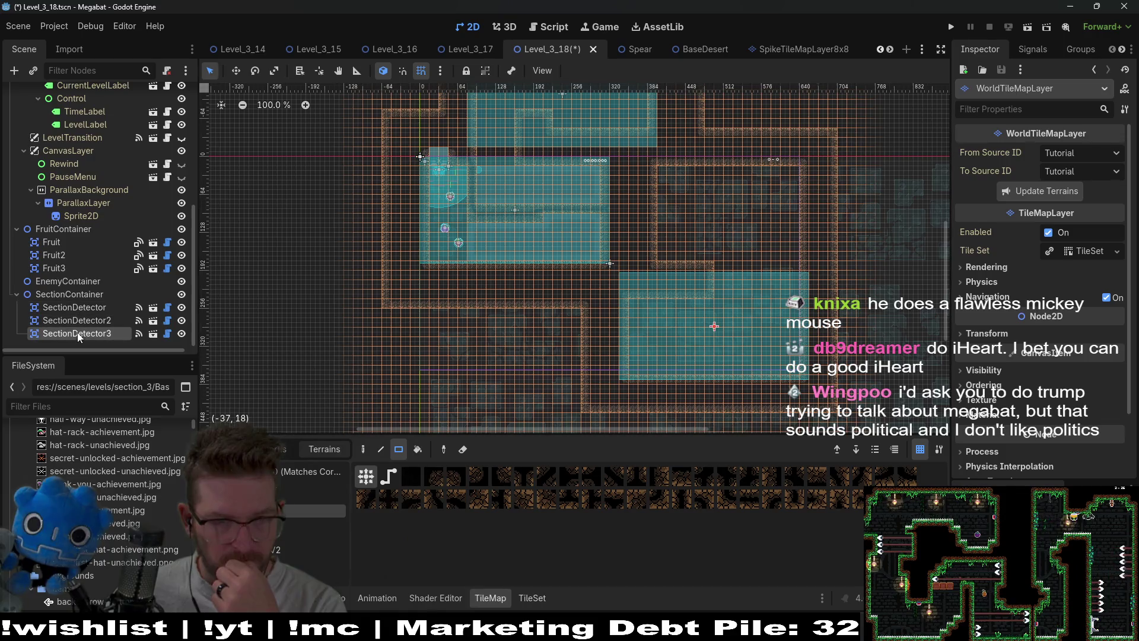
Shift SectionDetector3 down one step so it sits just below the starting room's dirt ledge.
{"action": "left_click", "coordinate": [79, 334]}
{"action": "key", "text": "f"}
{"action": "key", "text": "w"}
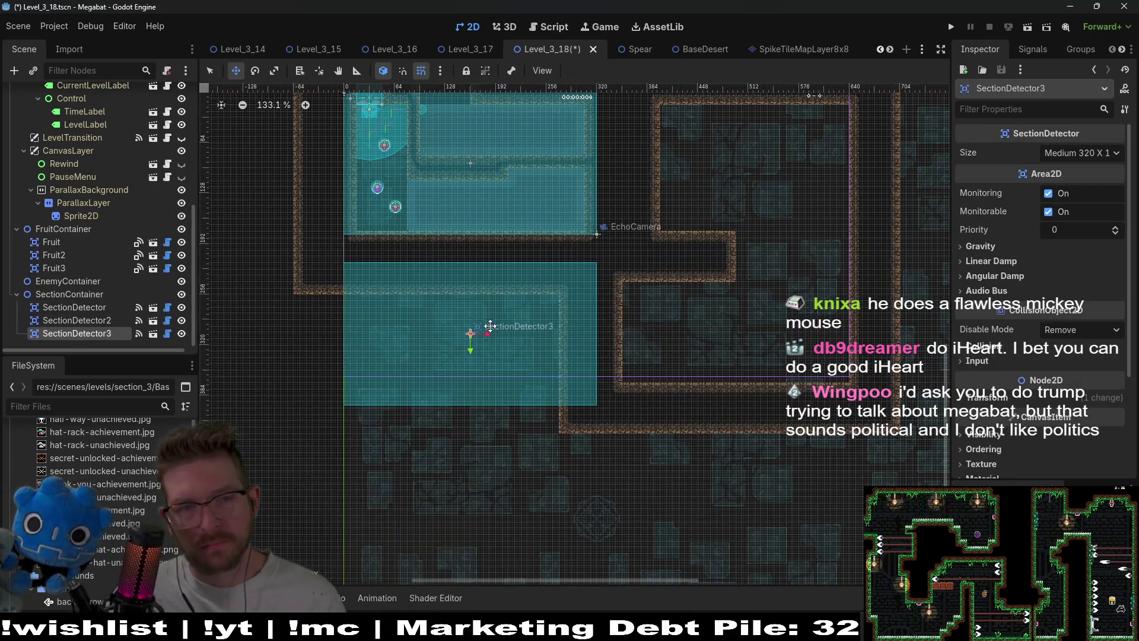
{"action": "scroll", "coordinate": [368, 251], "scroll_direction": "up", "scroll_amount": 10}
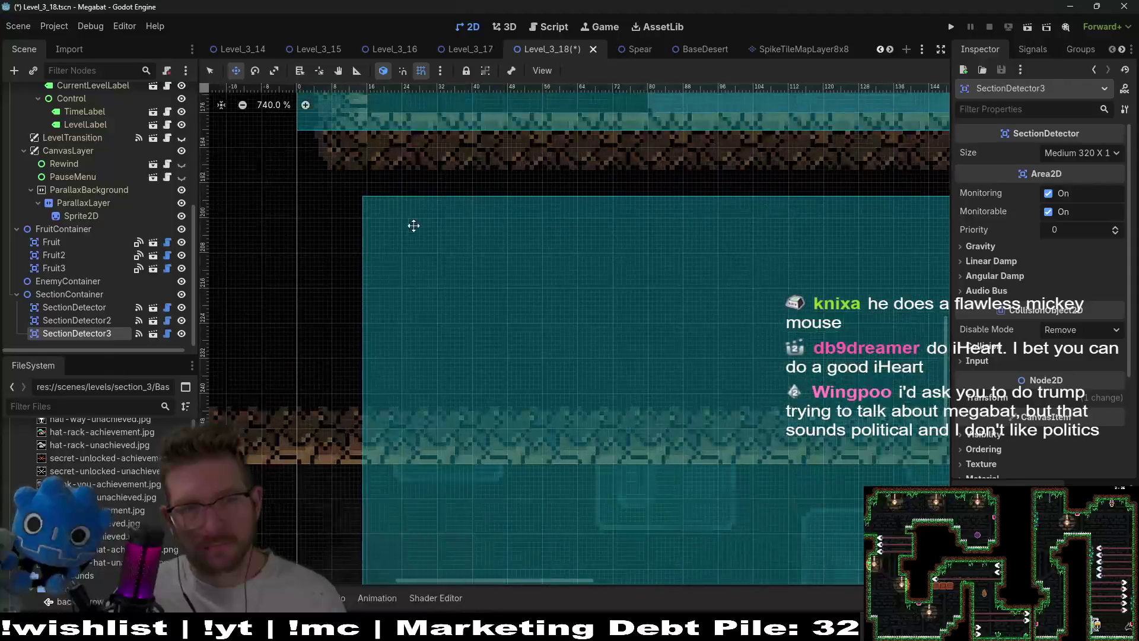
{"action": "scroll", "coordinate": [415, 231], "scroll_direction": "up", "scroll_amount": 3}
{"action": "scroll", "coordinate": [480, 372], "scroll_direction": "up", "scroll_amount": 1}
{"action": "left_click_drag", "start_coordinate": [477, 373], "coordinate": [471, 364]}
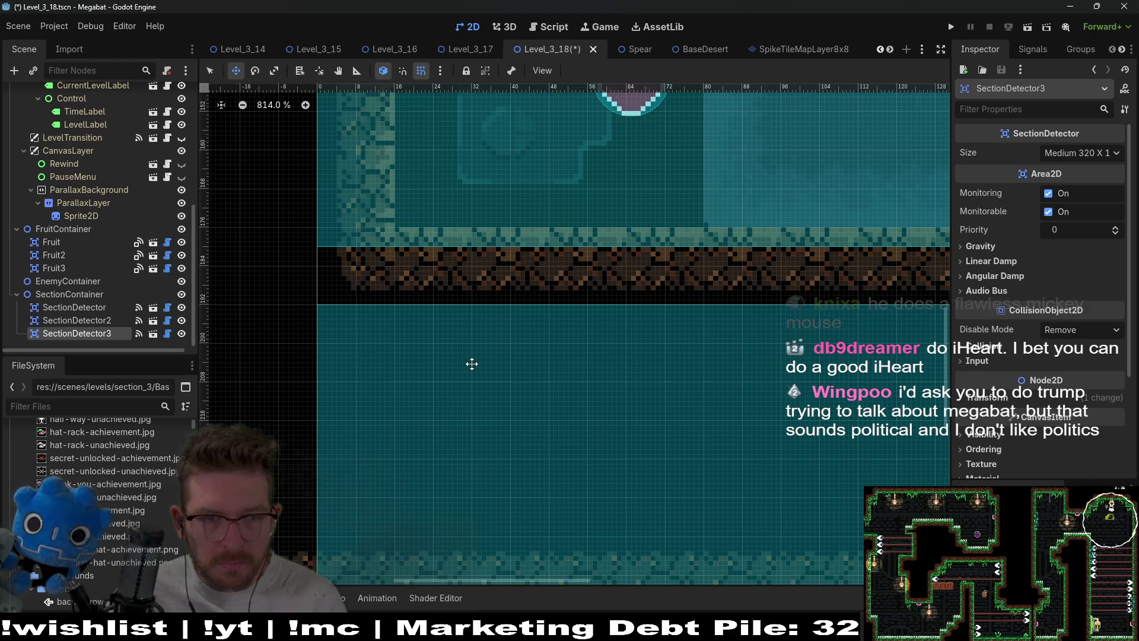
{"action": "key", "text": "Down"}
{"action": "key", "text": "Down"}
{"action": "key", "text": "Down"}
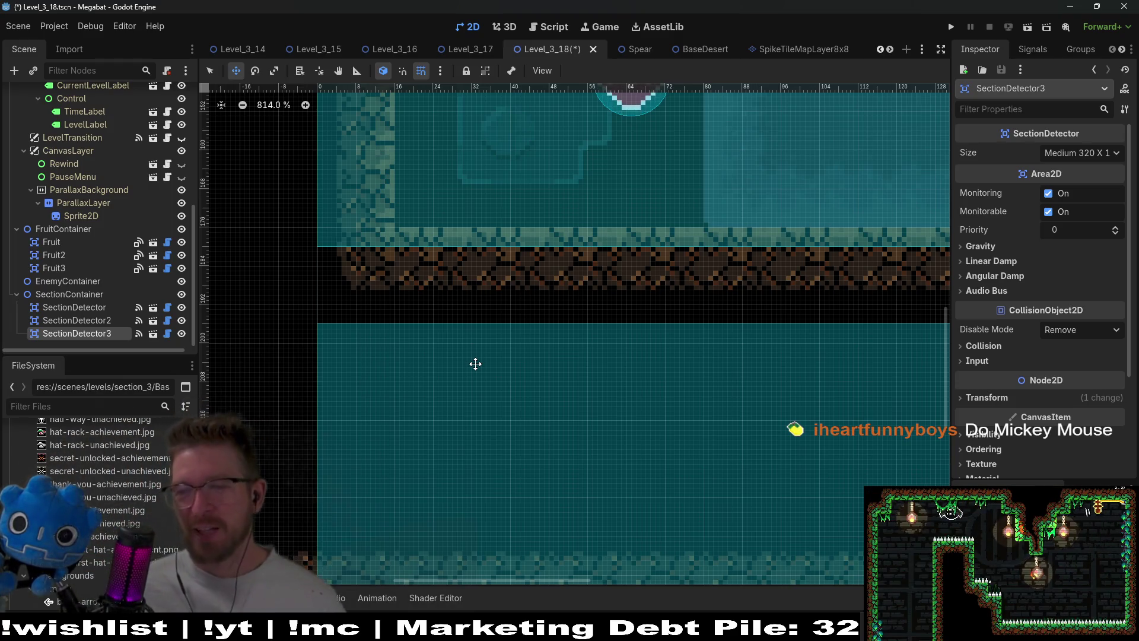
Select the world tile layer for editing.
{"action": "scroll", "coordinate": [704, 172], "scroll_direction": "up", "scroll_amount": 5}
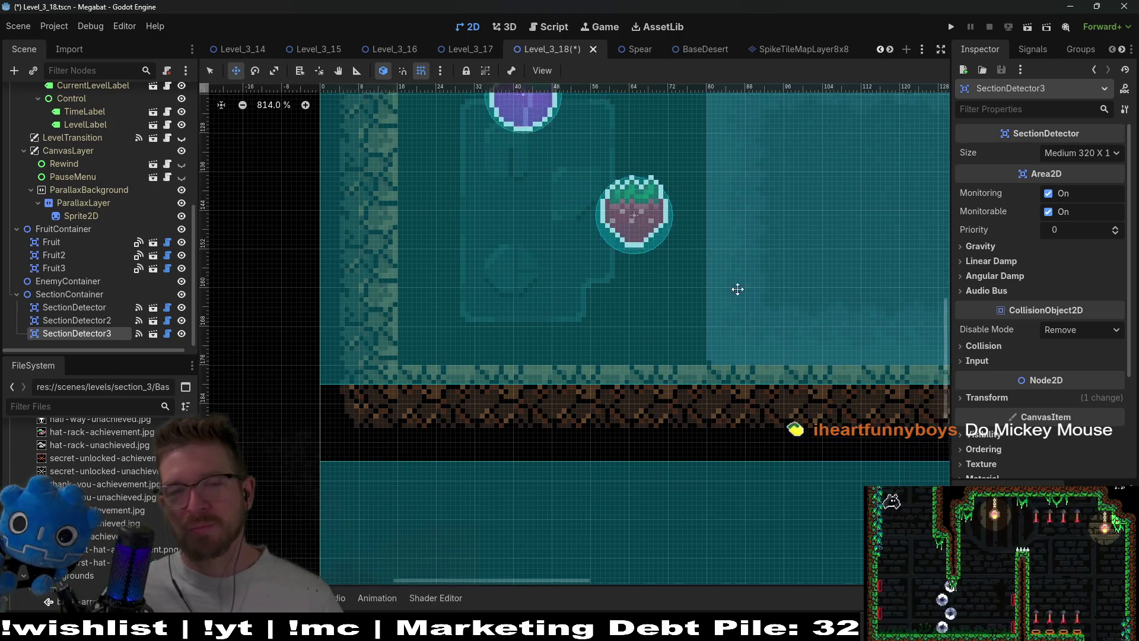
{"action": "scroll", "coordinate": [739, 294], "scroll_direction": "down", "scroll_amount": 5}
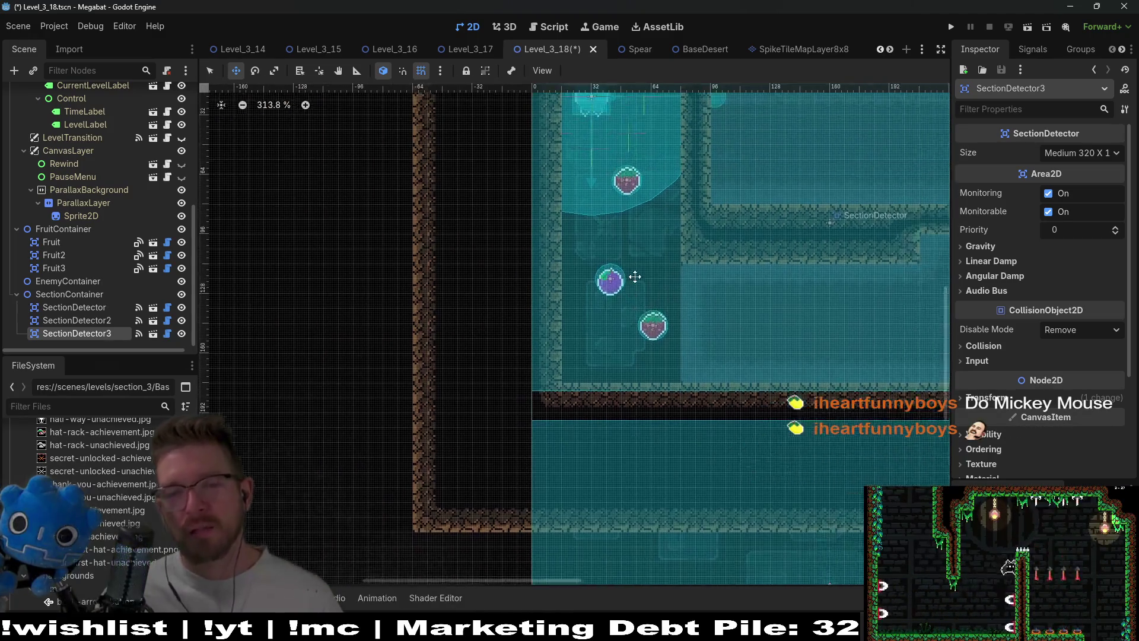
{"action": "scroll", "coordinate": [98, 208], "scroll_direction": "up", "scroll_amount": 5}
{"action": "left_click", "coordinate": [94, 198]}
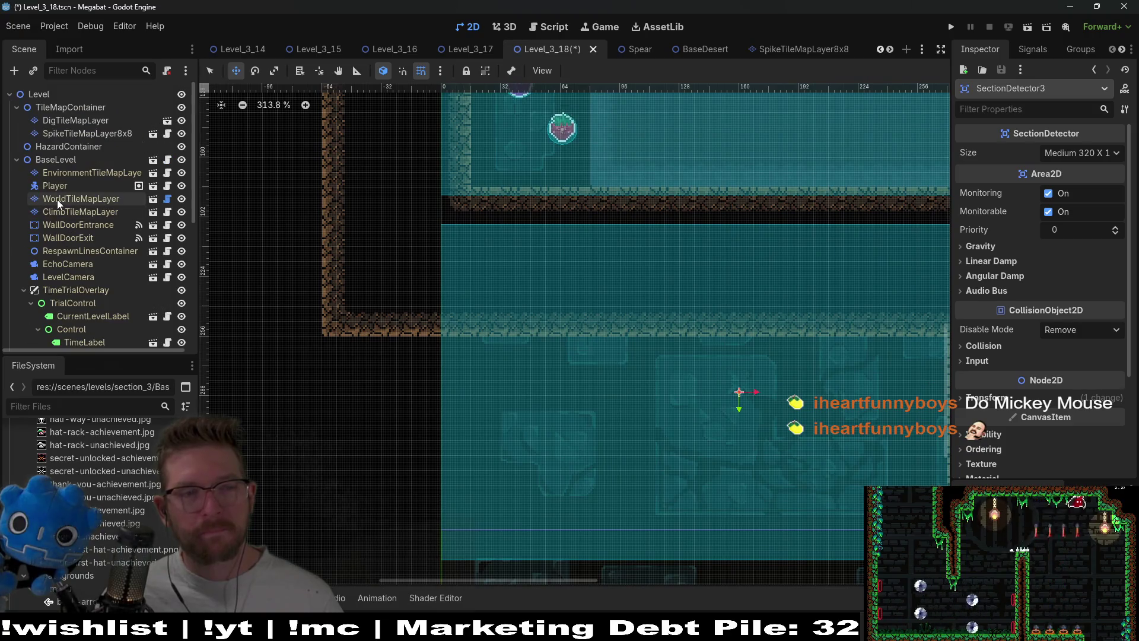
Reselect the world tile layer and choose the DESERT terrain for painting.
{"action": "left_click", "coordinate": [267, 512]}
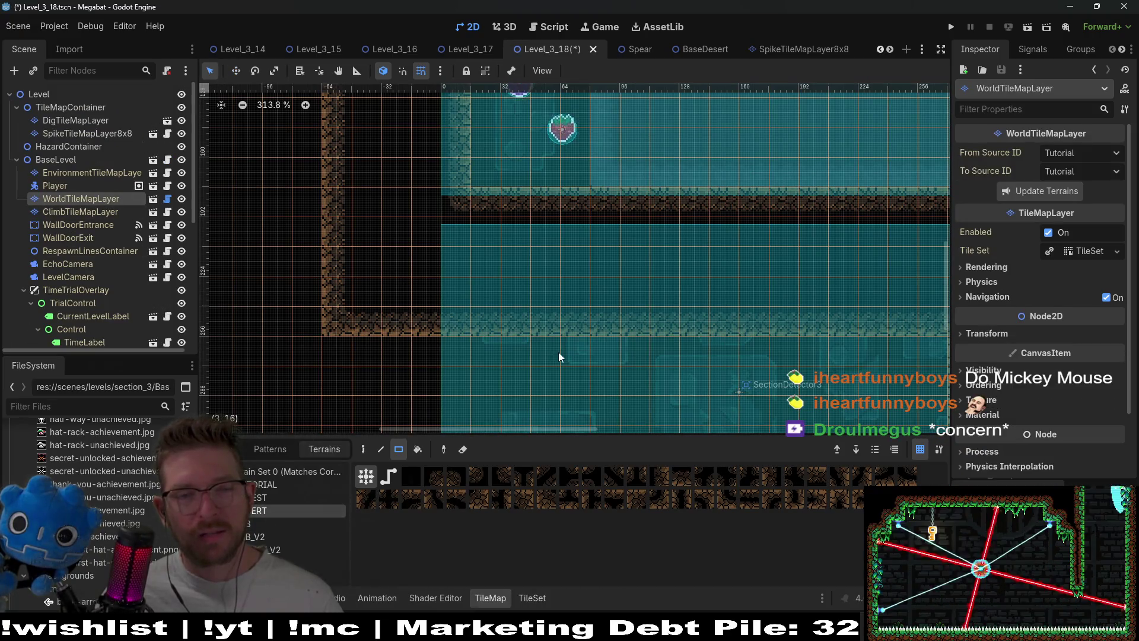
{"action": "left_click_drag", "start_coordinate": [558, 352], "coordinate": [536, 237]}
{"action": "scroll", "coordinate": [537, 237], "scroll_direction": "down", "scroll_amount": 4}
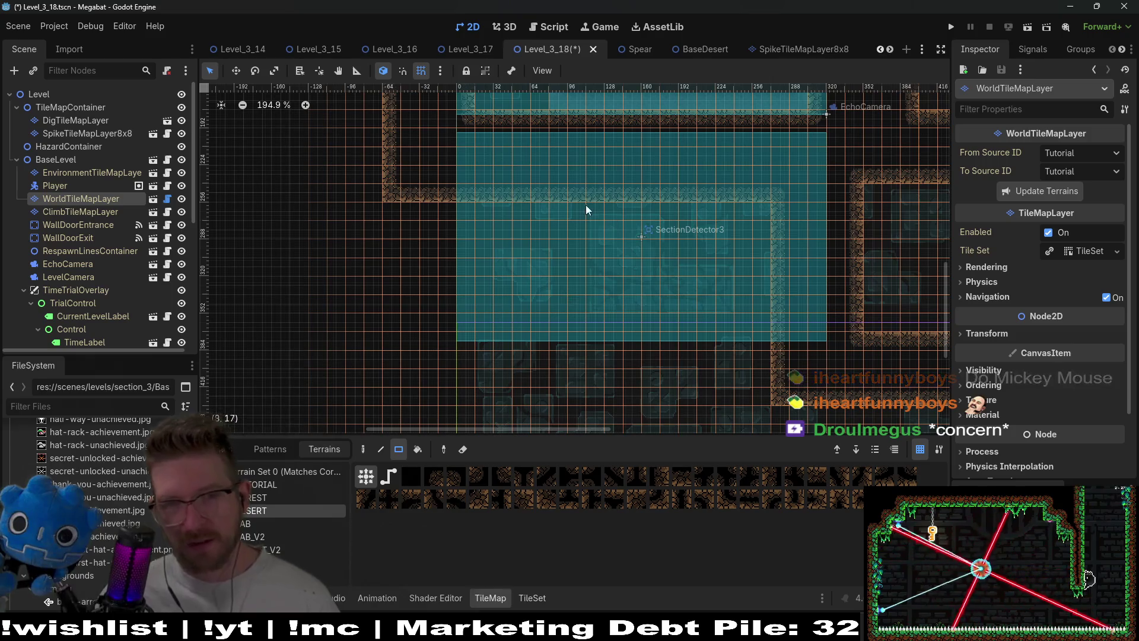
{"action": "left_click", "coordinate": [92, 212]}
{"action": "left_click", "coordinate": [89, 198]}
{"action": "left_click", "coordinate": [269, 510]}
{"action": "scroll", "coordinate": [453, 232], "scroll_direction": "down", "scroll_amount": 3}
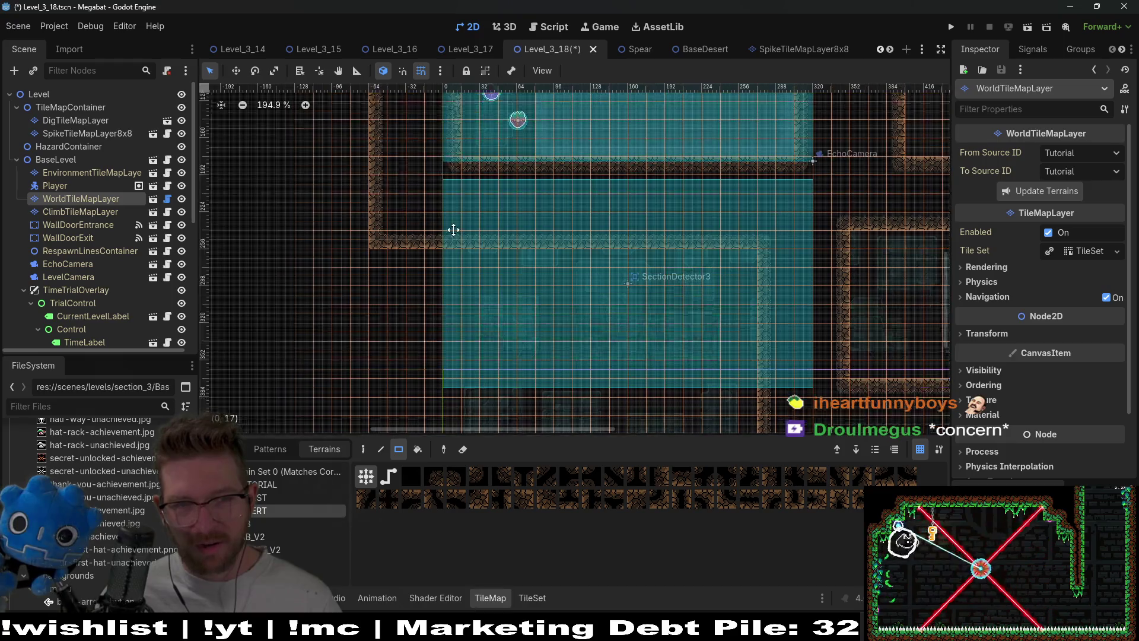
Paint a 21x5 desert wall block between the rooms and open a gap in the wall strip.
{"action": "left_click_drag", "start_coordinate": [379, 166], "coordinate": [450, 394]}
{"action": "mouse_move", "coordinate": [479, 344]}
{"action": "left_mouse_down"}
{"action": "mouse_move", "coordinate": [394, 281]}
{"action": "mouse_move", "coordinate": [537, 323]}
{"action": "mouse_move", "coordinate": [739, 351]}
{"action": "left_mouse_up"}
{"action": "scroll", "coordinate": [706, 402], "scroll_direction": "up", "scroll_amount": 5}
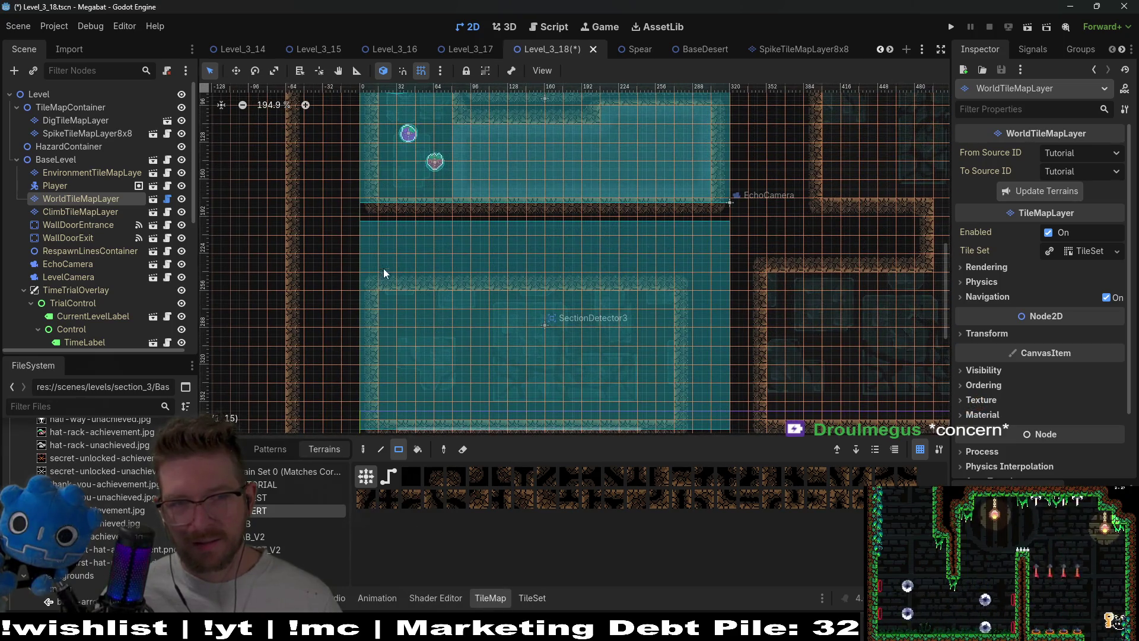
{"action": "left_click_drag", "start_coordinate": [395, 212], "coordinate": [440, 280]}
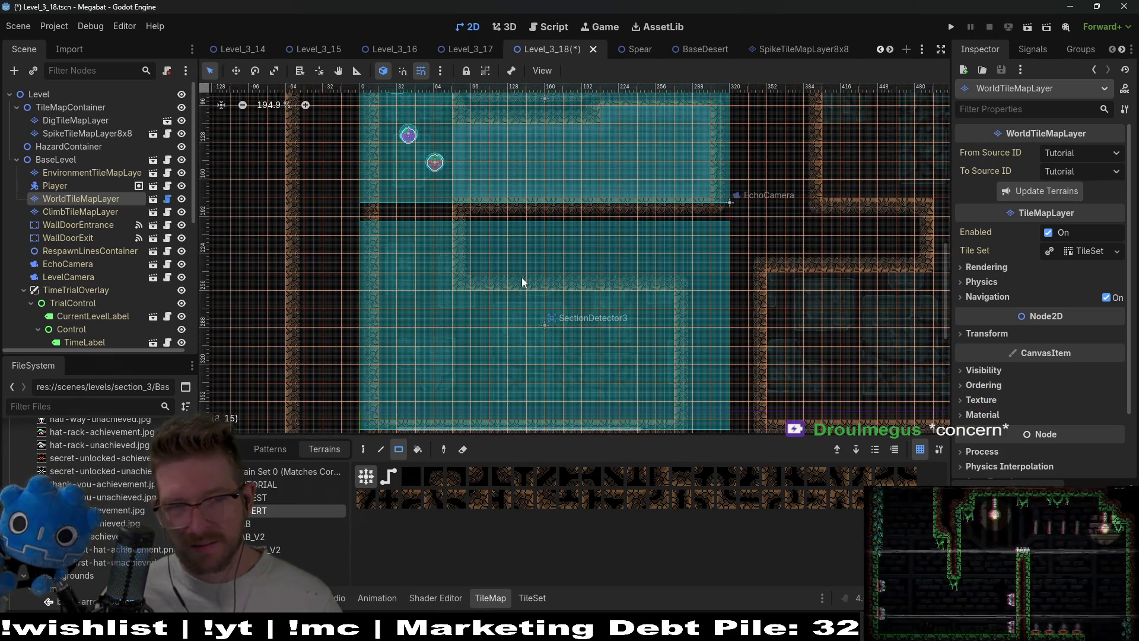
Select the spike tile layer, then the dig tile layer, for editing.
{"action": "left_click_drag", "start_coordinate": [601, 213], "coordinate": [588, 316]}
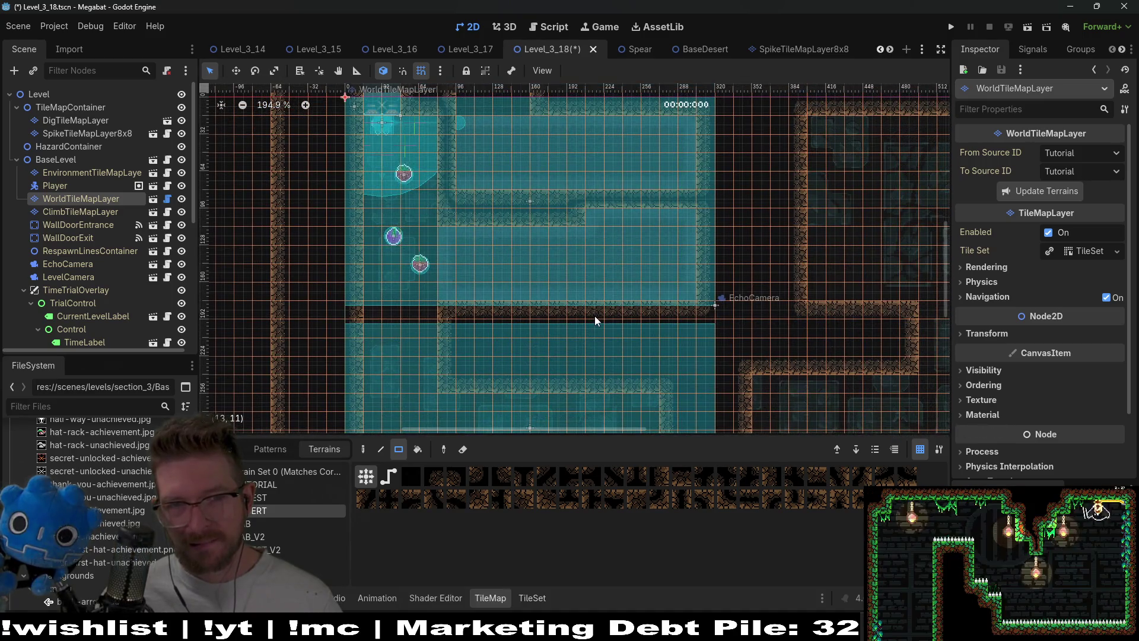
{"action": "scroll", "coordinate": [558, 333], "scroll_direction": "down", "scroll_amount": 3}
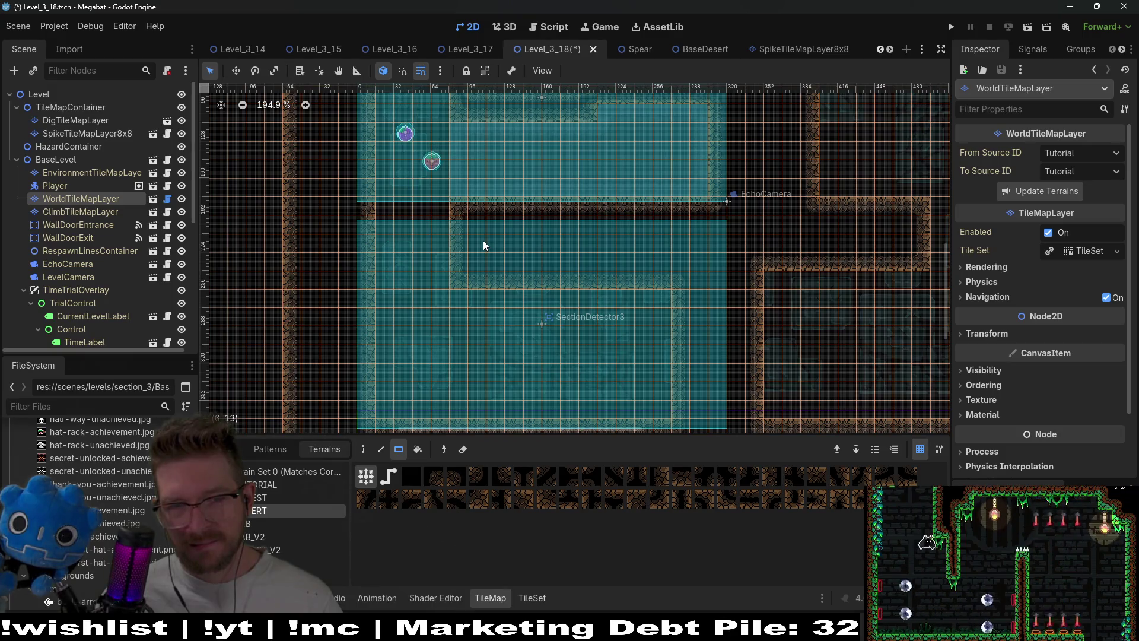
{"action": "left_click", "coordinate": [74, 133]}
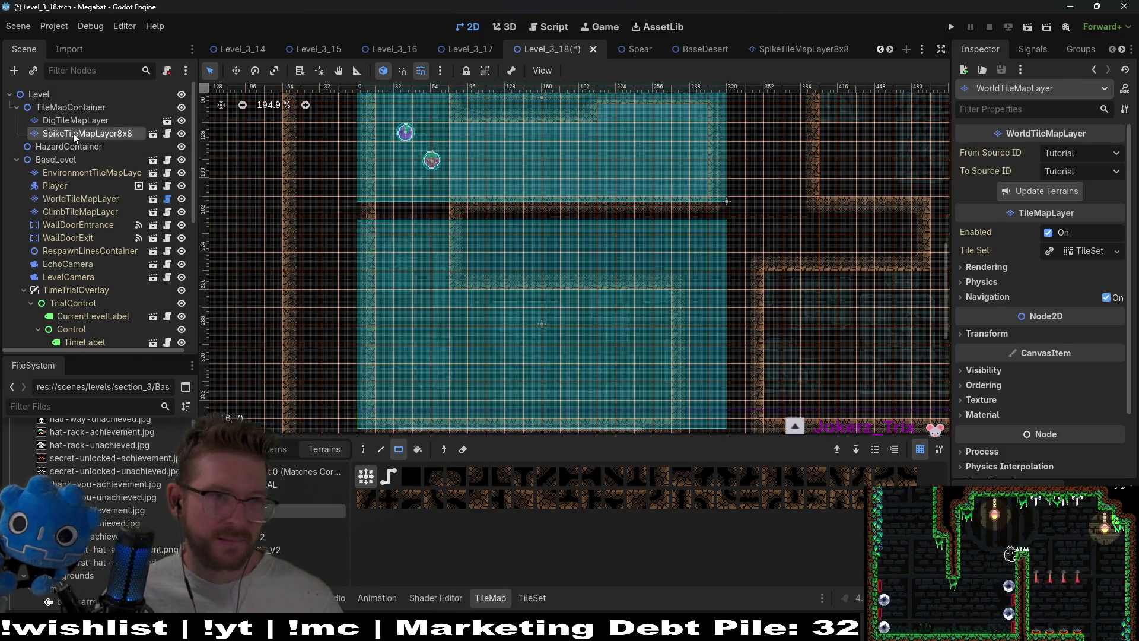
{"action": "left_click", "coordinate": [69, 122]}
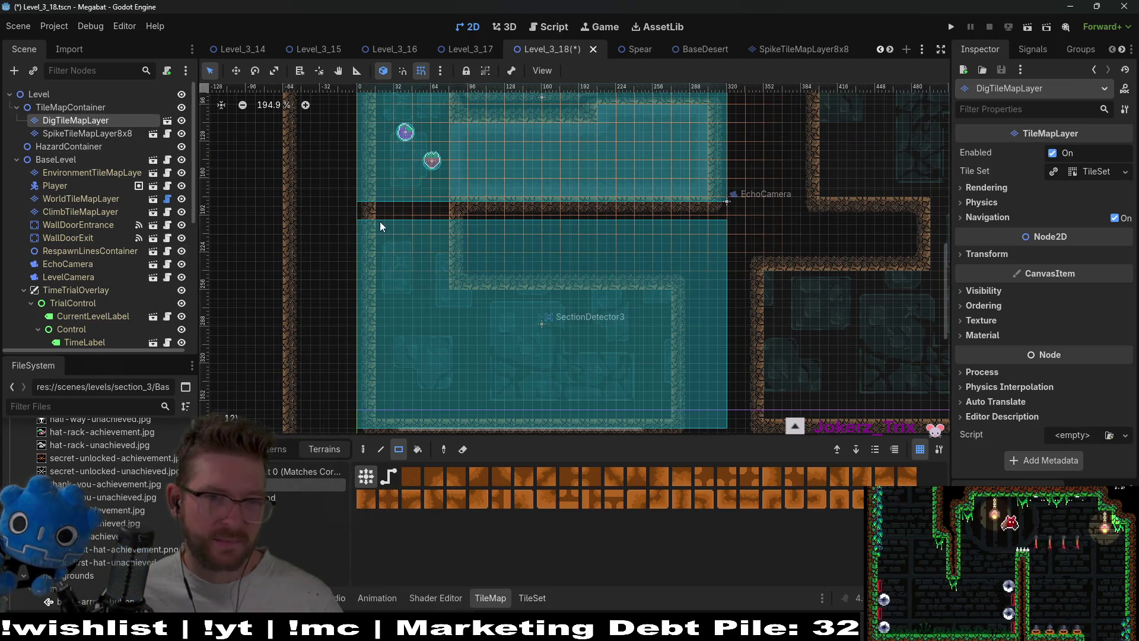
Paint a 4x5 sand block at the lower room's top-left, plus a sand strip to its right.
{"action": "left_click_drag", "start_coordinate": [379, 208], "coordinate": [439, 286]}
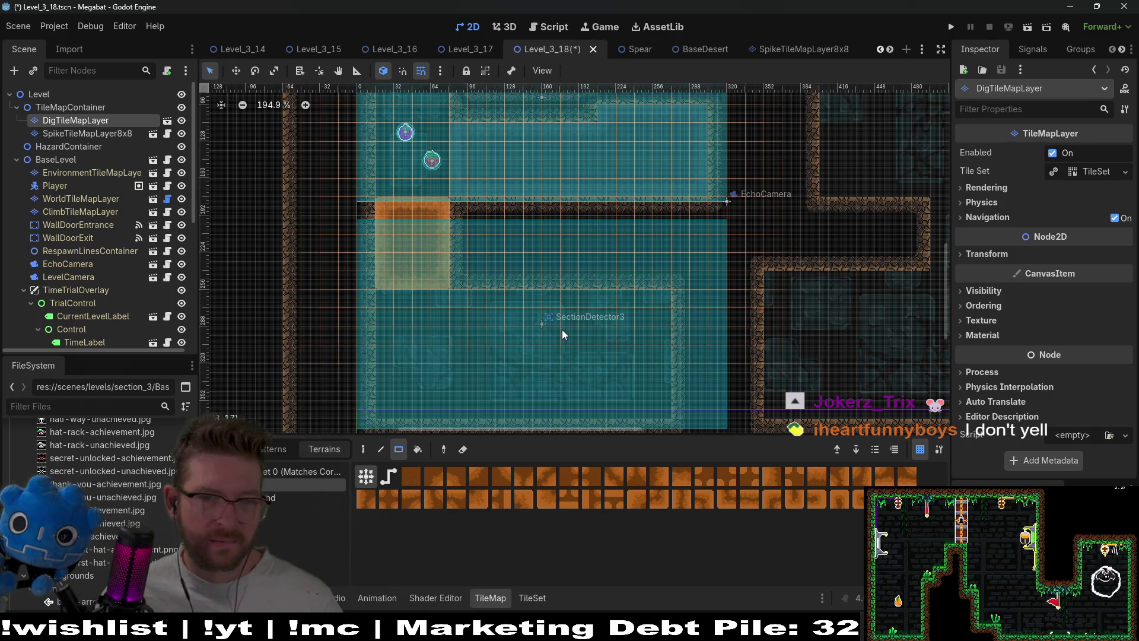
{"action": "scroll", "coordinate": [555, 314], "scroll_direction": "up", "scroll_amount": 5}
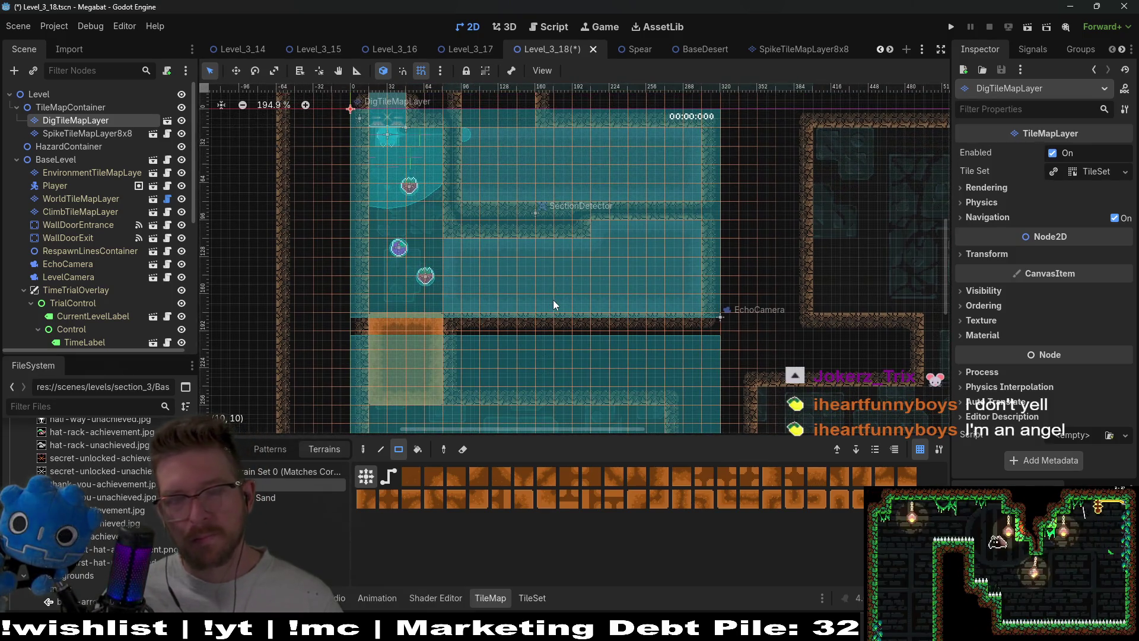
{"action": "scroll", "coordinate": [553, 301], "scroll_direction": "down", "scroll_amount": 4}
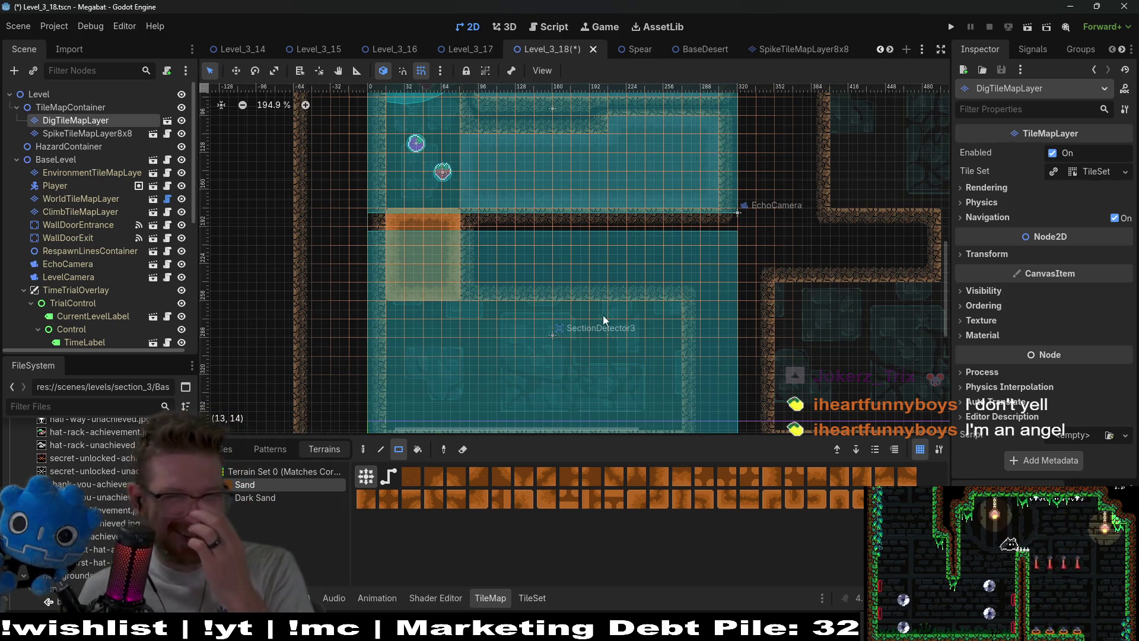
{"action": "scroll", "coordinate": [603, 315], "scroll_direction": "down", "scroll_amount": 3}
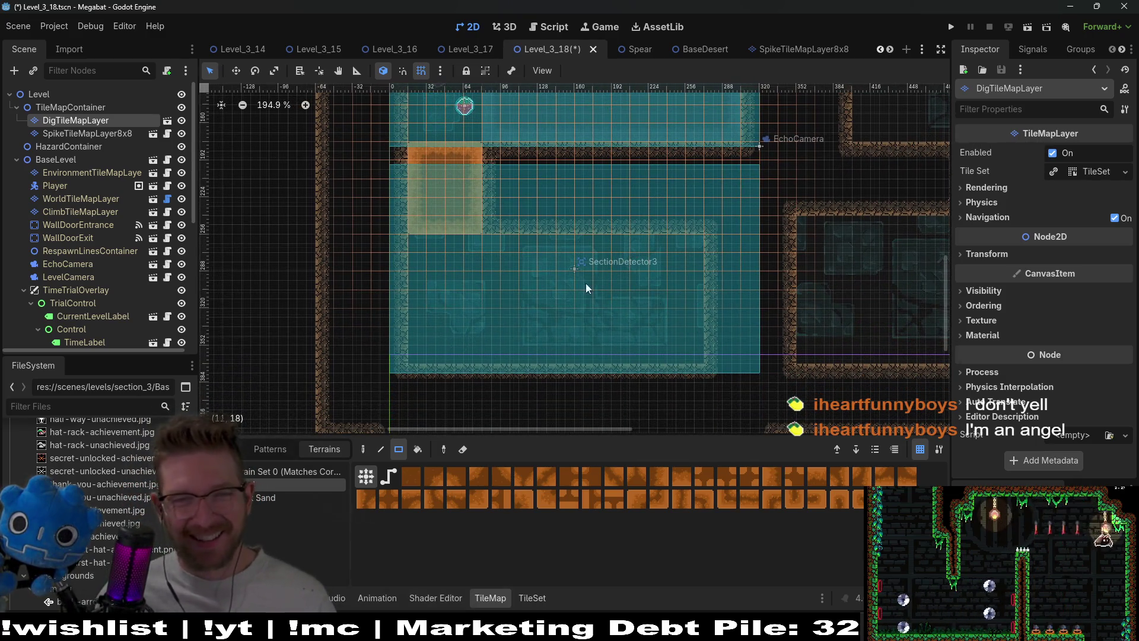
{"action": "scroll", "coordinate": [596, 265], "scroll_direction": "up", "scroll_amount": 3}
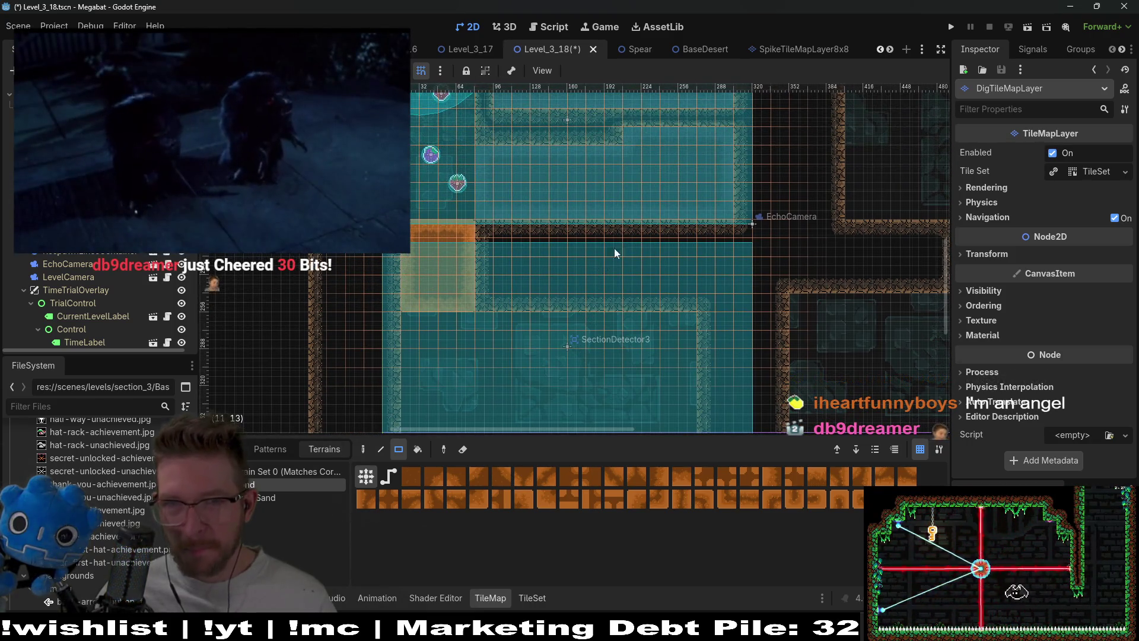
{"action": "scroll", "coordinate": [628, 296], "scroll_direction": "up", "scroll_amount": 3}
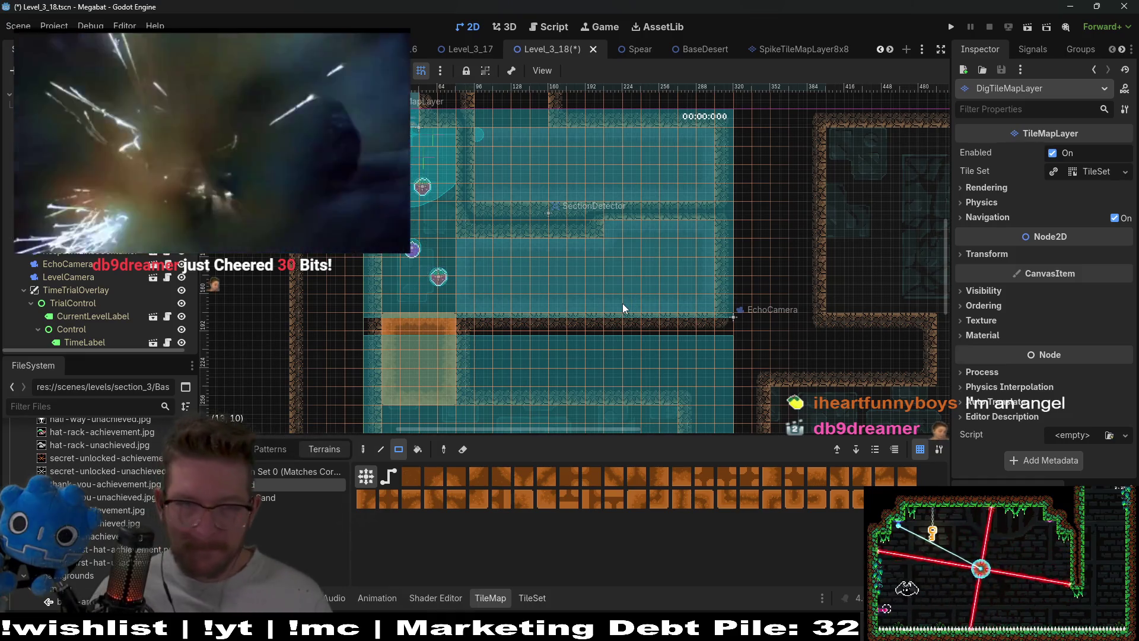
{"action": "scroll", "coordinate": [611, 312], "scroll_direction": "down", "scroll_amount": 2}
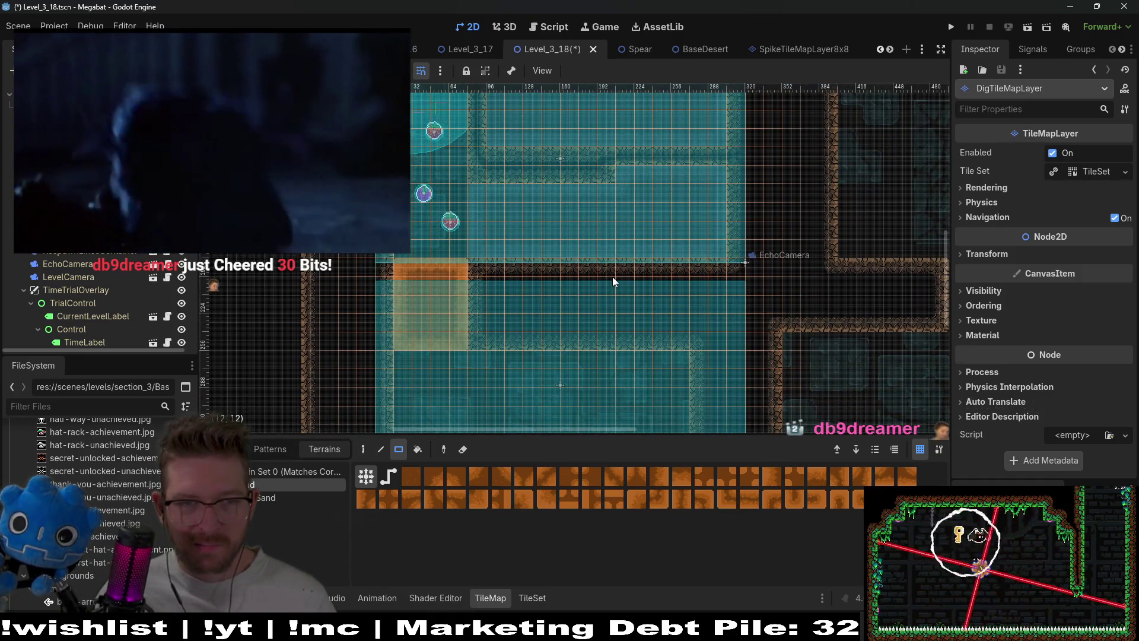
{"action": "scroll", "coordinate": [585, 291], "scroll_direction": "up", "scroll_amount": 3}
{"action": "scroll", "coordinate": [635, 293], "scroll_direction": "down", "scroll_amount": 4}
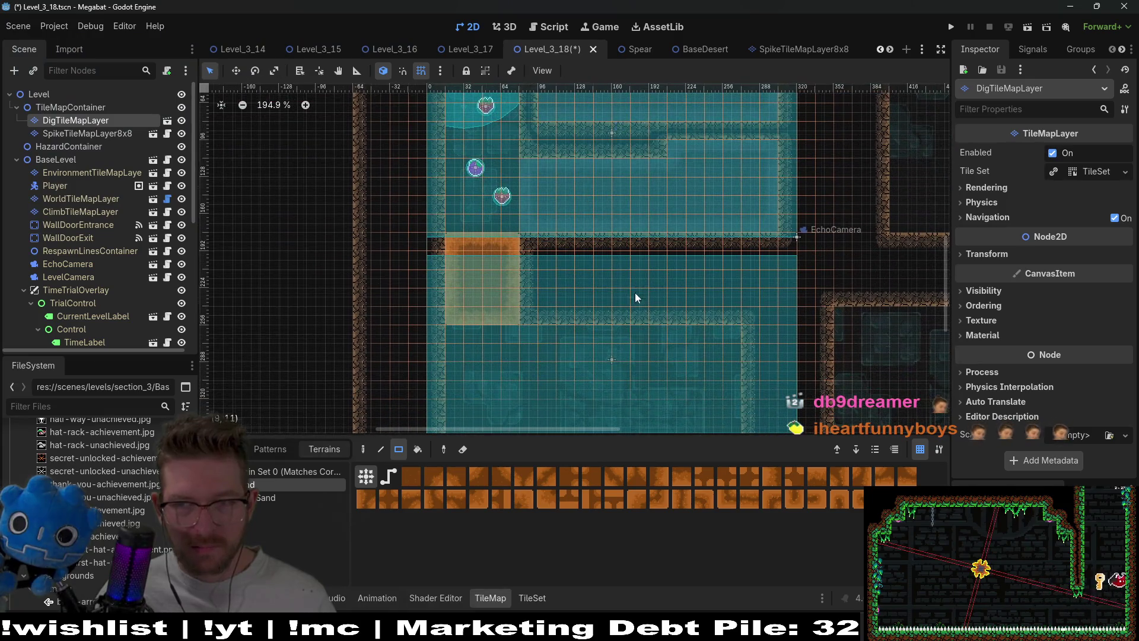
{"action": "scroll", "coordinate": [653, 276], "scroll_direction": "down", "scroll_amount": 4}
{"action": "scroll", "coordinate": [678, 193], "scroll_direction": "up", "scroll_amount": 2}
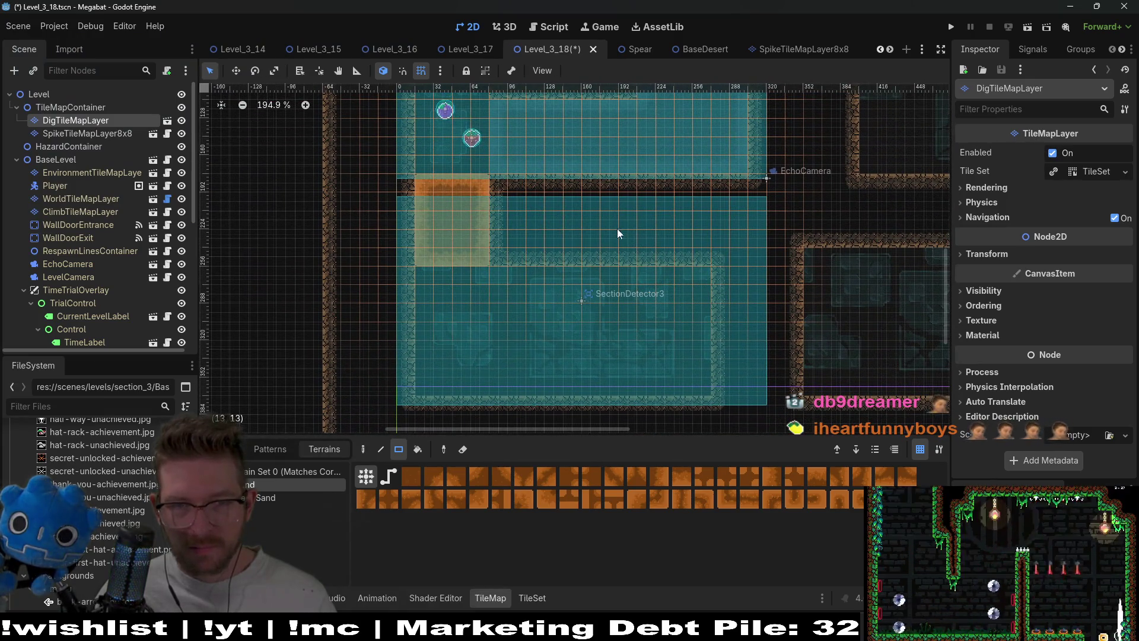
{"action": "left_click_drag", "start_coordinate": [550, 231], "coordinate": [693, 265]}
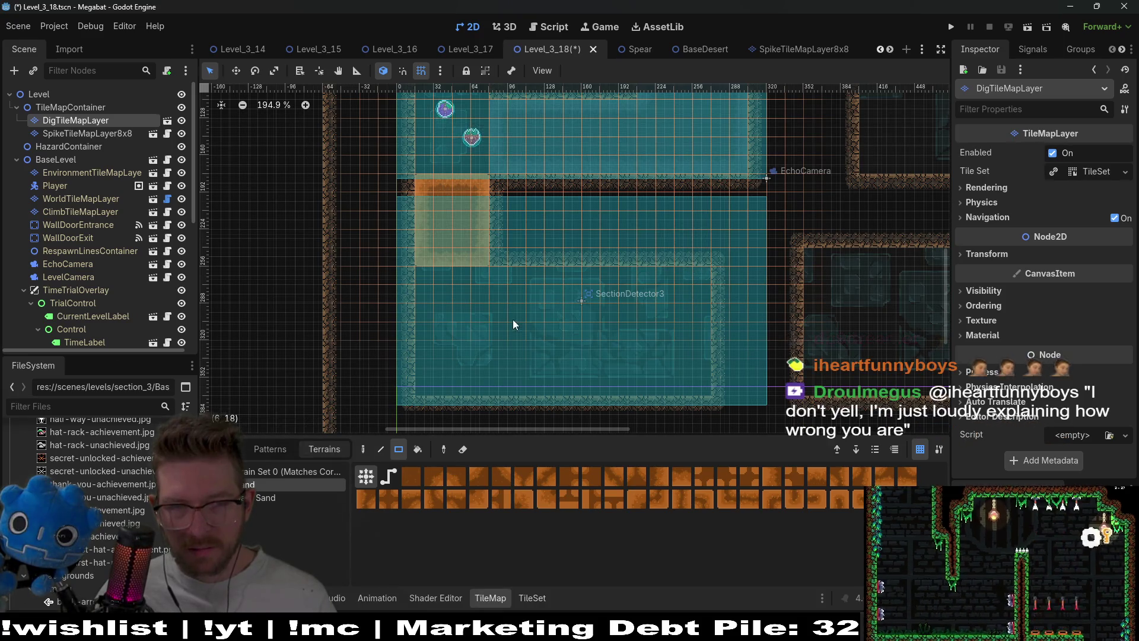
Extend sand down the lower room's left side and across its bottom, forming an L.
{"action": "scroll", "coordinate": [513, 319], "scroll_direction": "down", "scroll_amount": 1}
{"action": "mouse_move", "coordinate": [436, 239]}
{"action": "left_mouse_down"}
{"action": "mouse_move", "coordinate": [482, 292]}
{"action": "mouse_move", "coordinate": [492, 350]}
{"action": "left_mouse_up"}
{"action": "left_click_drag", "start_coordinate": [511, 244], "coordinate": [704, 344]}
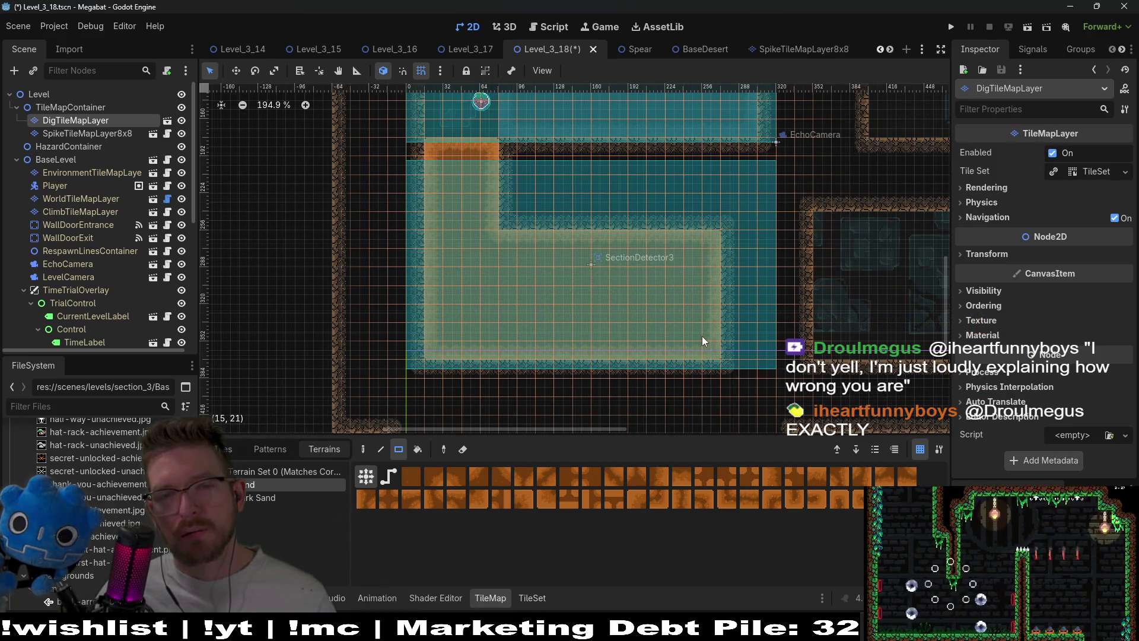
{"action": "scroll", "coordinate": [703, 336], "scroll_direction": "up", "scroll_amount": 3}
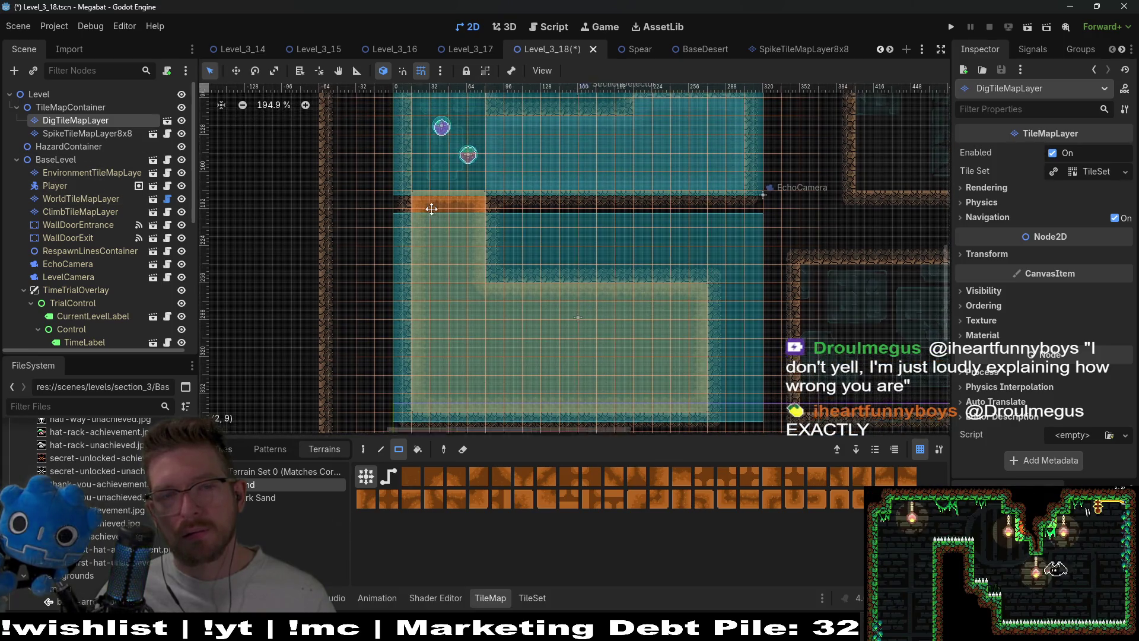
{"action": "scroll", "coordinate": [66, 176], "scroll_direction": "down", "scroll_amount": 5}
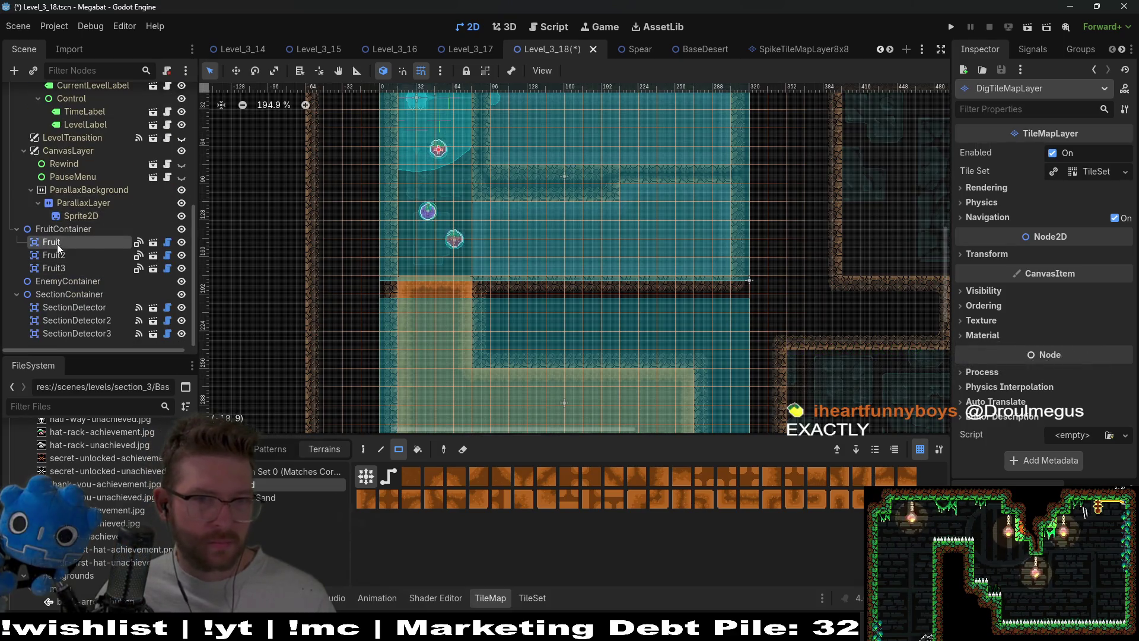
Move Fruit2 to the right end of the starting room.
{"action": "left_click", "coordinate": [56, 242]}
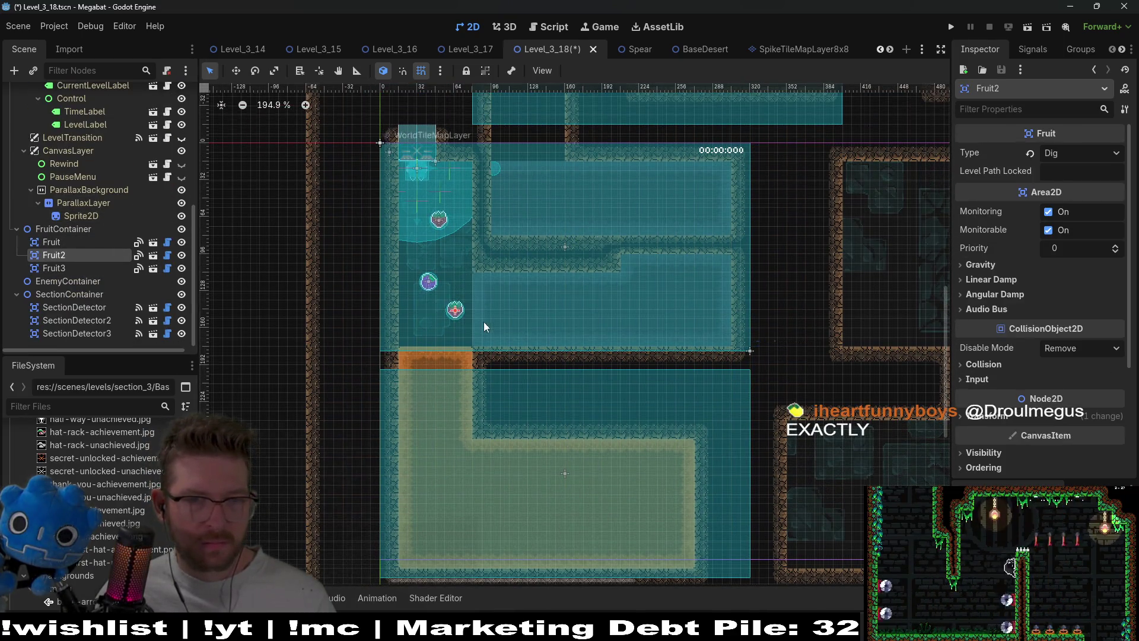
{"action": "key", "text": "w"}
{"action": "mouse_move", "coordinate": [455, 309]}
{"action": "left_mouse_down"}
{"action": "mouse_move", "coordinate": [715, 297]}
{"action": "mouse_move", "coordinate": [691, 306]}
{"action": "left_mouse_up"}
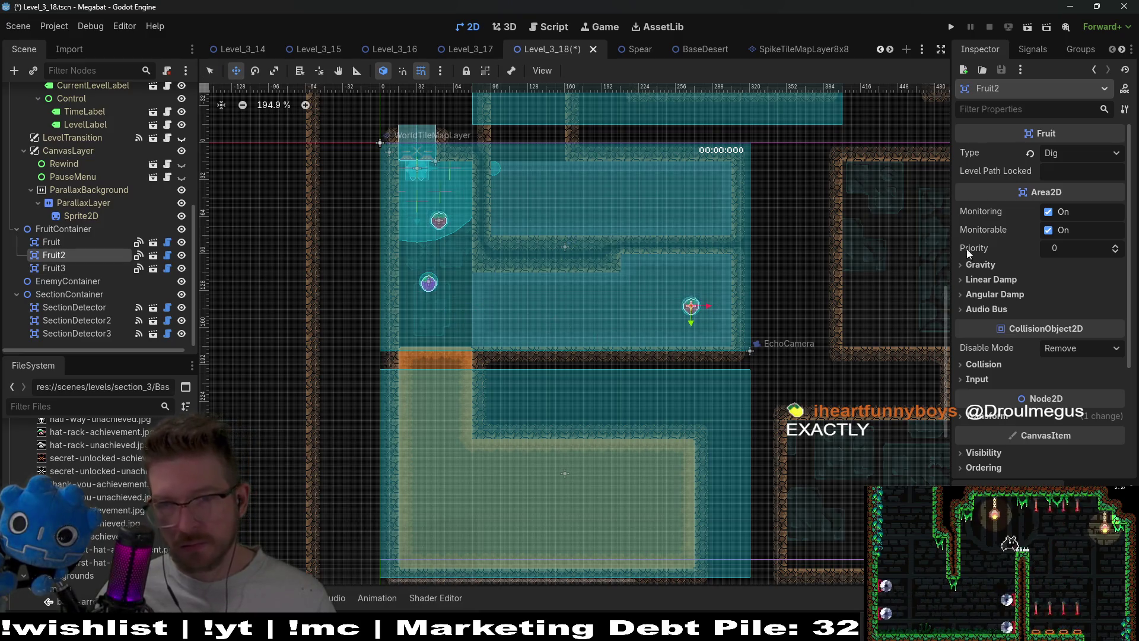
Change Fruit2's Type from Dig to Teleport.
{"action": "left_click", "coordinate": [1080, 153]}
{"action": "left_click", "coordinate": [1073, 196]}
{"action": "scroll", "coordinate": [808, 266], "scroll_direction": "down", "scroll_amount": 2}
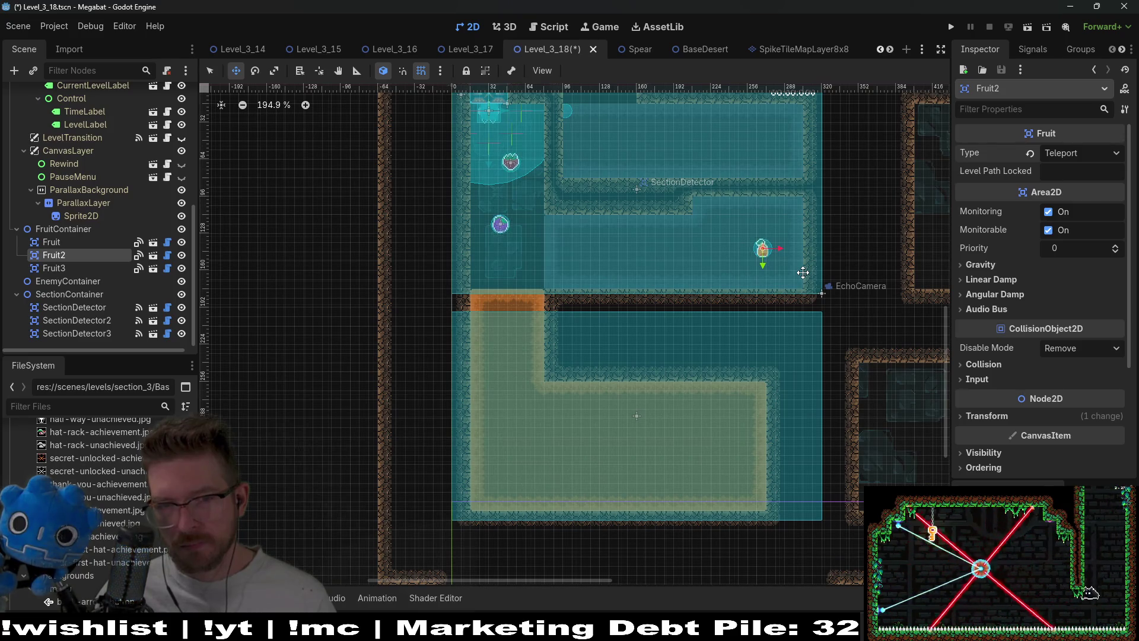
{"action": "scroll", "coordinate": [71, 148], "scroll_direction": "up", "scroll_amount": 6}
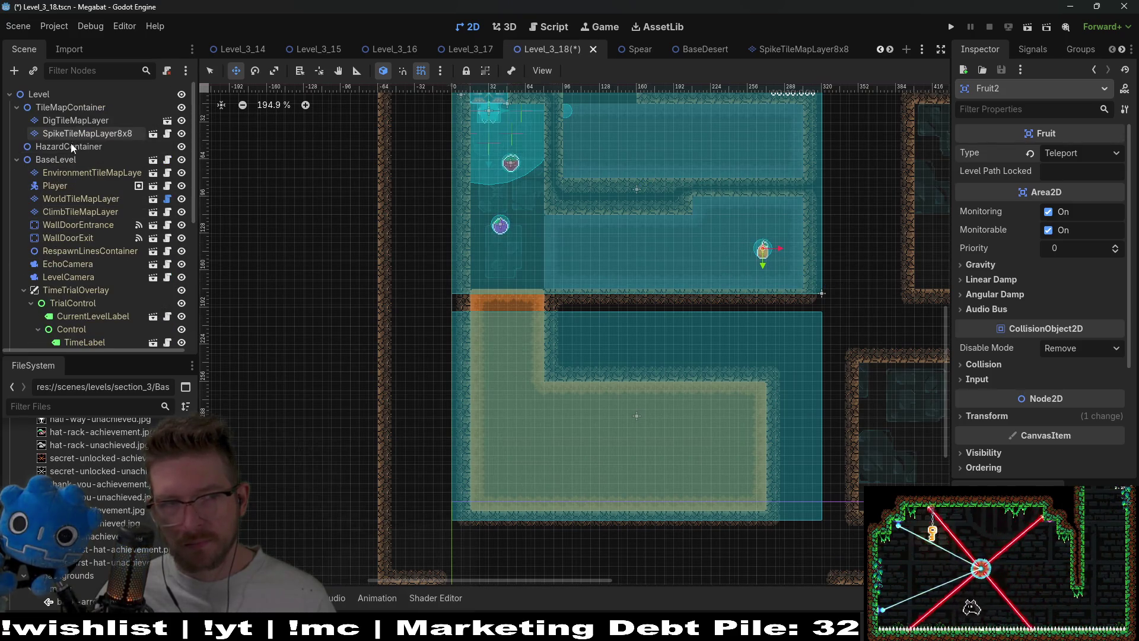
{"action": "right_click", "coordinate": [76, 108]}
Instantiate the CrystalDoor scene under TileMapContainer and place it in the upper room's top-wall gap.
{"action": "left_click", "coordinate": [178, 136]}
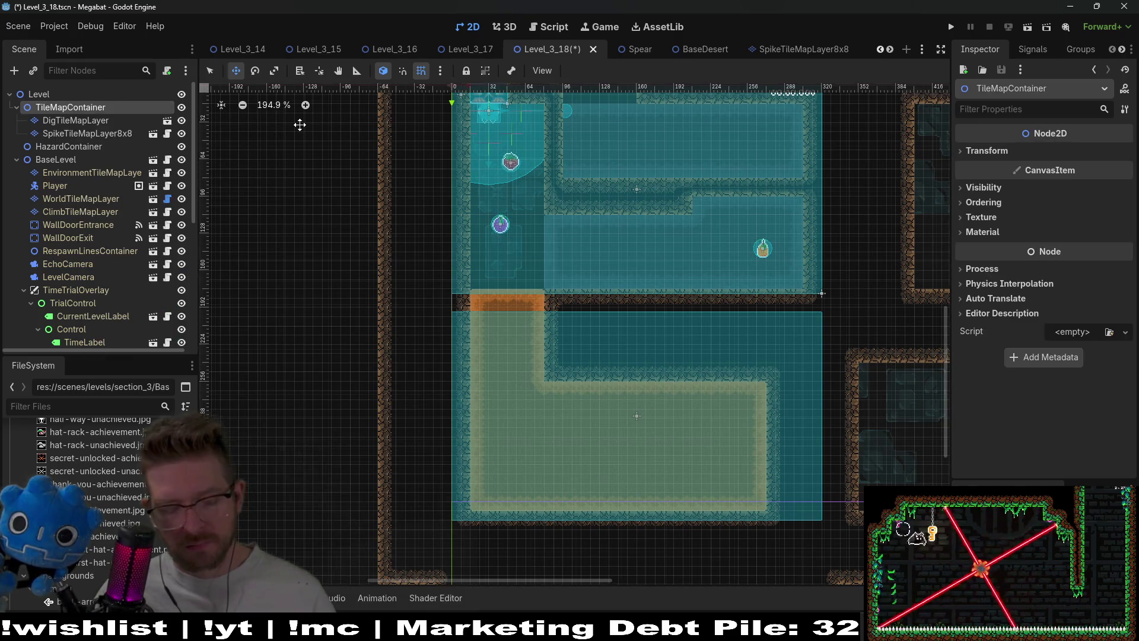
{"action": "type", "text": "crystal"}
{"action": "key", "text": "Return"}
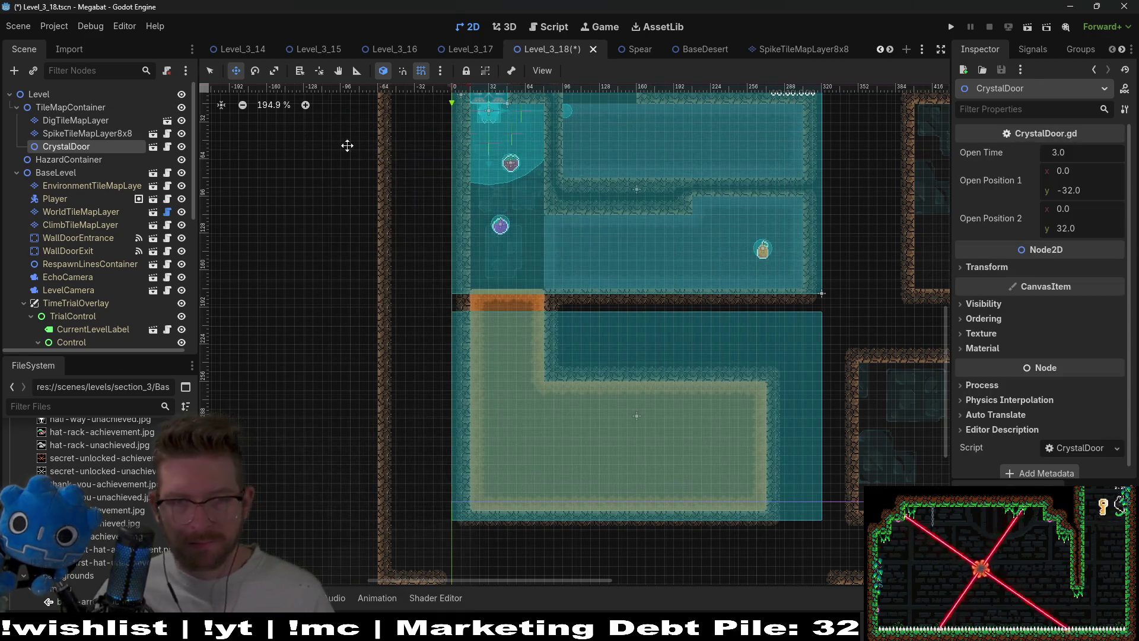
{"action": "mouse_move", "coordinate": [594, 231]}
{"action": "left_mouse_down"}
{"action": "mouse_move", "coordinate": [599, 160]}
{"action": "mouse_move", "coordinate": [617, 261]}
{"action": "mouse_move", "coordinate": [590, 252]}
{"action": "mouse_move", "coordinate": [614, 255]}
{"action": "left_mouse_up"}
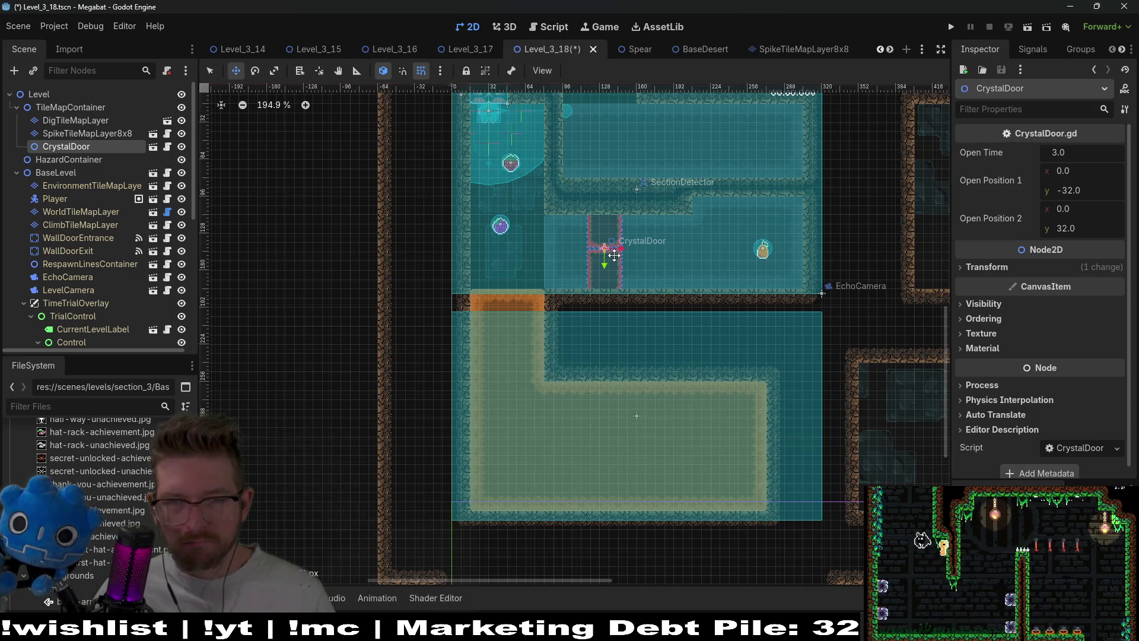
{"action": "left_click_drag", "start_coordinate": [614, 256], "coordinate": [690, 146]}
{"action": "scroll", "coordinate": [689, 154], "scroll_direction": "up", "scroll_amount": 4}
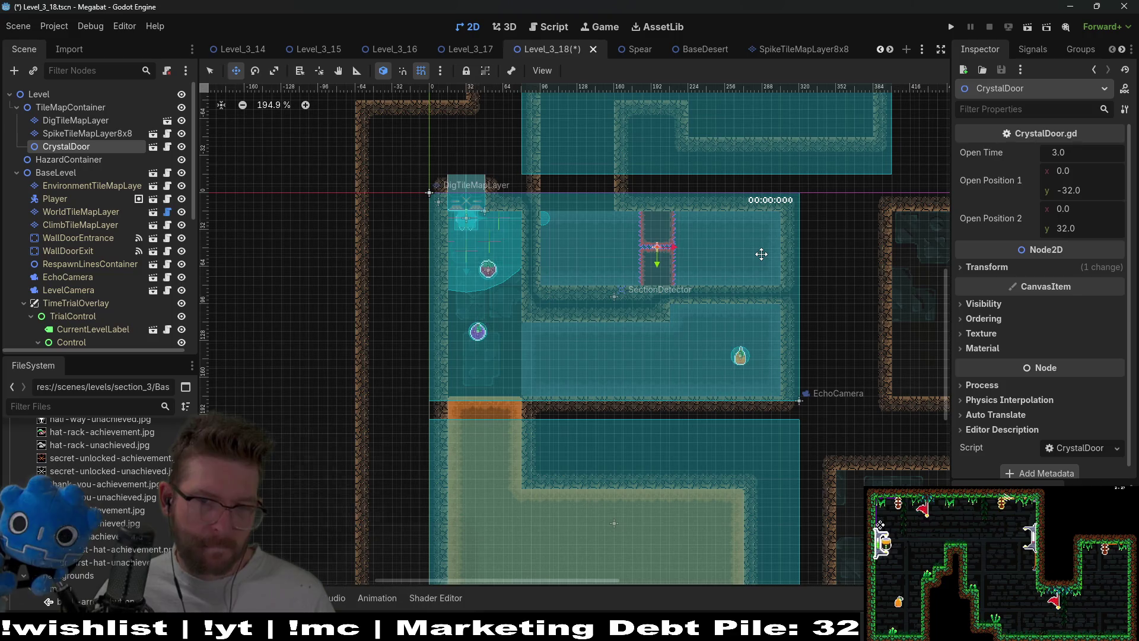
{"action": "mouse_move", "coordinate": [662, 246]}
{"action": "left_mouse_down"}
{"action": "mouse_move", "coordinate": [574, 184]}
{"action": "mouse_move", "coordinate": [583, 213]}
{"action": "left_mouse_up"}
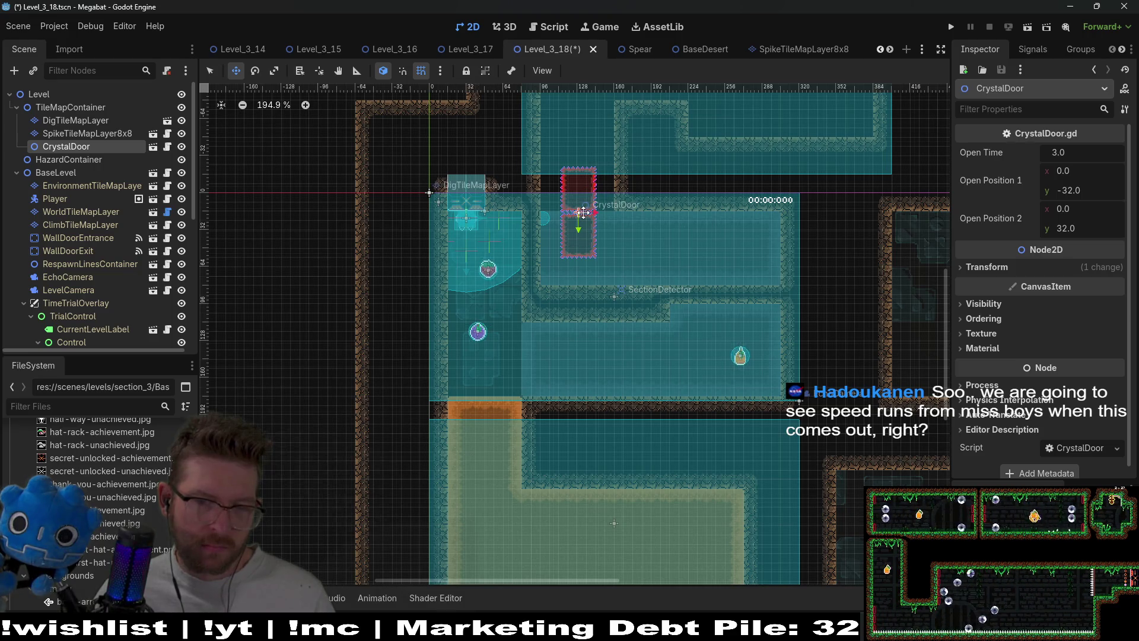
{"action": "scroll", "coordinate": [657, 249], "scroll_direction": "up", "scroll_amount": 3}
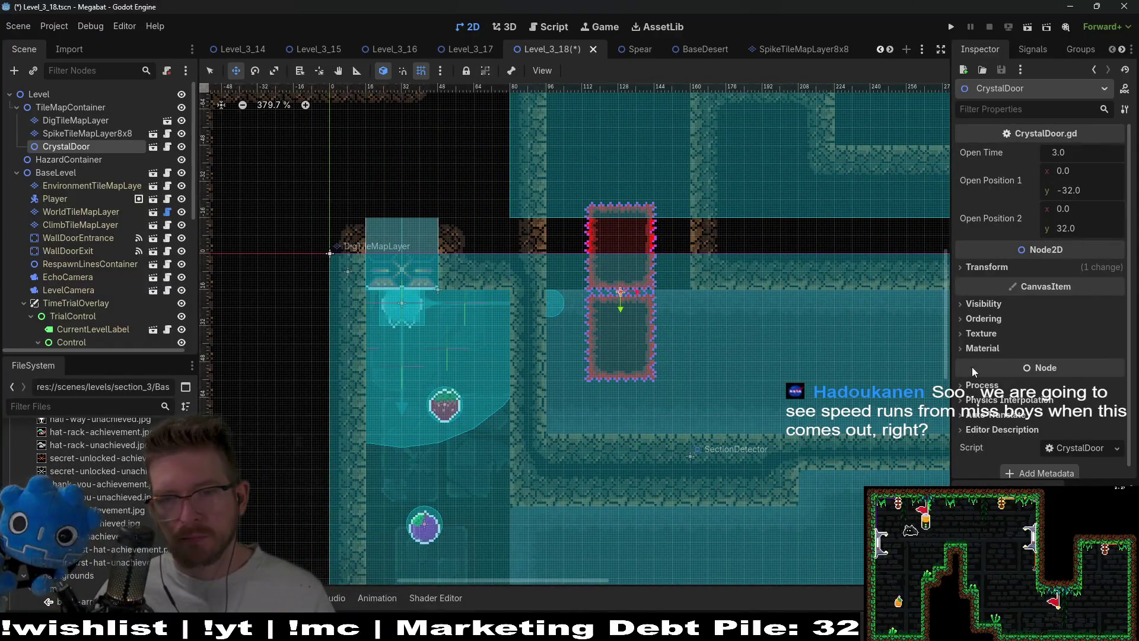
{"action": "right_click", "coordinate": [95, 148]}
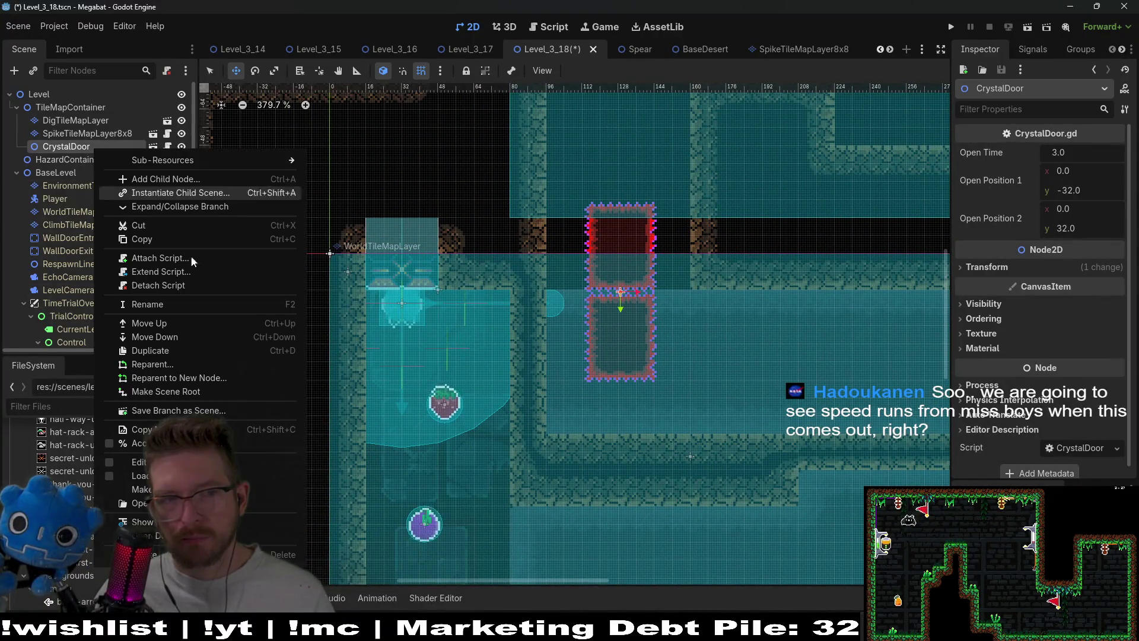
Make CrystalDoor's children editable and select its first spike layer with Ruby terrain.
{"action": "left_click", "coordinate": [143, 462]}
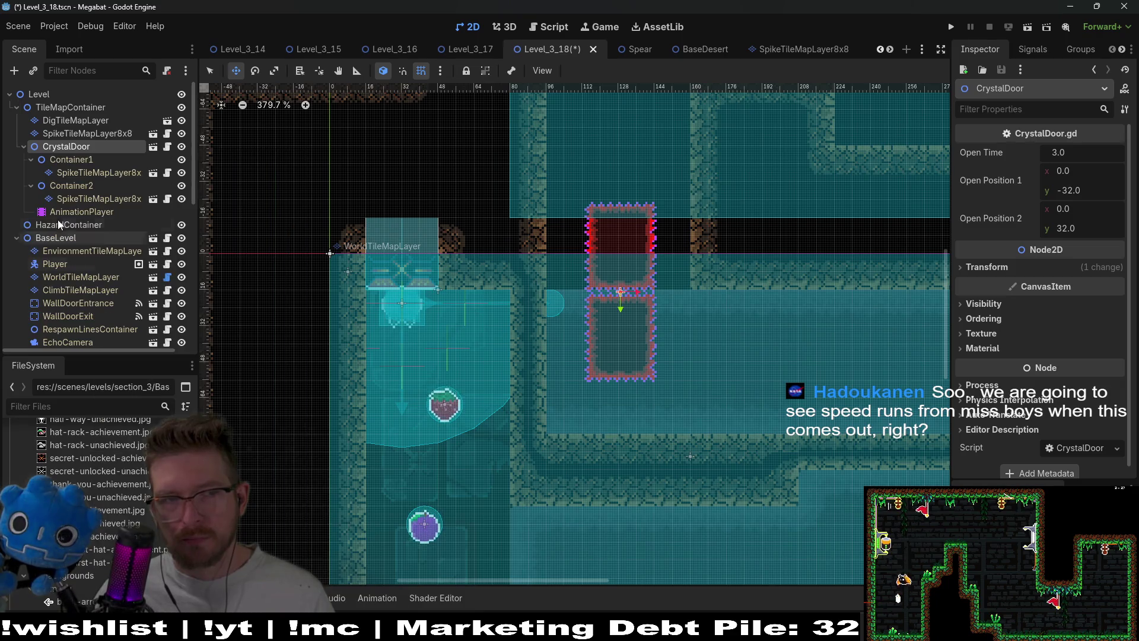
{"action": "left_click", "coordinate": [74, 173]}
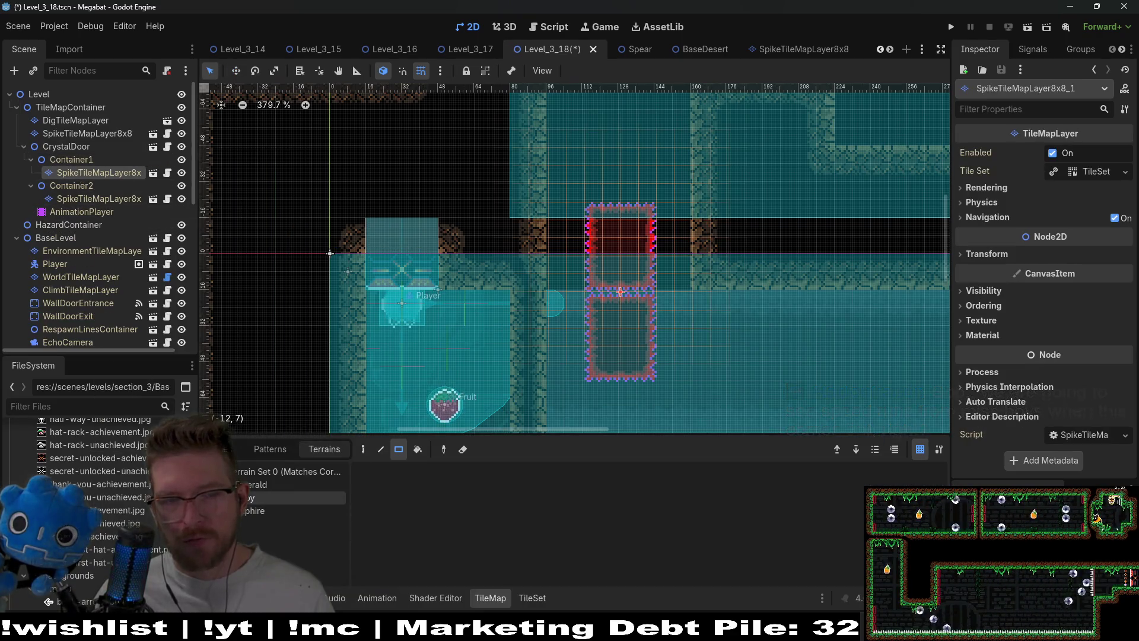
{"action": "left_click", "coordinate": [253, 500]}
{"action": "scroll", "coordinate": [691, 358], "scroll_direction": "up", "scroll_amount": 2}
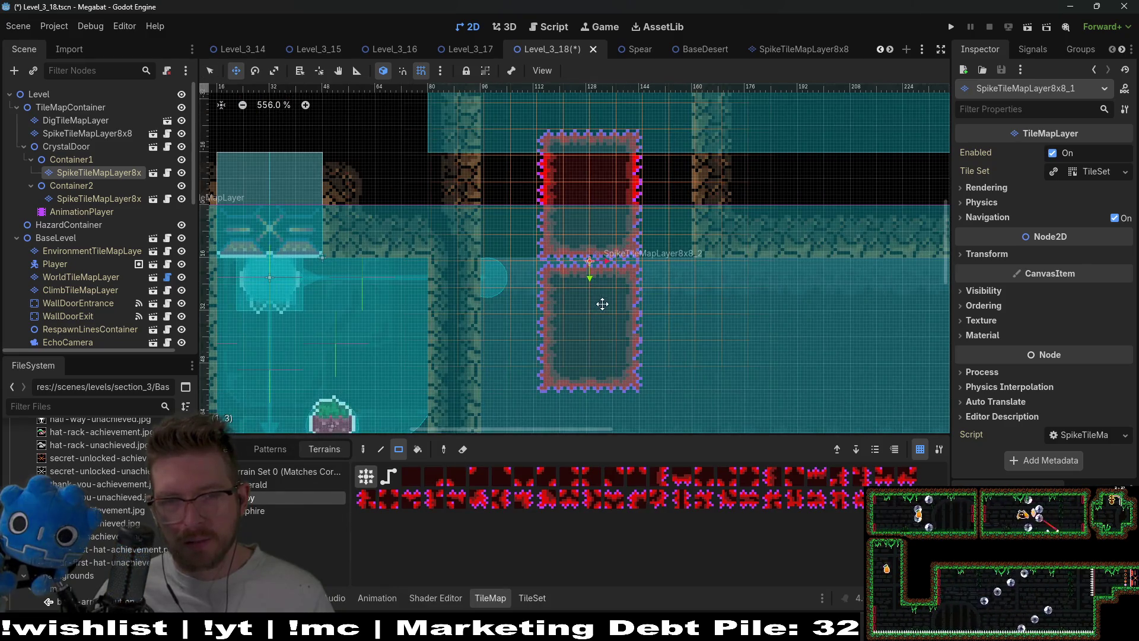
{"action": "key", "text": "w"}
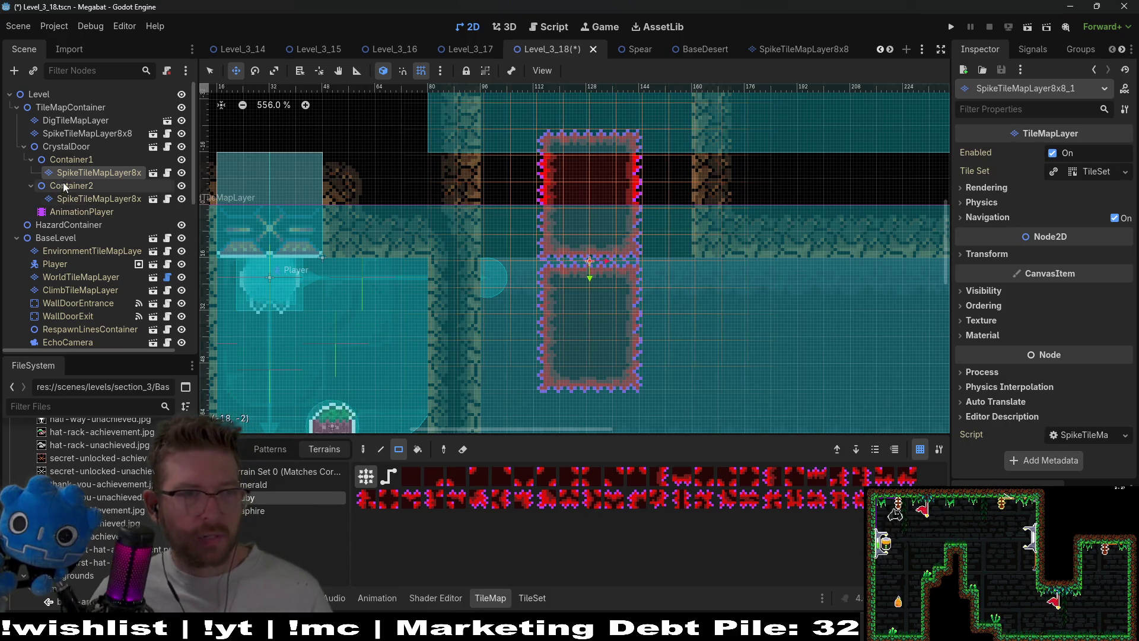
{"action": "left_click", "coordinate": [66, 149]}
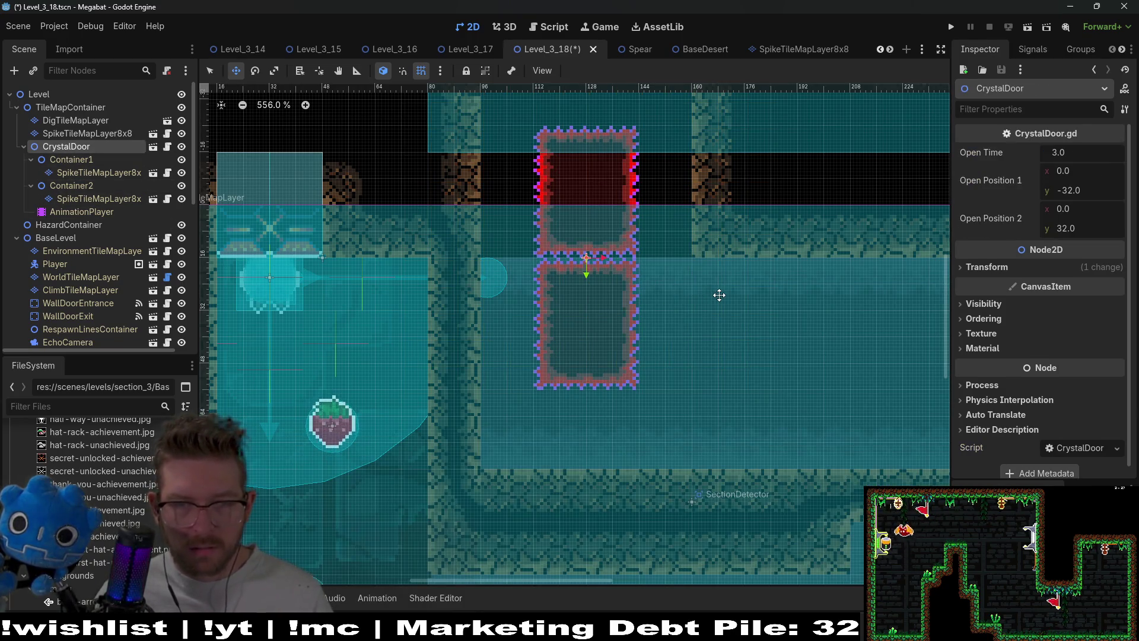
{"action": "left_click", "coordinate": [87, 172]}
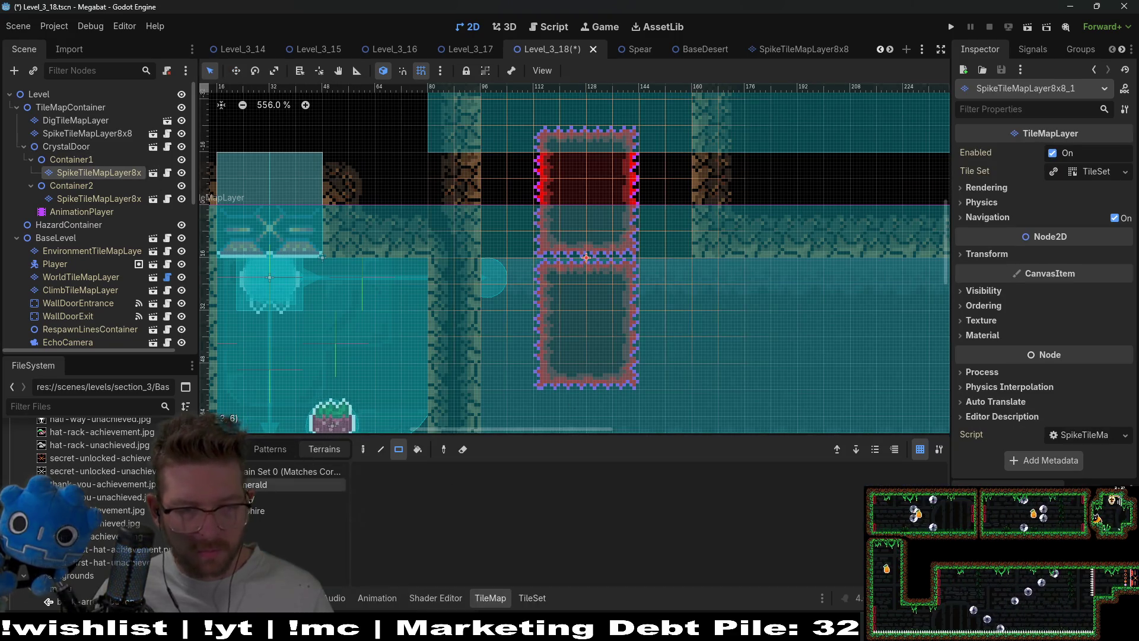
{"action": "key", "text": "q"}
Centre on Container1's spike layer and paint a Ruby spike rectangle beside the block.
{"action": "key", "text": "f"}
{"action": "key", "text": "w"}
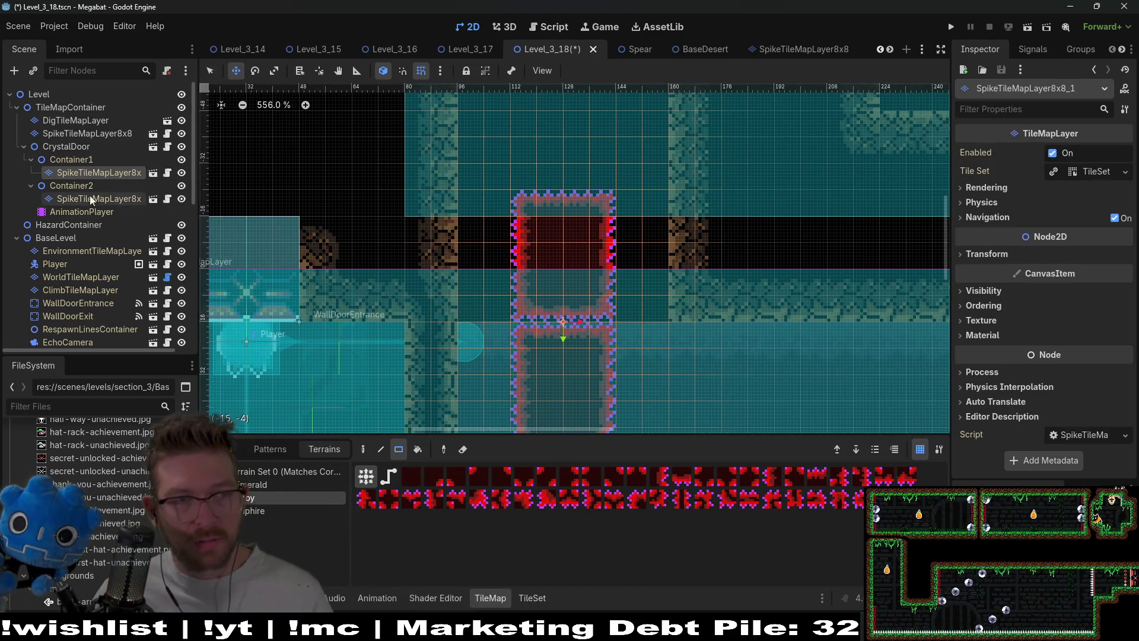
{"action": "left_click", "coordinate": [65, 172]}
{"action": "key", "text": "q"}
{"action": "left_click", "coordinate": [265, 498]}
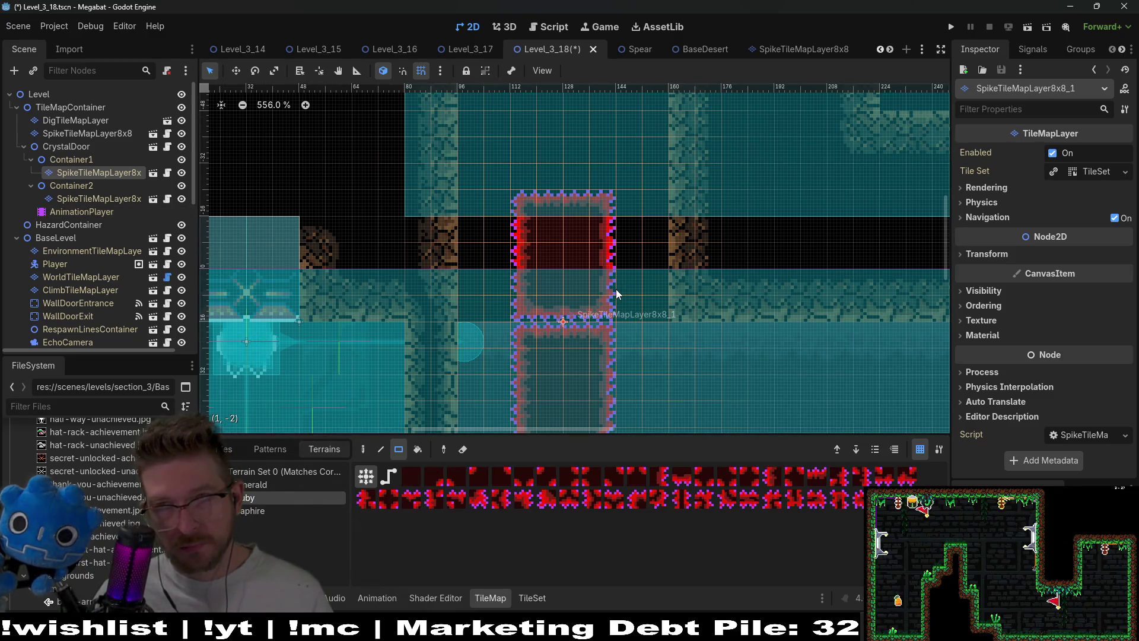
{"action": "mouse_move", "coordinate": [600, 268]}
{"action": "left_mouse_down"}
{"action": "mouse_move", "coordinate": [638, 316]}
{"action": "mouse_move", "coordinate": [713, 346]}
{"action": "left_mouse_up"}
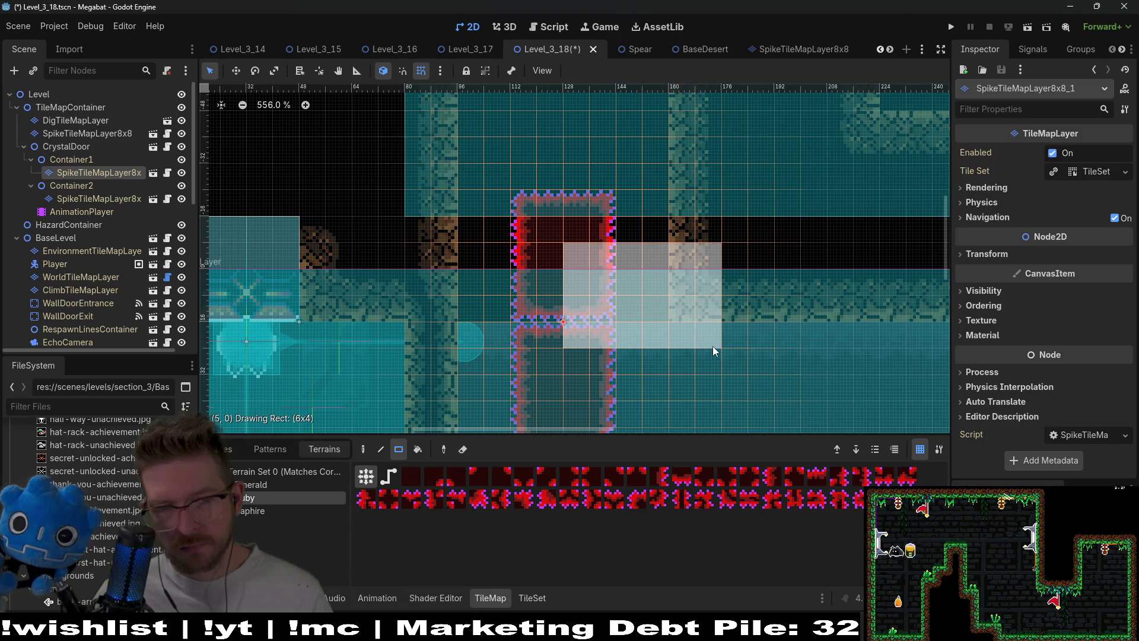
Rework Container1's Ruby spikes, restoring the top row and widening them rightward.
{"action": "left_click_drag", "start_coordinate": [516, 210], "coordinate": [608, 215]}
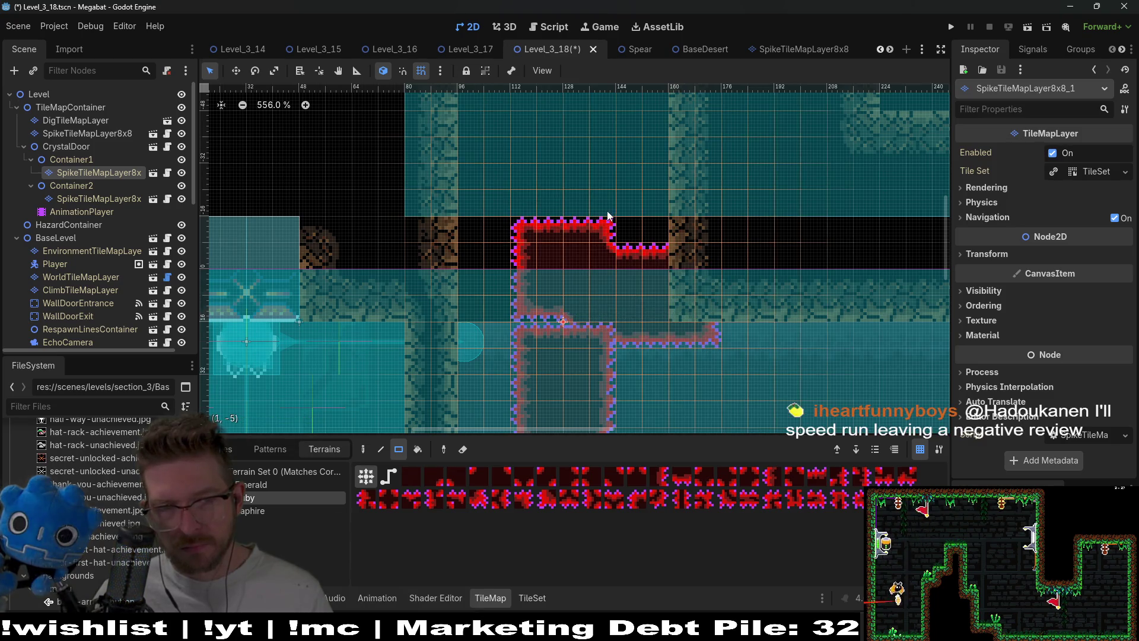
{"action": "left_click_drag", "start_coordinate": [531, 207], "coordinate": [655, 259]}
{"action": "scroll", "coordinate": [710, 263], "scroll_direction": "down", "scroll_amount": 1}
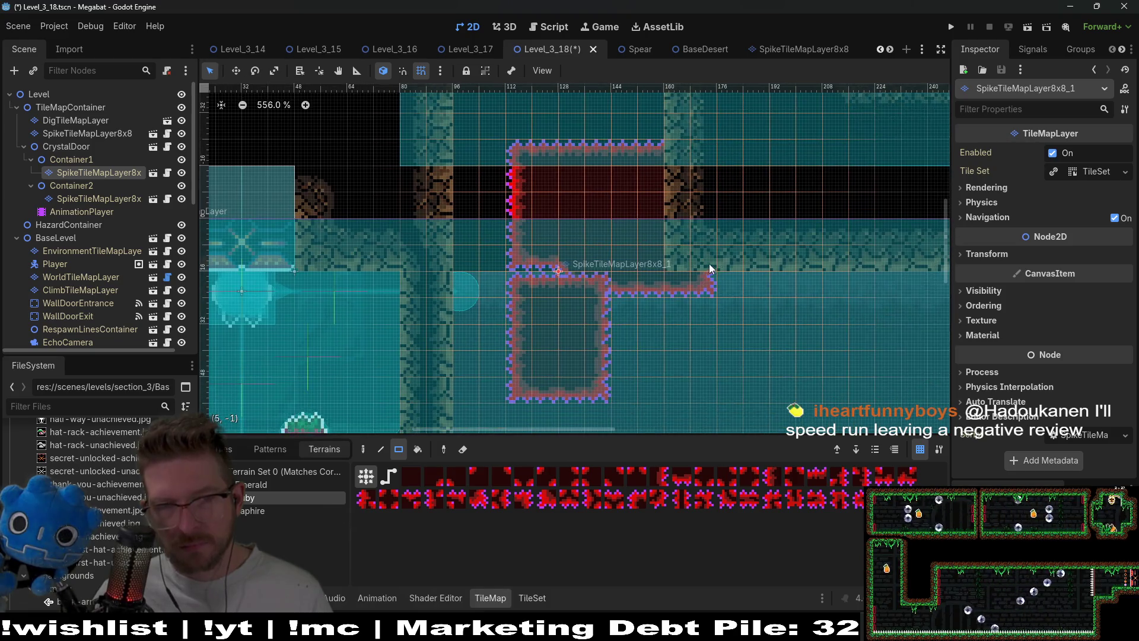
{"action": "scroll", "coordinate": [643, 282], "scroll_direction": "right", "scroll_amount": 2}
{"action": "scroll", "coordinate": [644, 320], "scroll_direction": "left", "scroll_amount": 3}
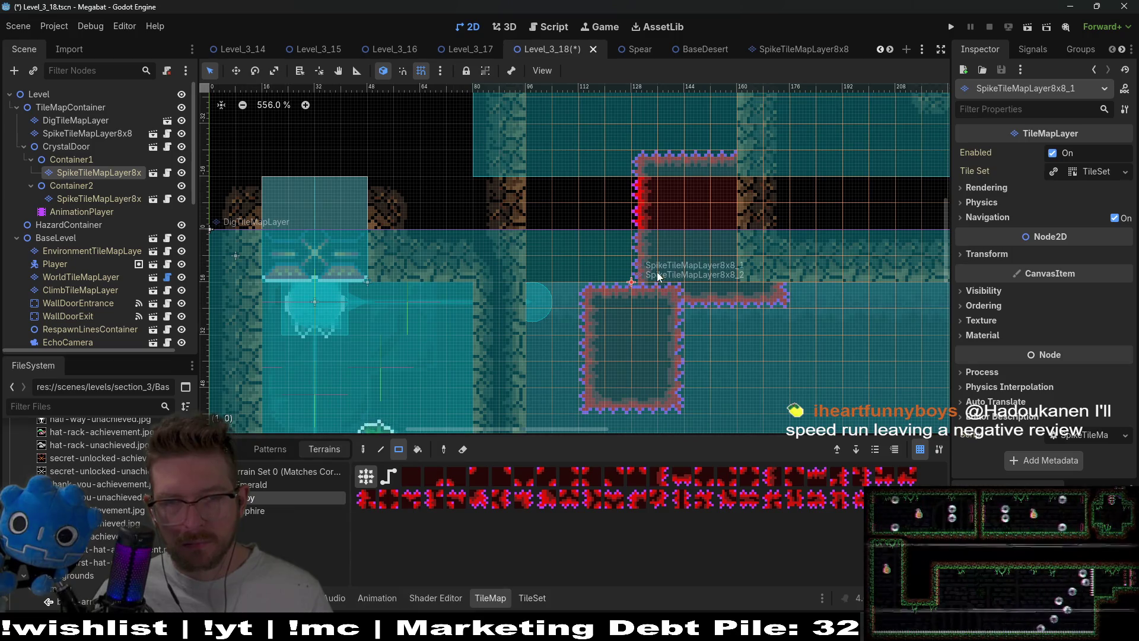
{"action": "left_click_drag", "start_coordinate": [644, 166], "coordinate": [774, 303]}
{"action": "key", "text": "Escape"}
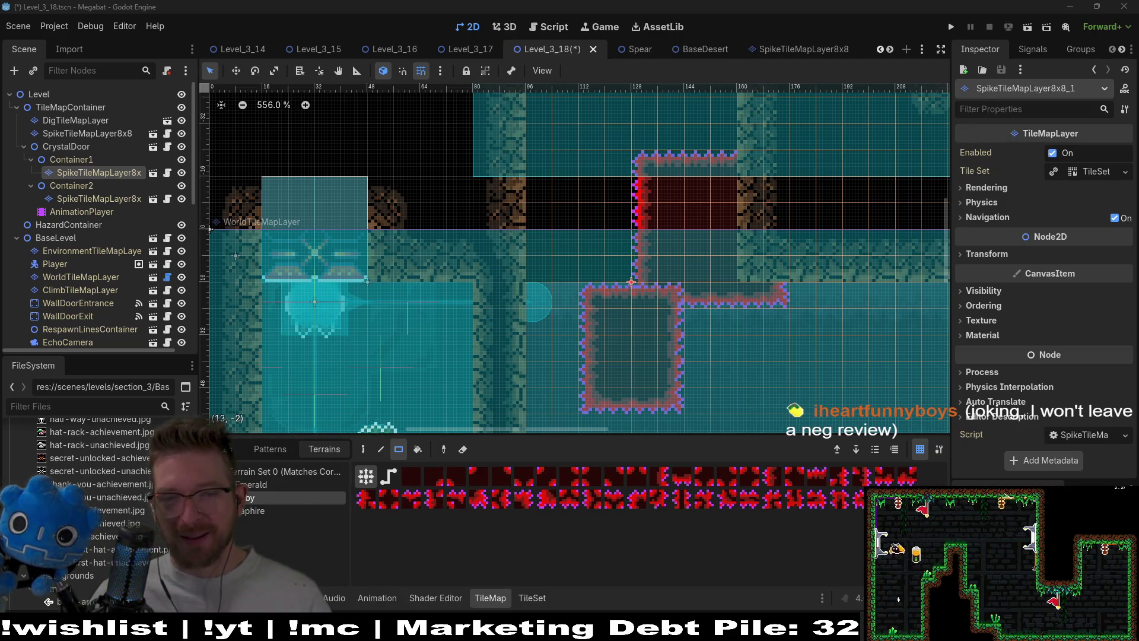
On Container2's spike layer, paint a 4x5 and a larger Ruby rectangle for the second half.
{"action": "left_click", "coordinate": [119, 201]}
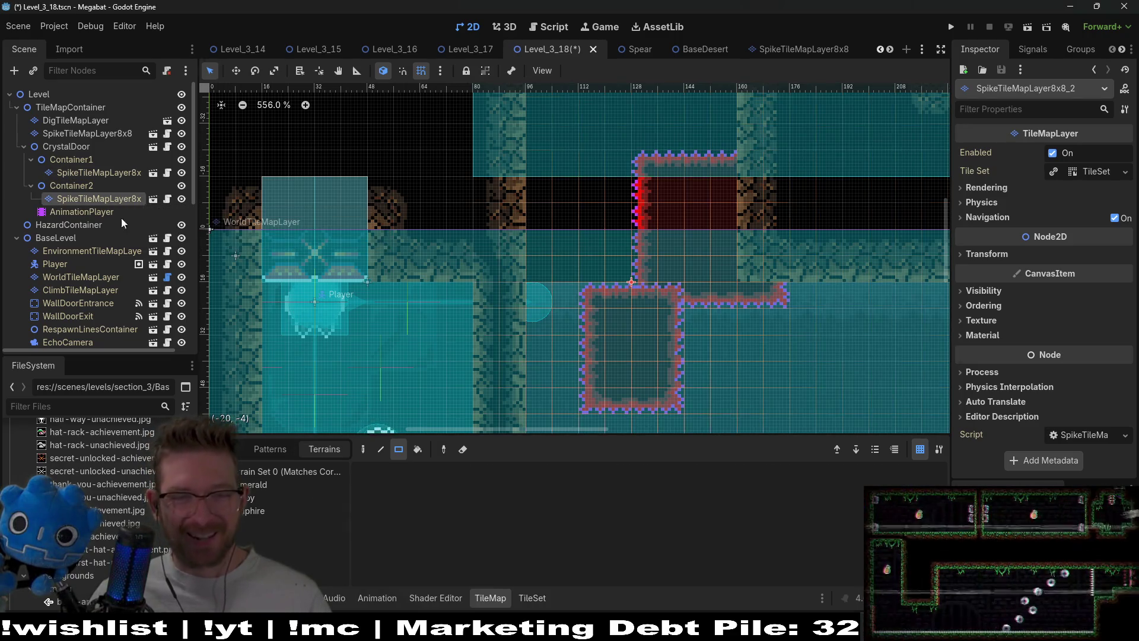
{"action": "left_click", "coordinate": [259, 496]}
{"action": "left_click_drag", "start_coordinate": [592, 297], "coordinate": [671, 392]}
{"action": "left_click_drag", "start_coordinate": [483, 157], "coordinate": [617, 293]}
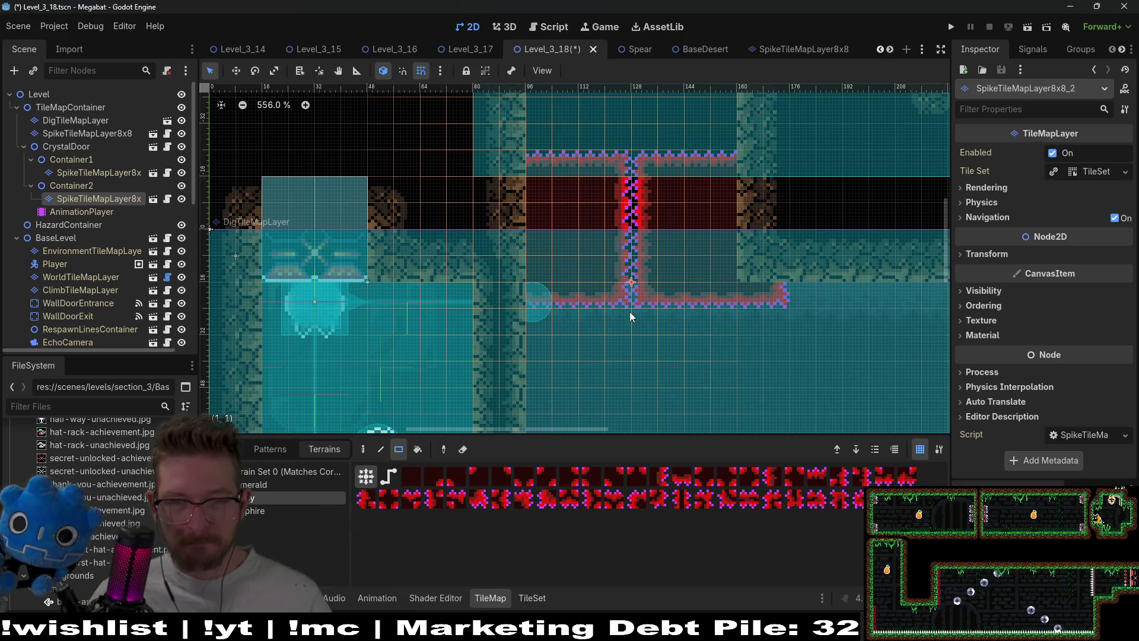
Trim the second half's lower-left spike edge up a row and step its arm down.
{"action": "left_click_drag", "start_coordinate": [526, 298], "coordinate": [621, 298]}
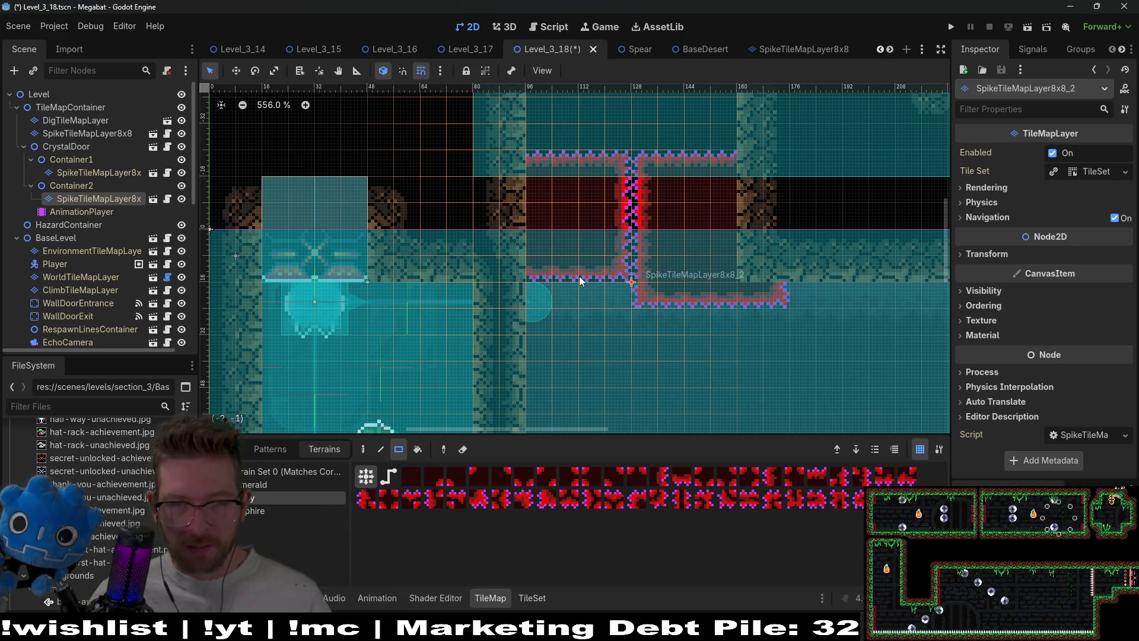
{"action": "scroll", "coordinate": [673, 243], "scroll_direction": "down", "scroll_amount": 2}
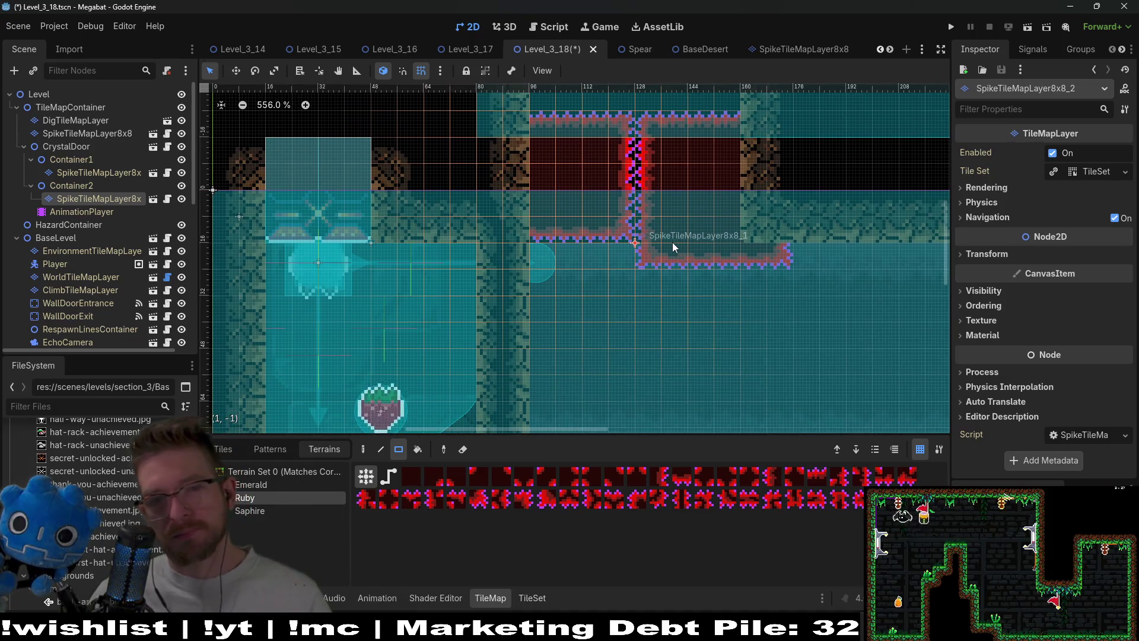
{"action": "scroll", "coordinate": [673, 243], "scroll_direction": "down", "scroll_amount": 5}
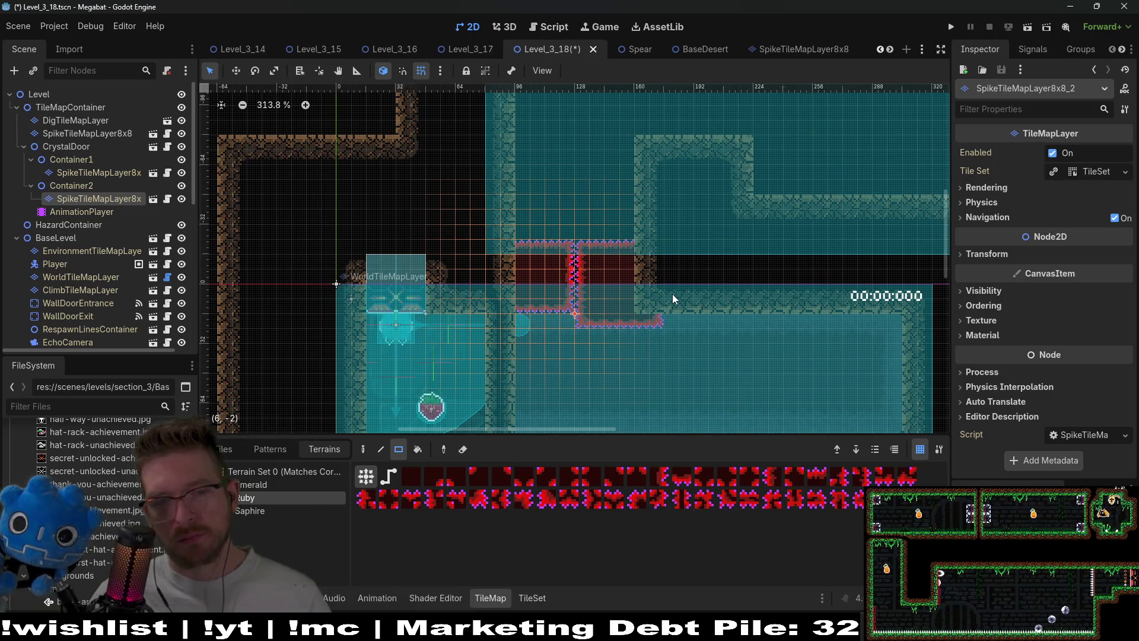
{"action": "scroll", "coordinate": [671, 294], "scroll_direction": "down", "scroll_amount": 2}
{"action": "scroll", "coordinate": [671, 293], "scroll_direction": "left", "scroll_amount": 2}
{"action": "scroll", "coordinate": [562, 277], "scroll_direction": "up", "scroll_amount": 3}
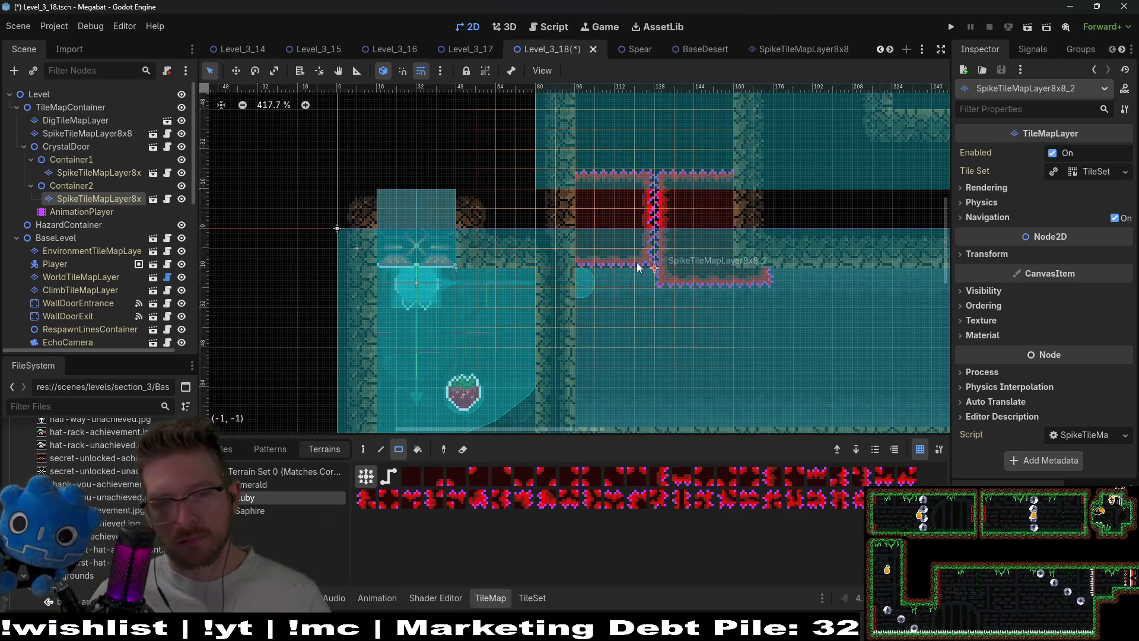
{"action": "left_click_drag", "start_coordinate": [631, 263], "coordinate": [646, 279]}
{"action": "scroll", "coordinate": [684, 287], "scroll_direction": "up", "scroll_amount": 2}
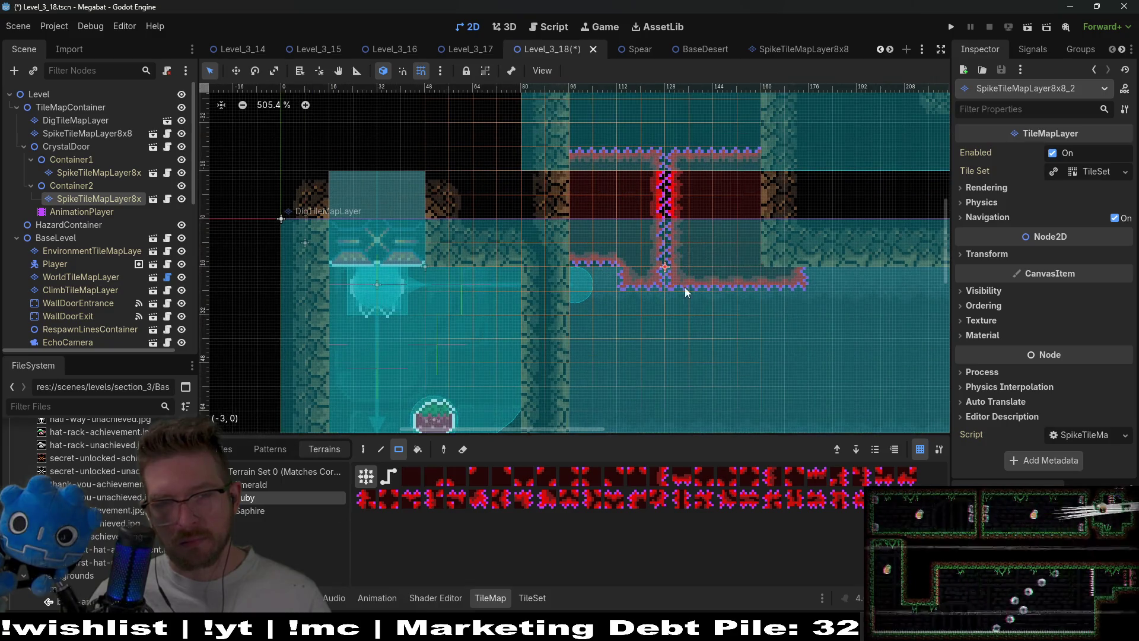
{"action": "scroll", "coordinate": [682, 294], "scroll_direction": "right", "scroll_amount": 2}
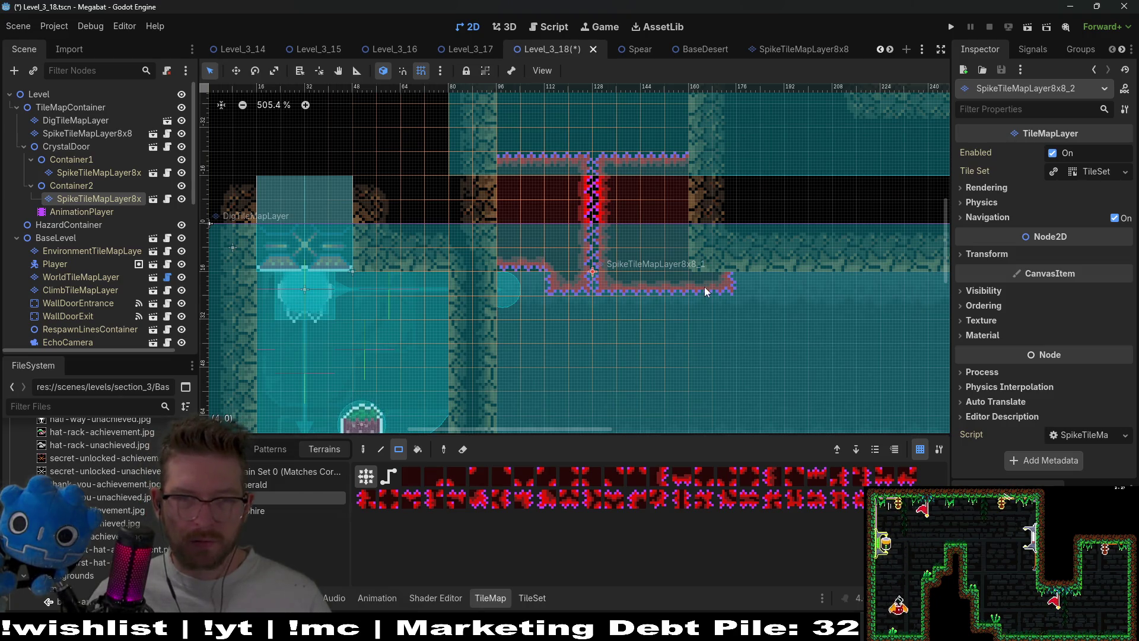
{"action": "scroll", "coordinate": [608, 247], "scroll_direction": "up", "scroll_amount": 4}
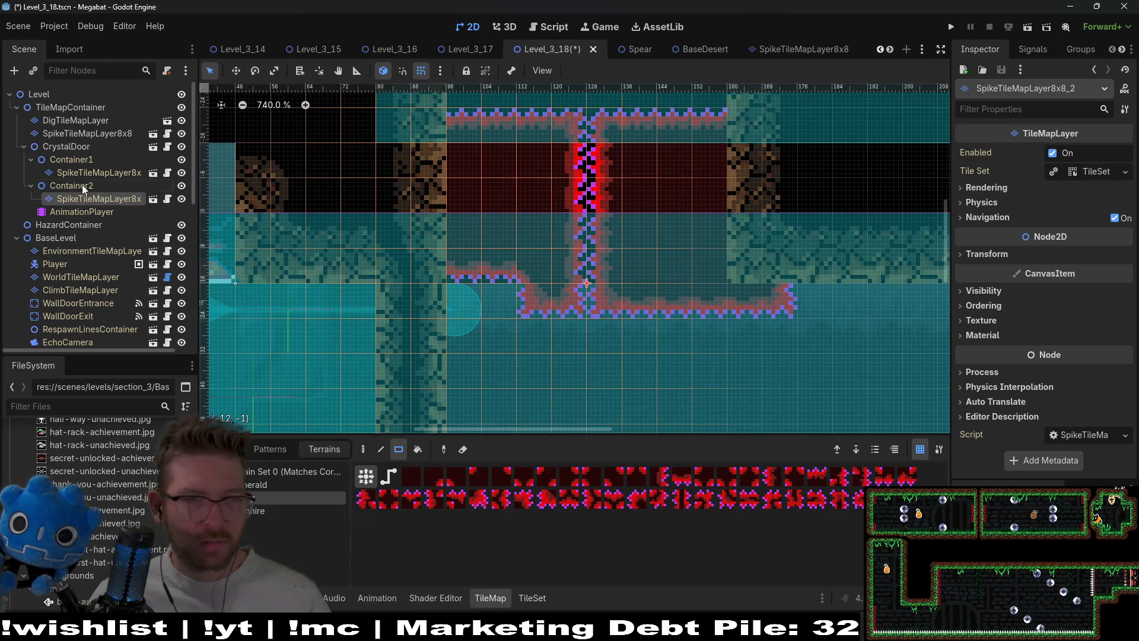
{"action": "left_click", "coordinate": [67, 147]}
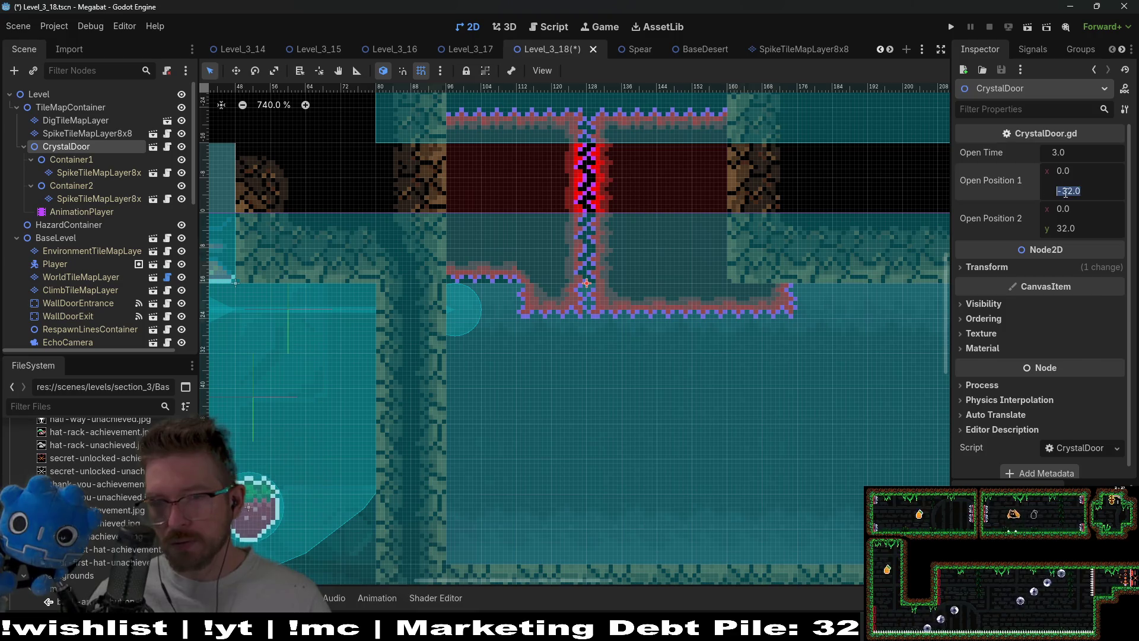
Give CrystalDoor Open Position (32, 0) and Open Position 2 (-32, 0) in the Inspector.
{"action": "left_click", "coordinate": [1085, 172]}
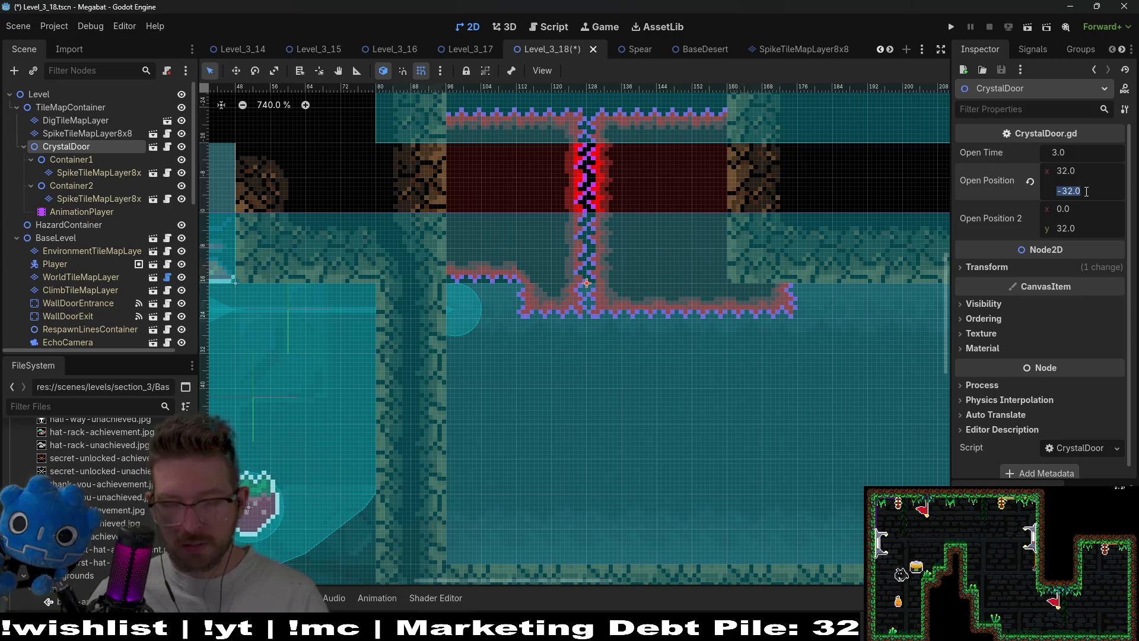
{"action": "type", "text": "0"}
{"action": "key", "text": "Return"}
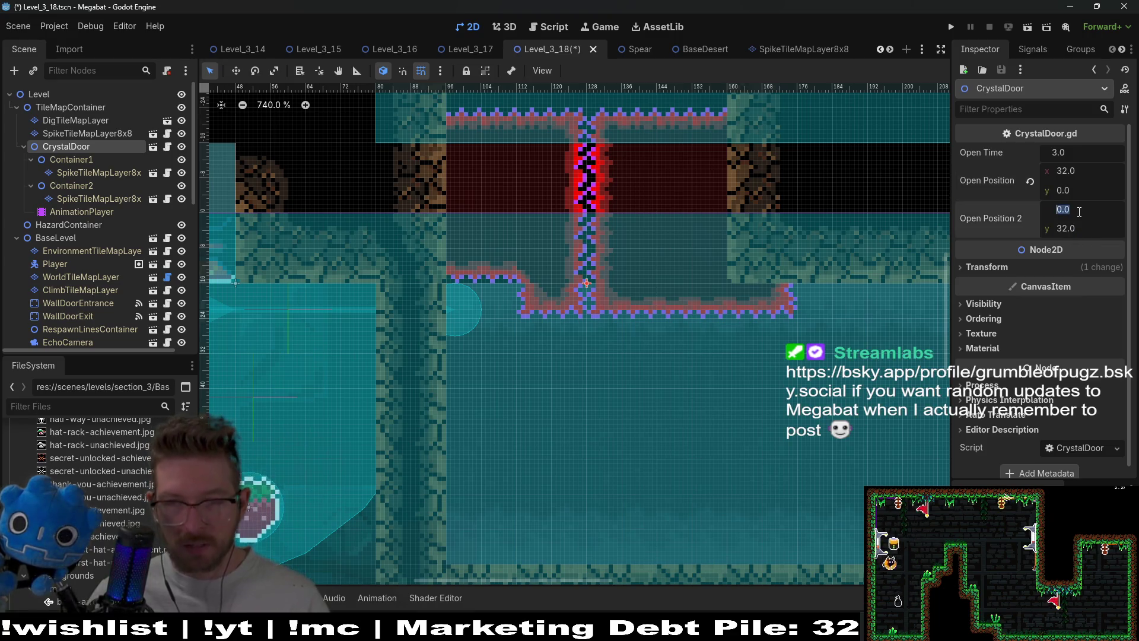
{"action": "type", "text": "-32"}
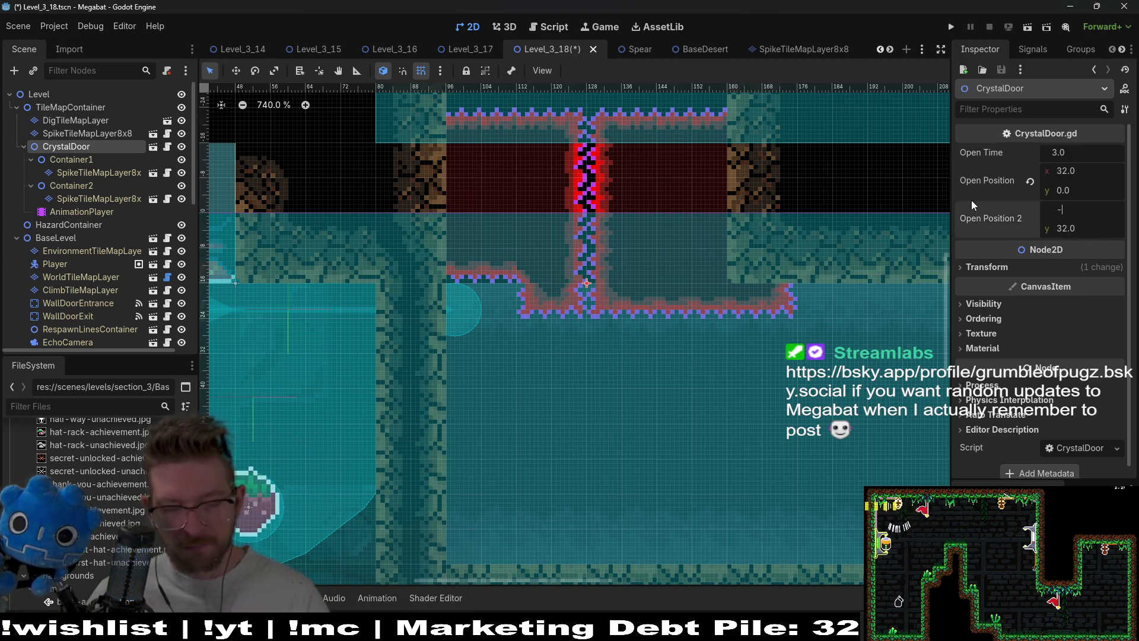
{"action": "left_click", "coordinate": [1069, 224]}
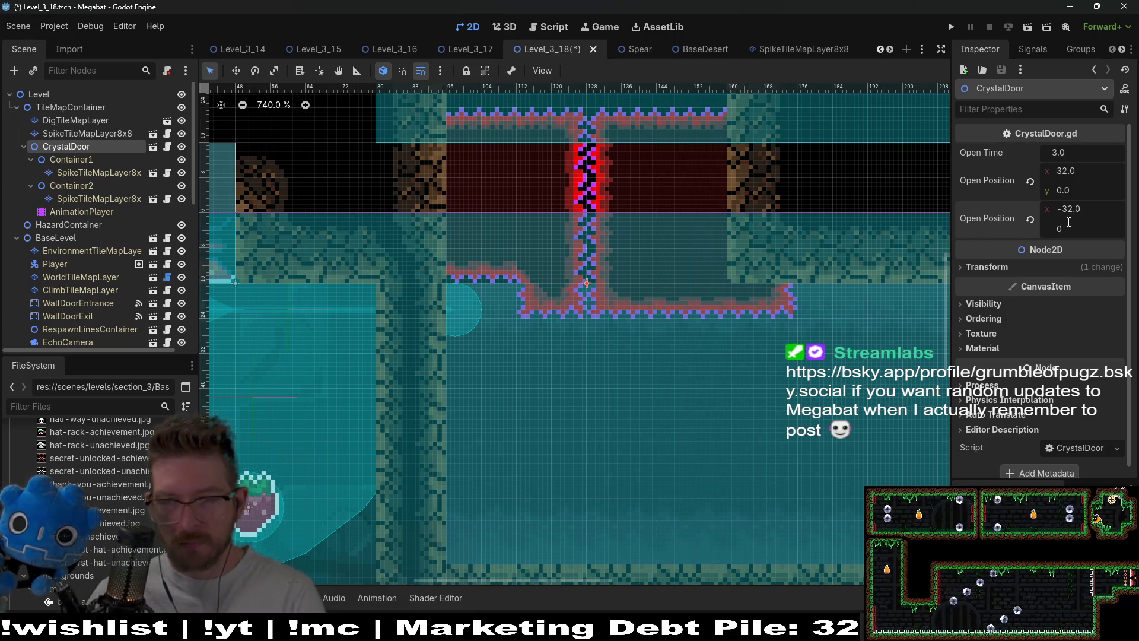
{"action": "scroll", "coordinate": [644, 243], "scroll_direction": "down", "scroll_amount": 6}
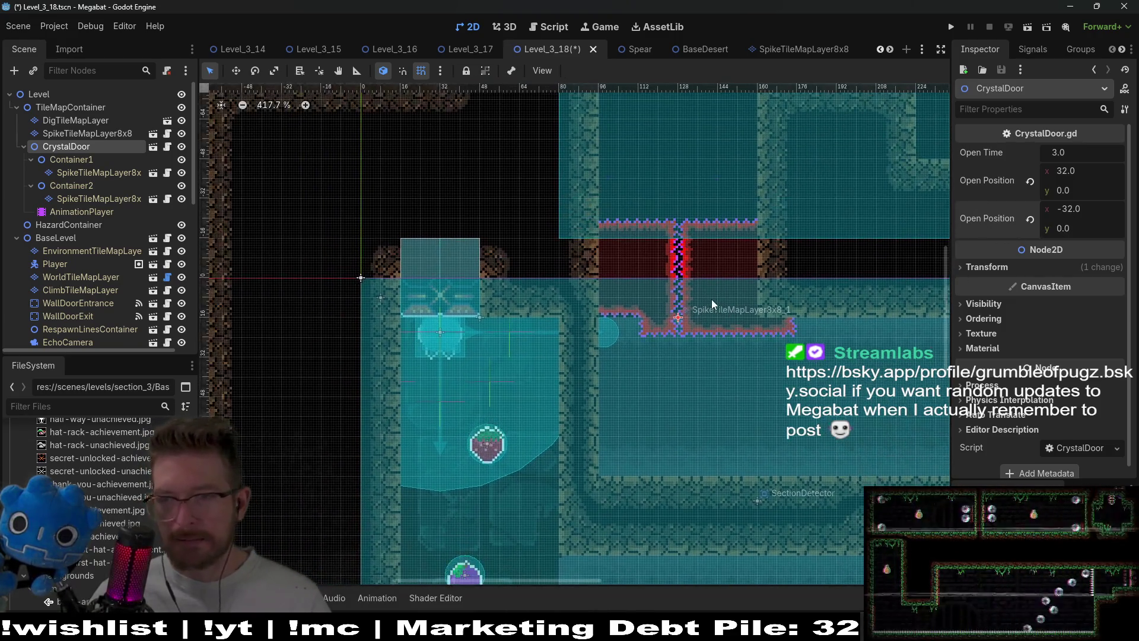
{"action": "scroll", "coordinate": [777, 264], "scroll_direction": "down", "scroll_amount": 2}
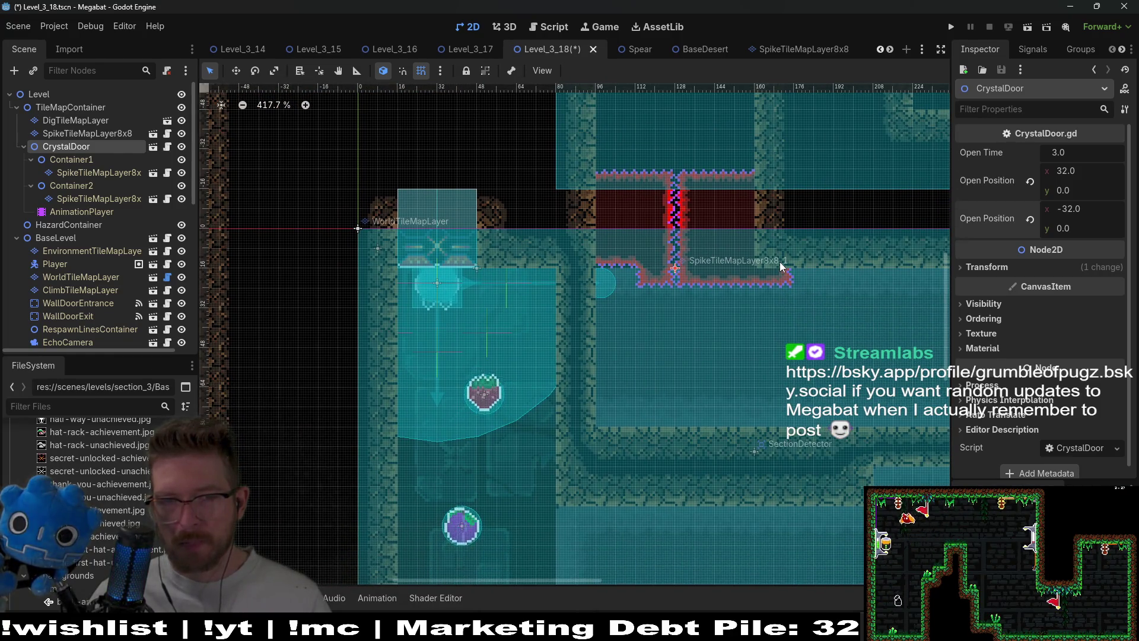
{"action": "scroll", "coordinate": [779, 262], "scroll_direction": "down", "scroll_amount": 5}
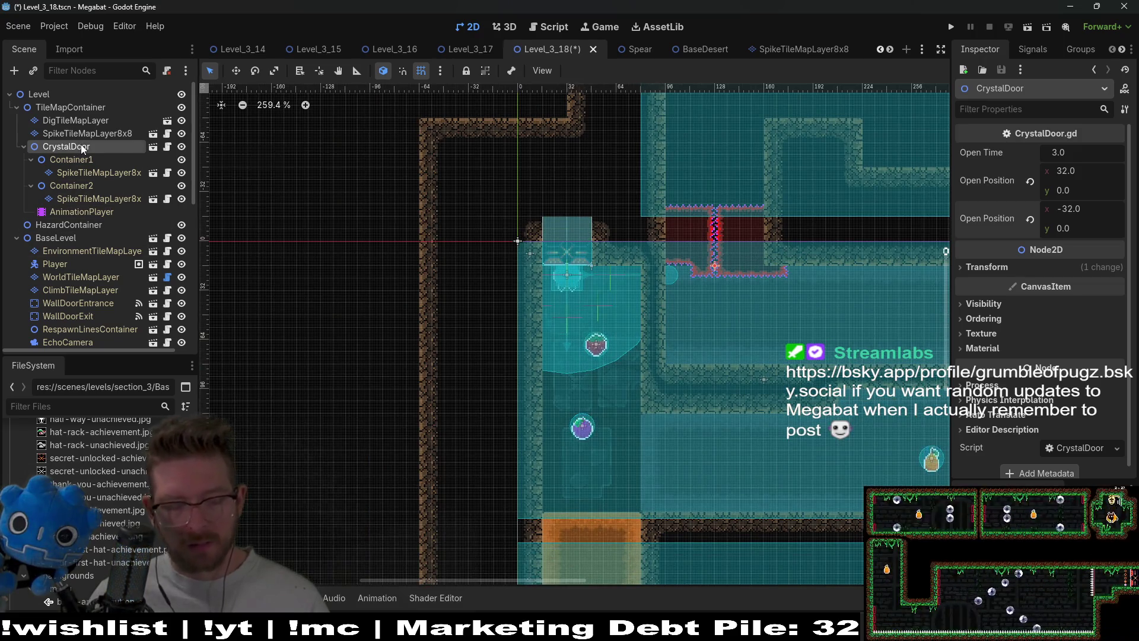
Add a DoorCrystalKey scene to the level and move it into the lower room.
{"action": "key", "text": "ctrl+shift+o"}
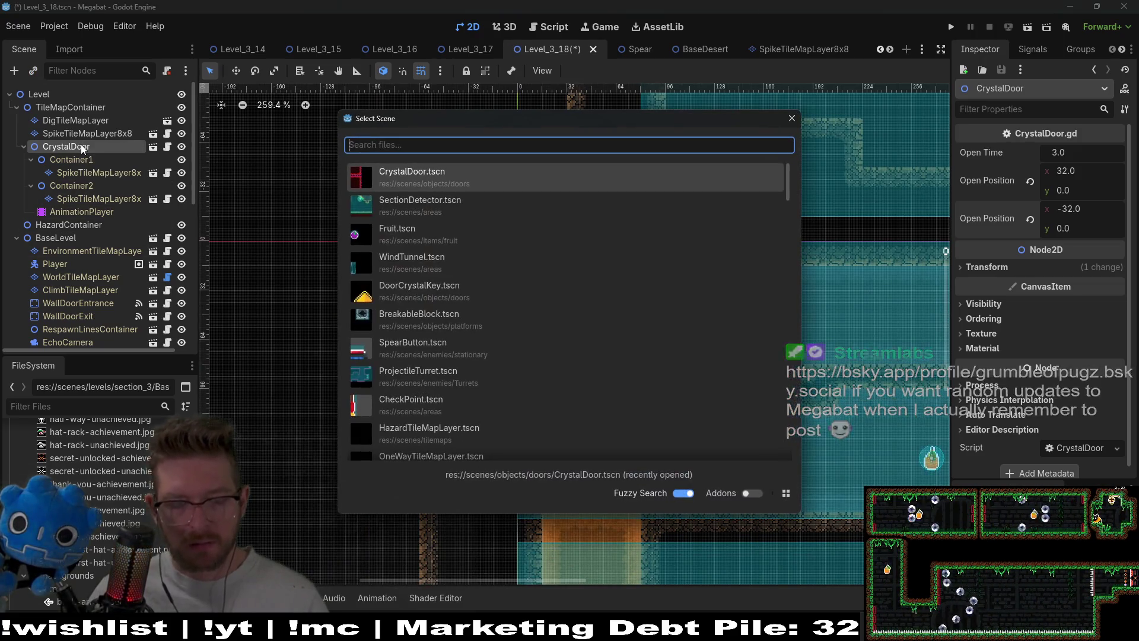
{"action": "type", "text": "crystalkey"}
{"action": "key", "text": "Return"}
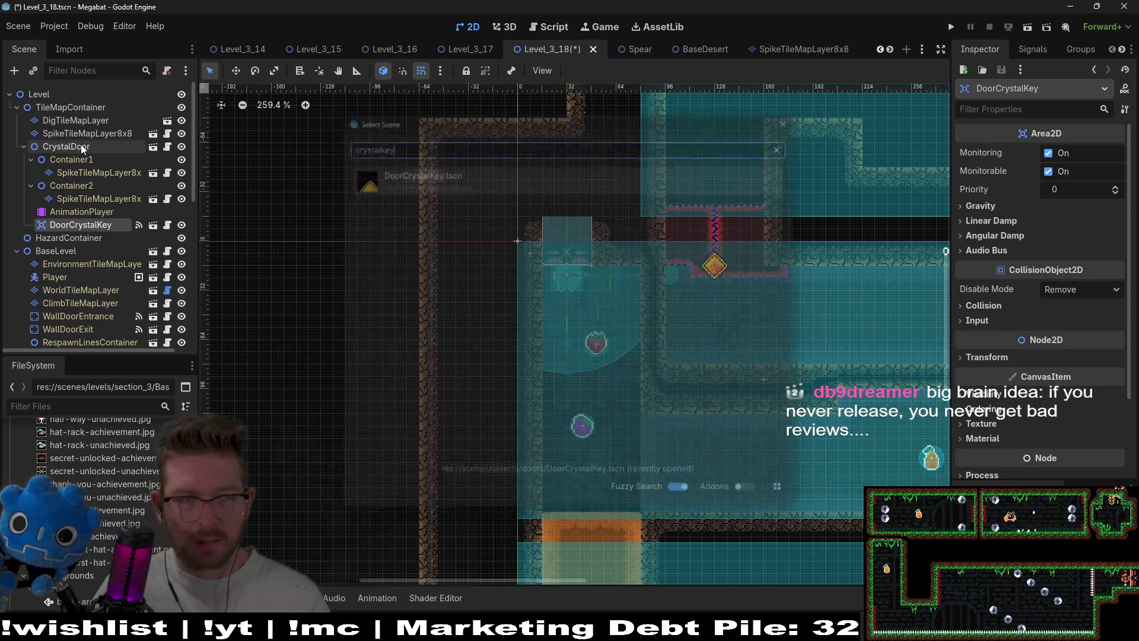
{"action": "key", "text": "w"}
{"action": "scroll", "coordinate": [736, 332], "scroll_direction": "right", "scroll_amount": 5}
{"action": "left_click_drag", "start_coordinate": [590, 234], "coordinate": [729, 473]}
{"action": "scroll", "coordinate": [729, 473], "scroll_direction": "down", "scroll_amount": 5}
{"action": "left_click_drag", "start_coordinate": [683, 279], "coordinate": [695, 463]}
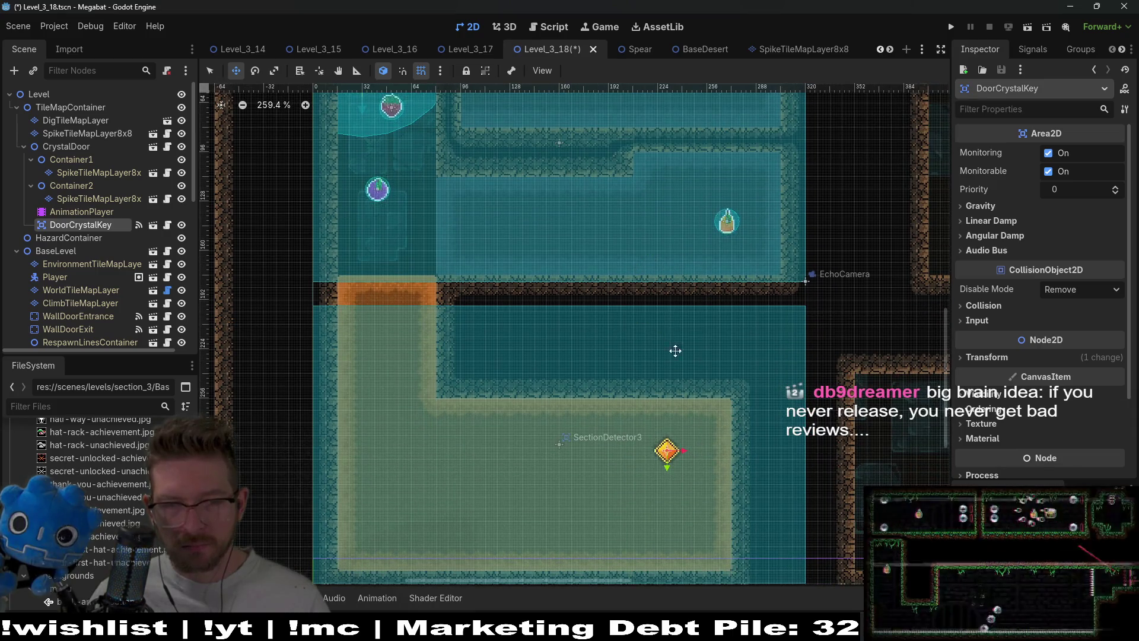
{"action": "scroll", "coordinate": [674, 348], "scroll_direction": "up", "scroll_amount": 5}
{"action": "scroll", "coordinate": [746, 285], "scroll_direction": "down", "scroll_amount": 5}
Duplicate the crystal key and place the copy lower left in the same room.
{"action": "key", "text": "ctrl+d"}
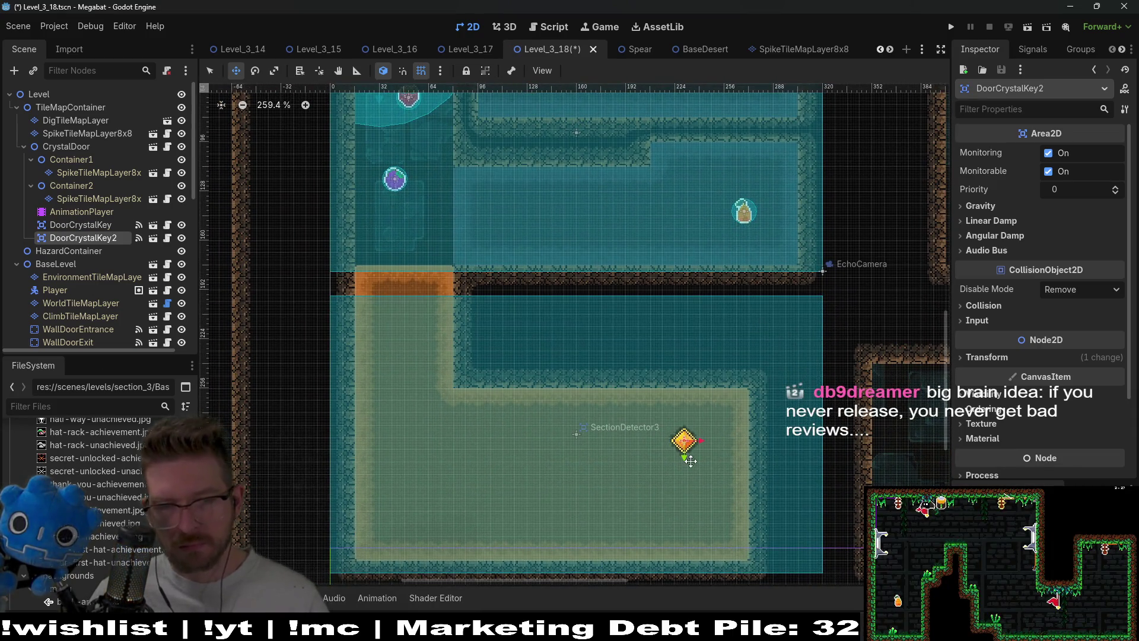
{"action": "left_click_drag", "start_coordinate": [688, 455], "coordinate": [505, 538]}
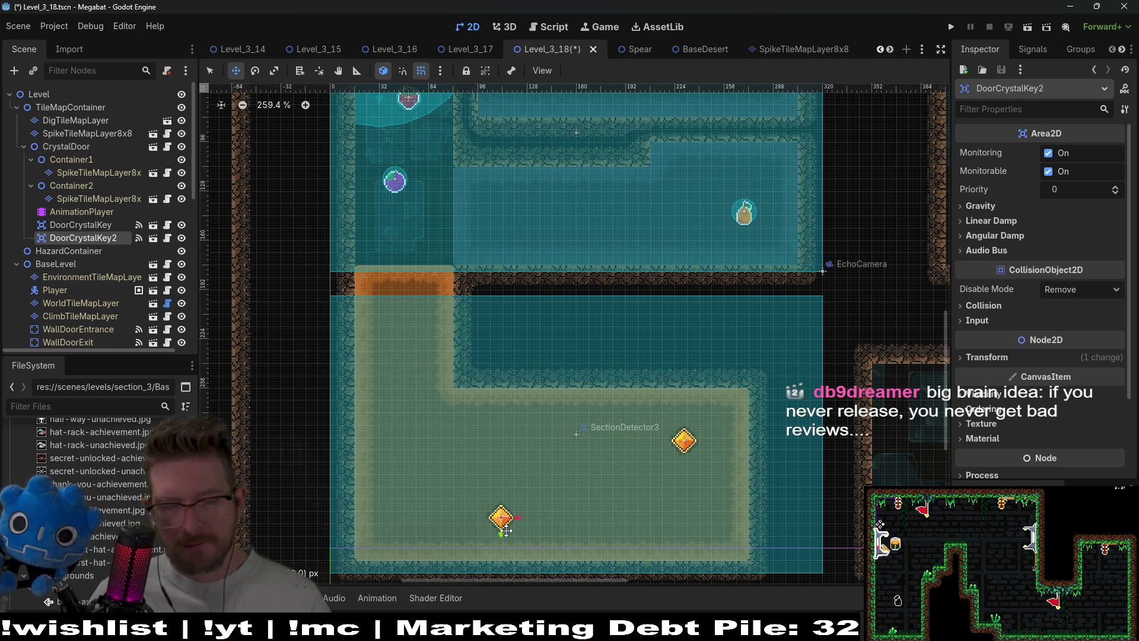
{"action": "scroll", "coordinate": [610, 371], "scroll_direction": "down", "scroll_amount": 3}
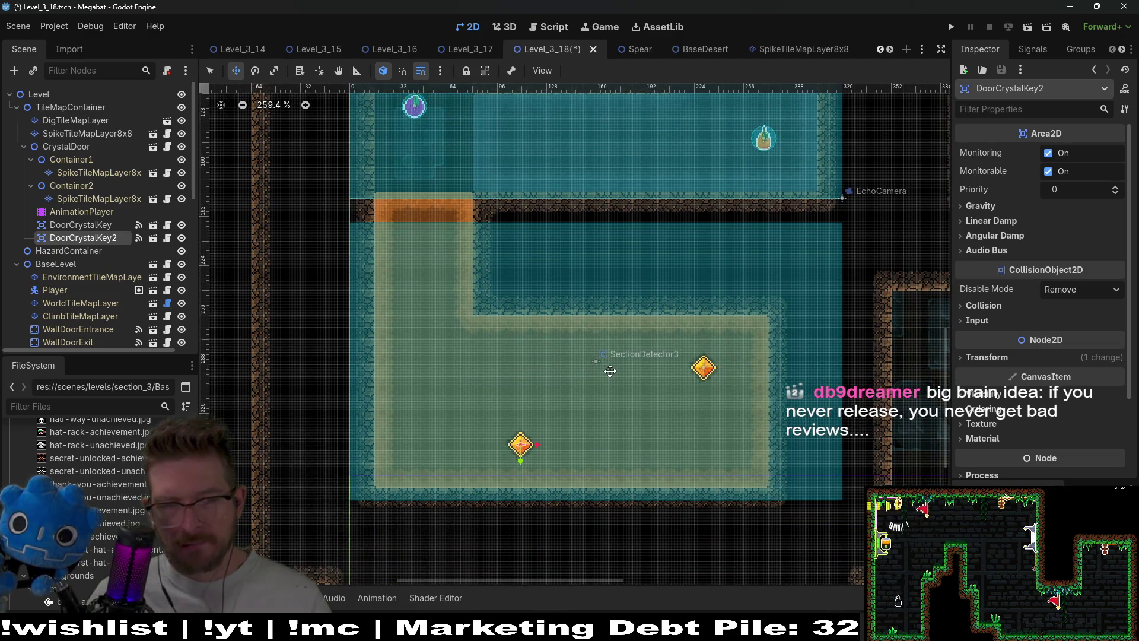
{"action": "scroll", "coordinate": [609, 371], "scroll_direction": "down", "scroll_amount": 3}
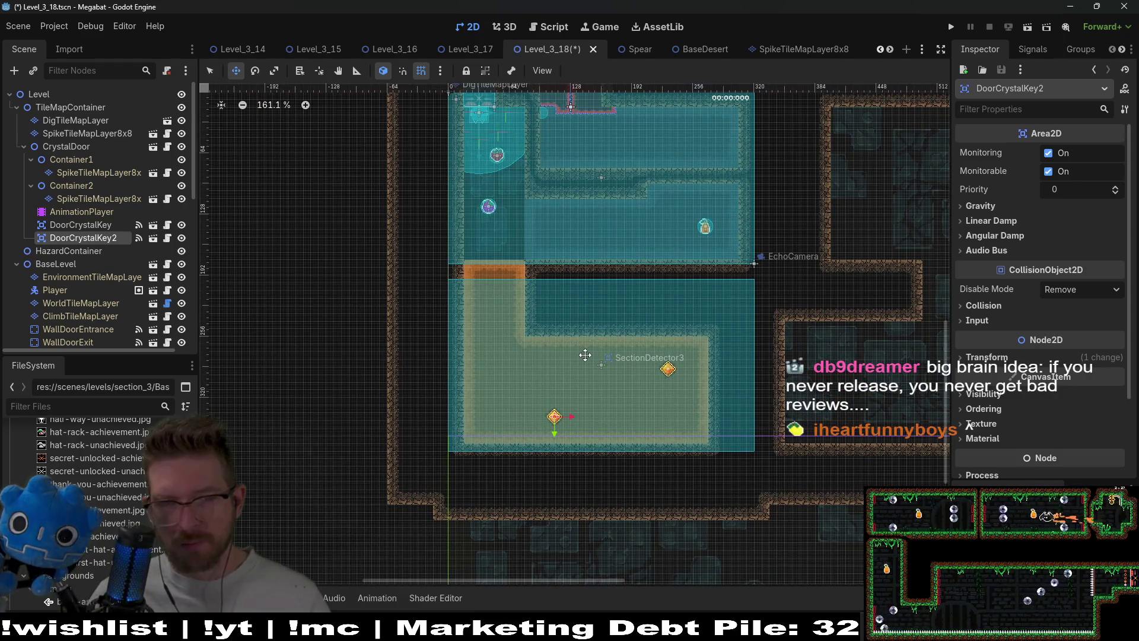
Duplicate the second key as DoorCrystalKey3 and place it in the upper room.
{"action": "left_click_drag", "start_coordinate": [693, 276], "coordinate": [657, 380]}
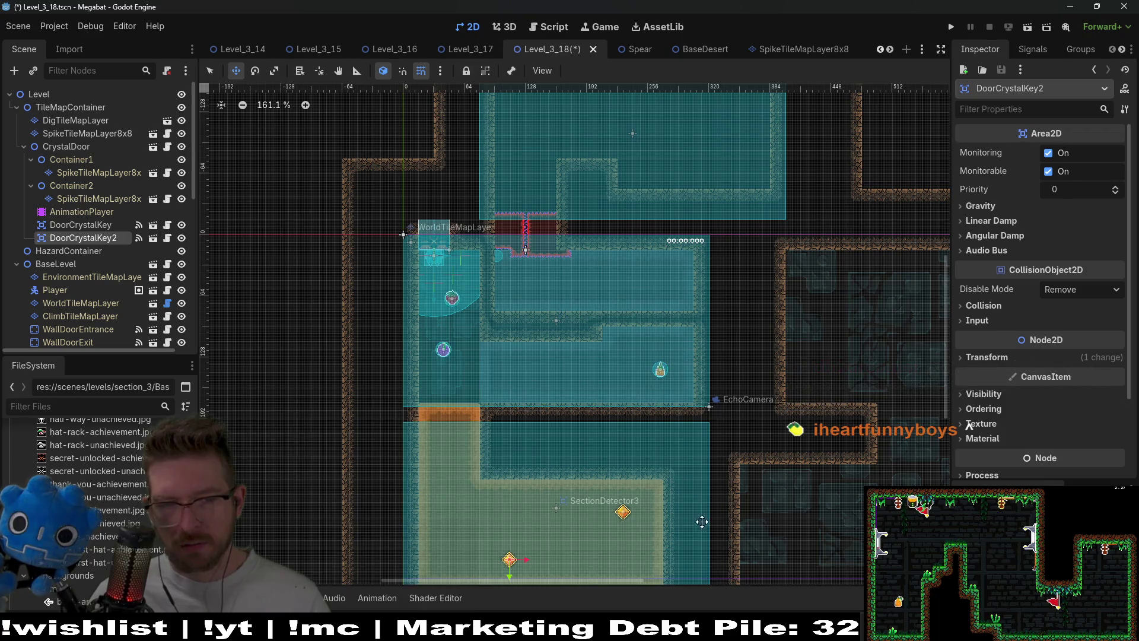
{"action": "left_click_drag", "start_coordinate": [687, 510], "coordinate": [683, 442]}
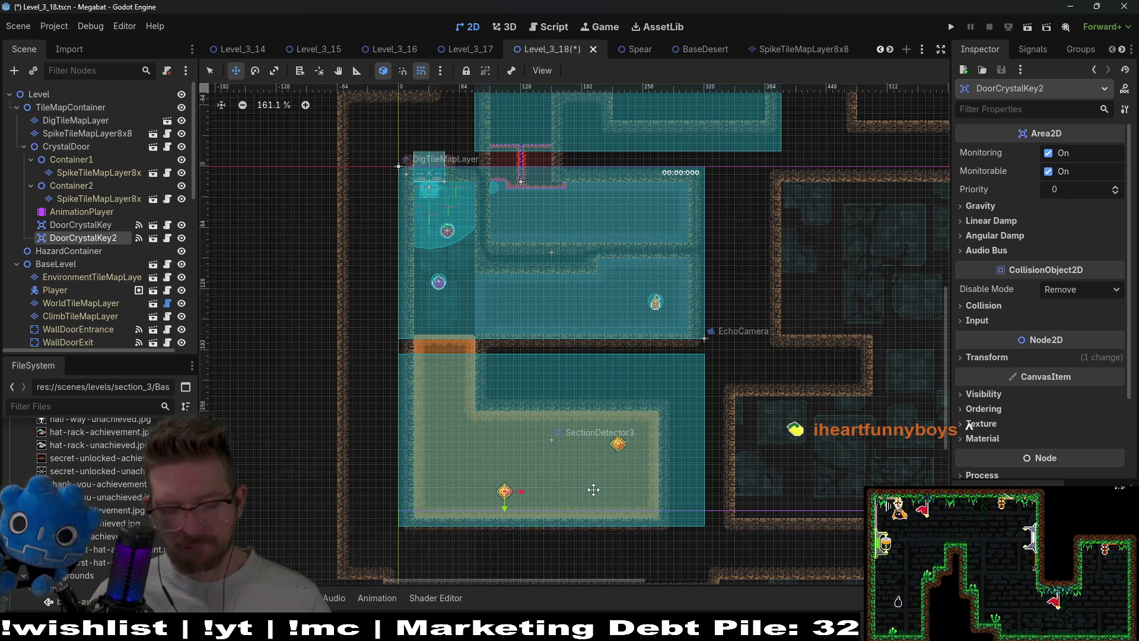
{"action": "key", "text": "ctrl+d"}
{"action": "left_click_drag", "start_coordinate": [512, 497], "coordinate": [531, 312]}
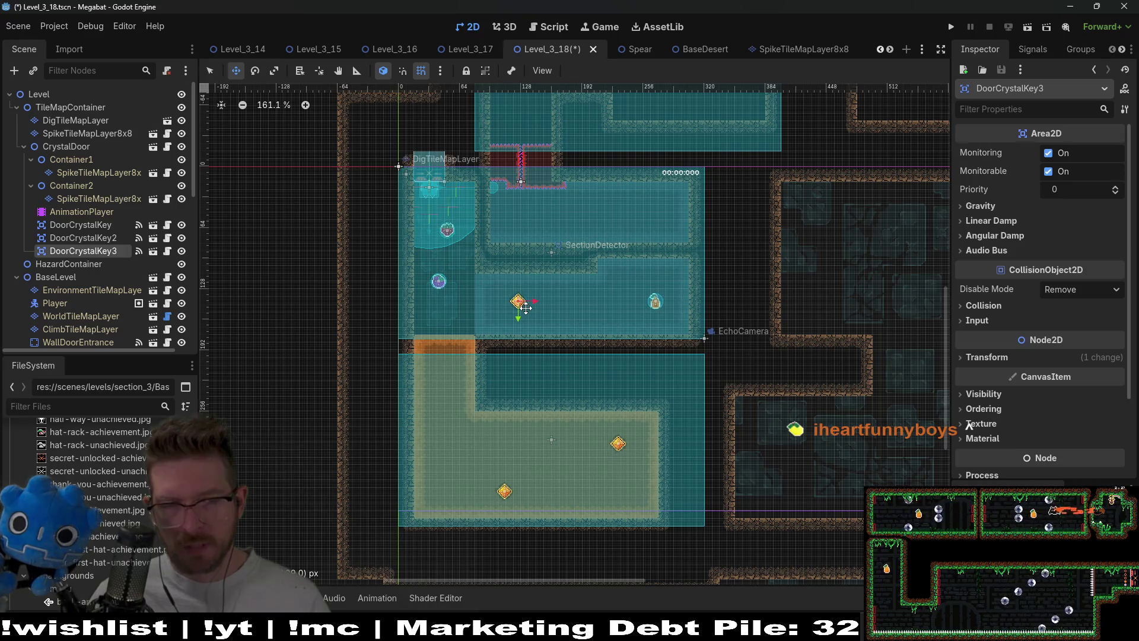
{"action": "scroll", "coordinate": [518, 326], "scroll_direction": "up", "scroll_amount": 2}
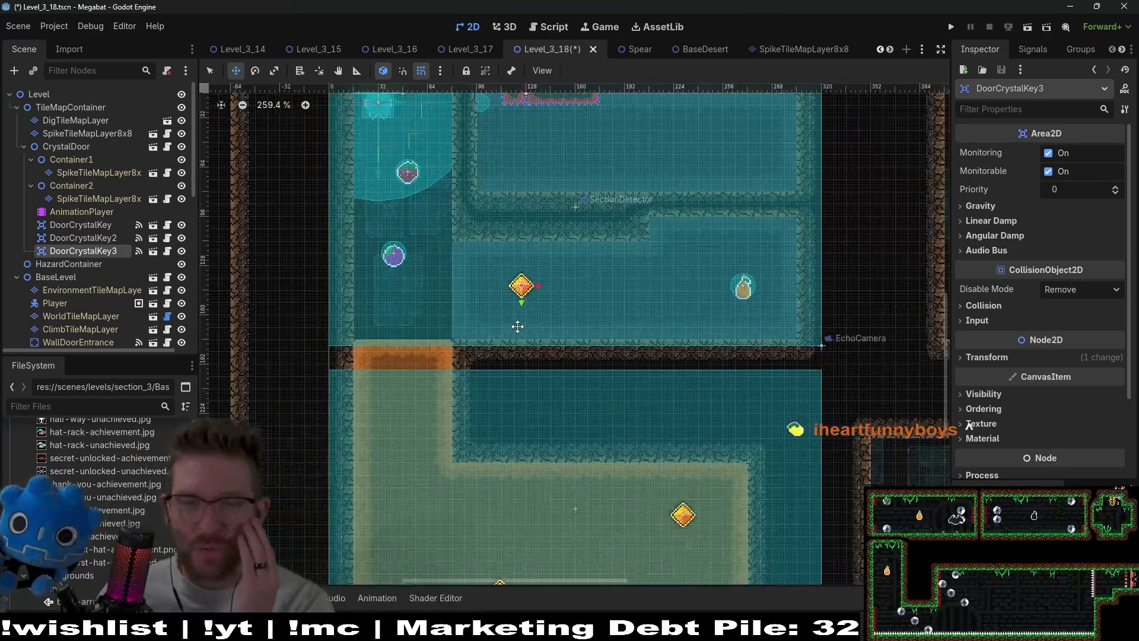
{"action": "scroll", "coordinate": [517, 326], "scroll_direction": "up", "scroll_amount": 1}
{"action": "scroll", "coordinate": [534, 323], "scroll_direction": "up", "scroll_amount": 1}
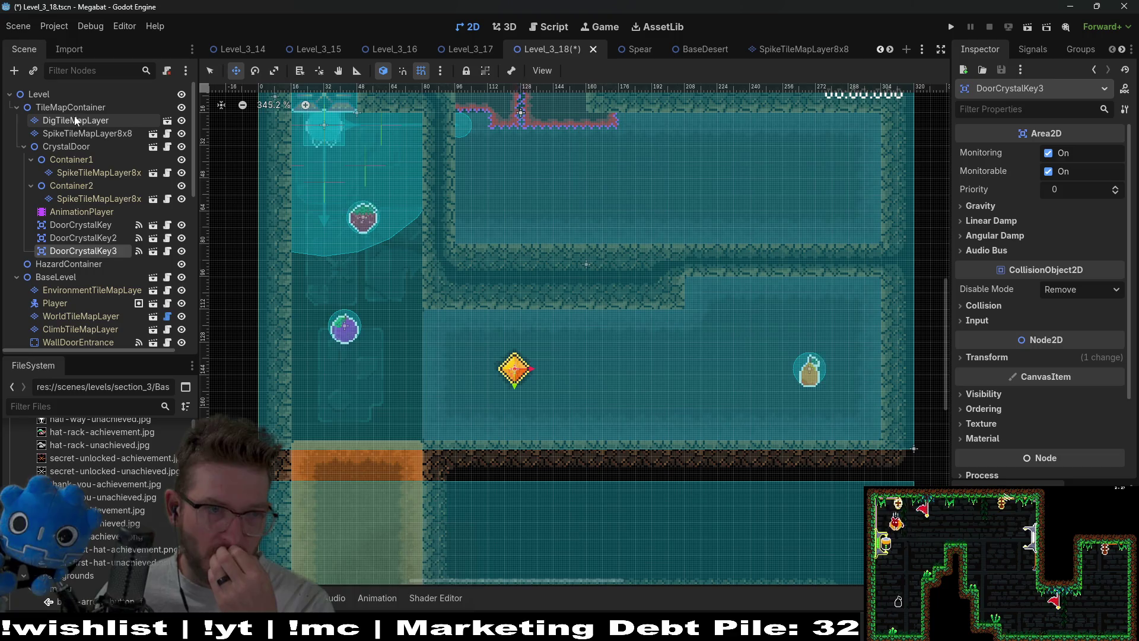
Select EnvironmentTileMapLayer and pick an arrow sign tile from the ArrowSigns source.
{"action": "left_click", "coordinate": [83, 300]}
{"action": "left_click", "coordinate": [83, 289]}
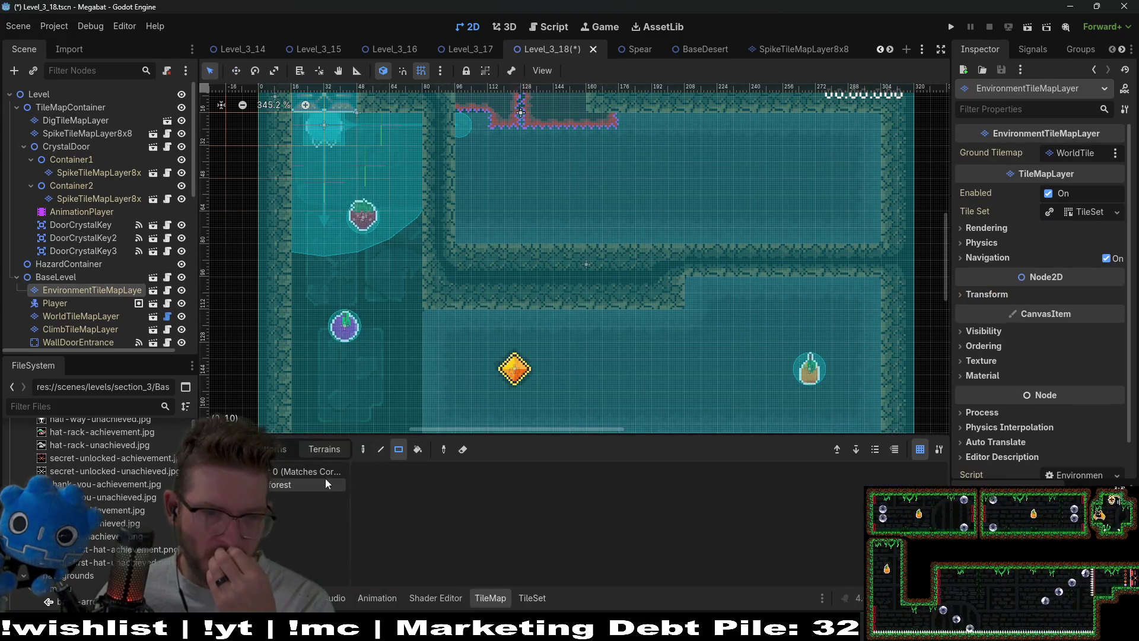
{"action": "scroll", "coordinate": [279, 504], "scroll_direction": "down", "scroll_amount": 1}
{"action": "left_click", "coordinate": [282, 523]}
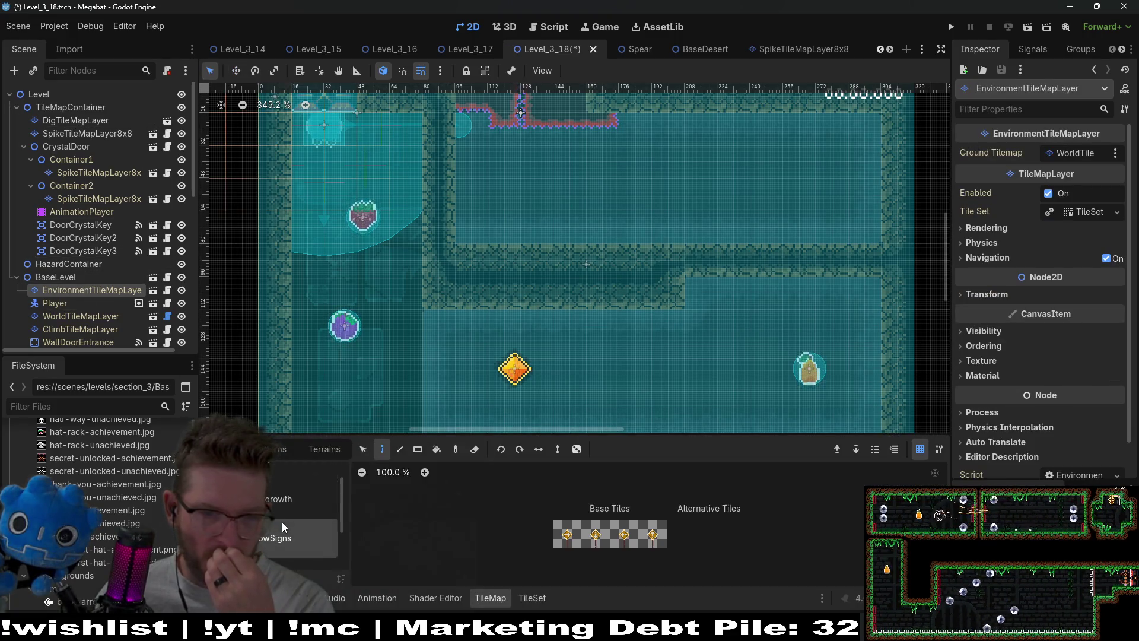
{"action": "left_click", "coordinate": [605, 538]}
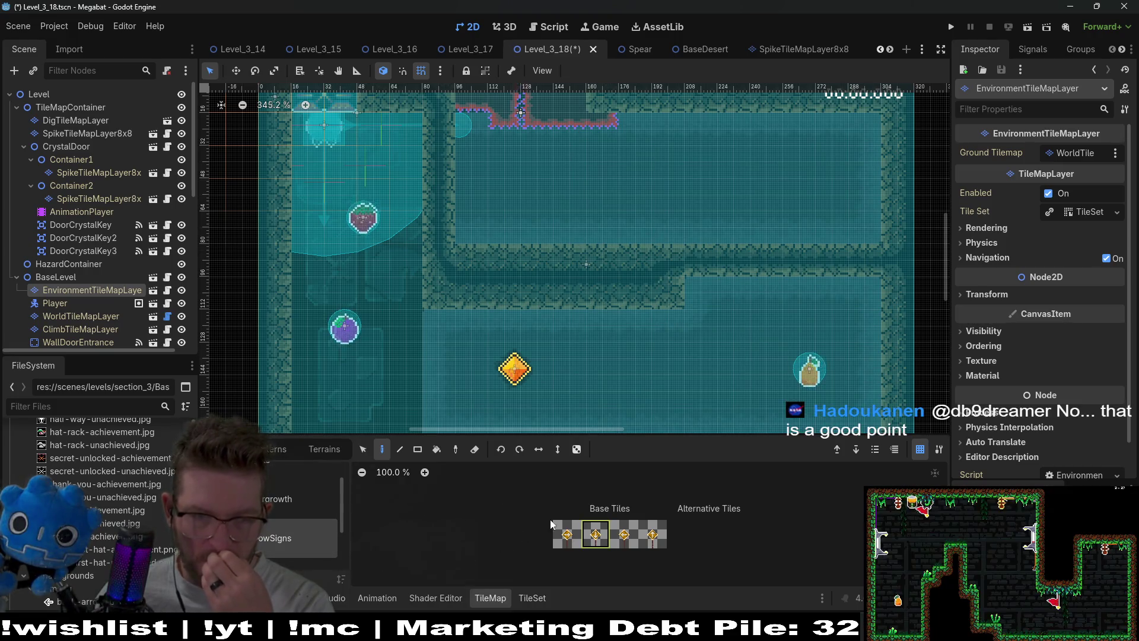
{"action": "scroll", "coordinate": [356, 348], "scroll_direction": "down", "scroll_amount": 3}
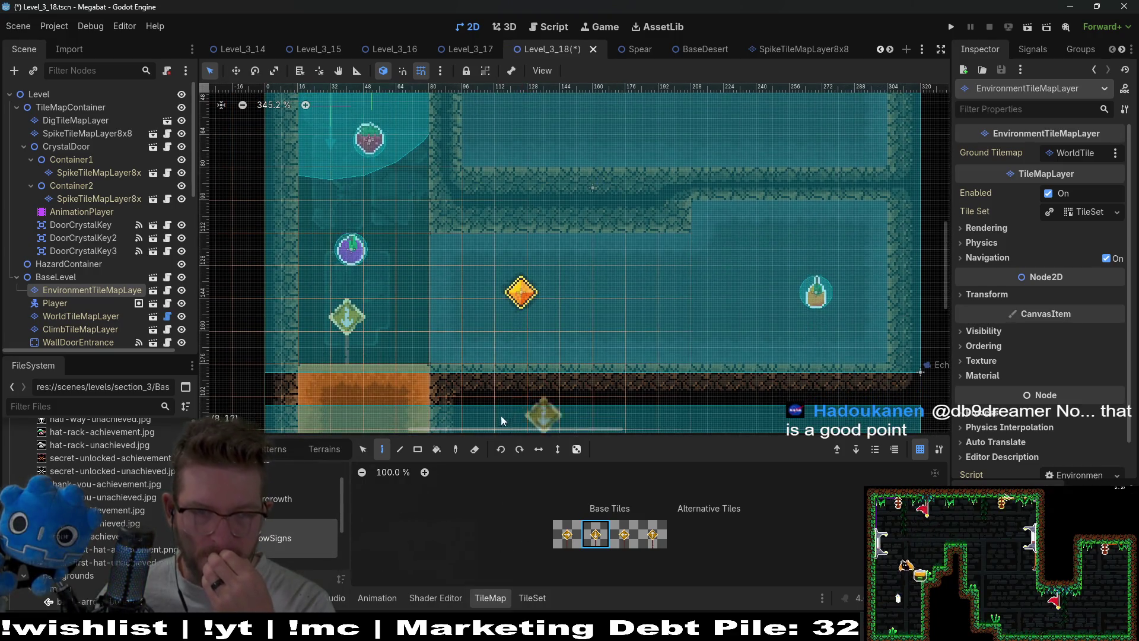
Switch to the Spear scene tab and close it.
{"action": "left_click", "coordinate": [637, 45]}
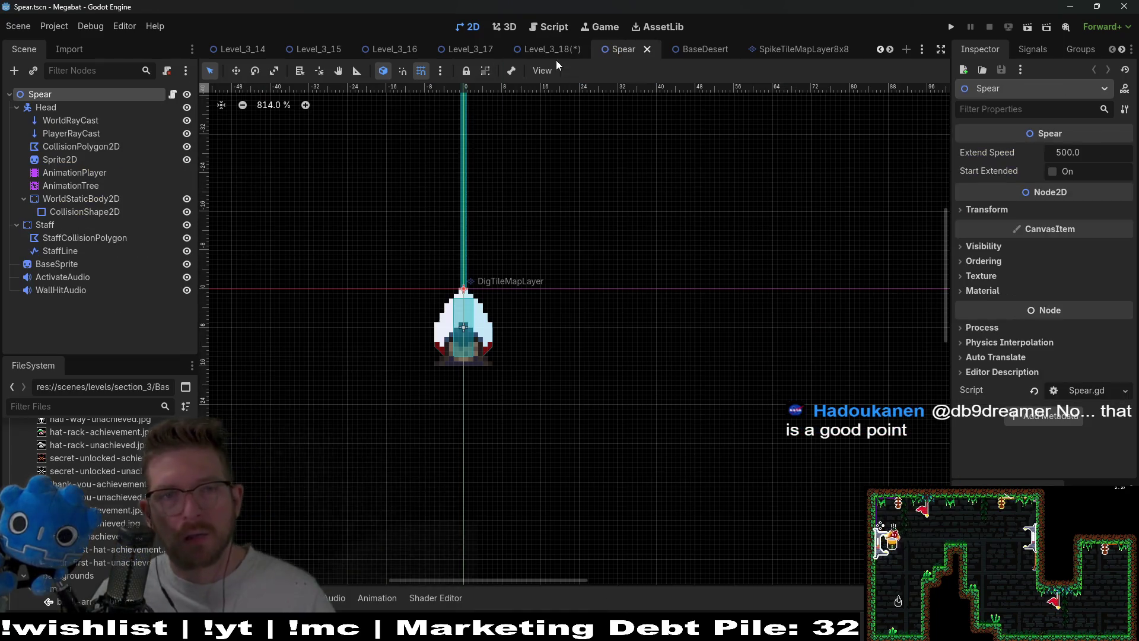
{"action": "left_click", "coordinate": [647, 49]}
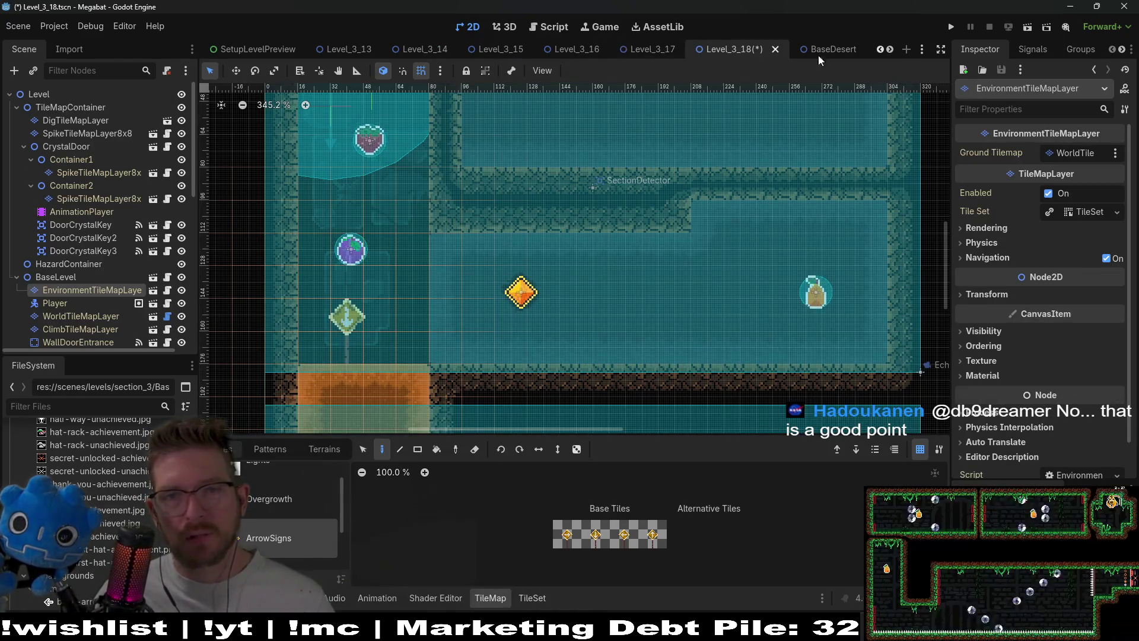
{"action": "scroll", "coordinate": [824, 52], "scroll_direction": "down", "scroll_amount": 6}
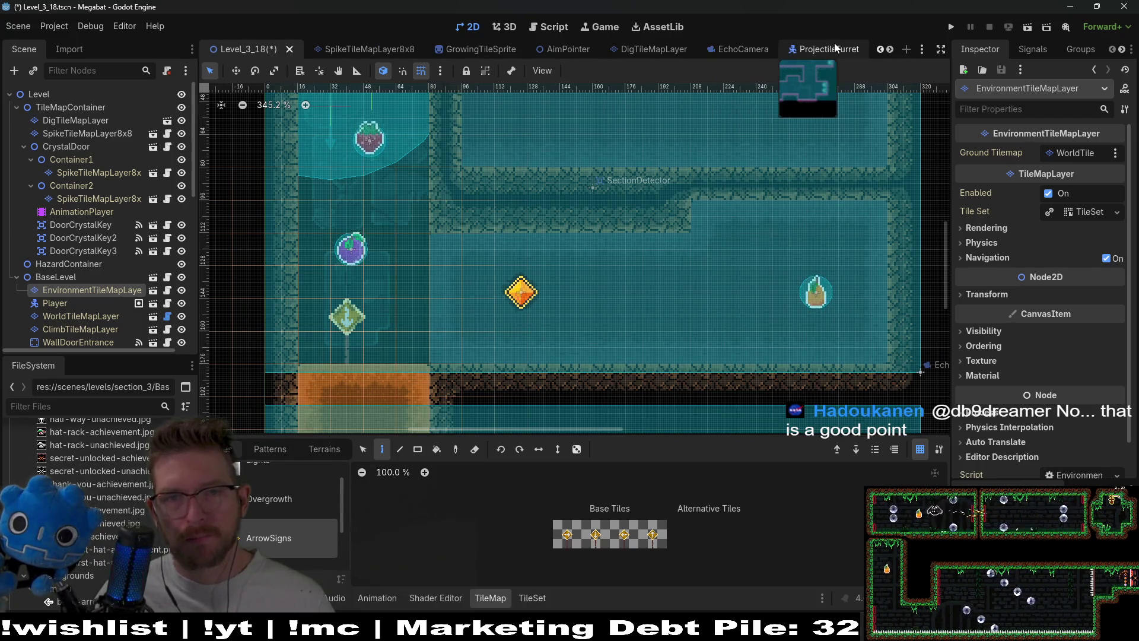
{"action": "scroll", "coordinate": [837, 43], "scroll_direction": "up", "scroll_amount": 2}
{"action": "scroll", "coordinate": [802, 49], "scroll_direction": "up", "scroll_amount": 2}
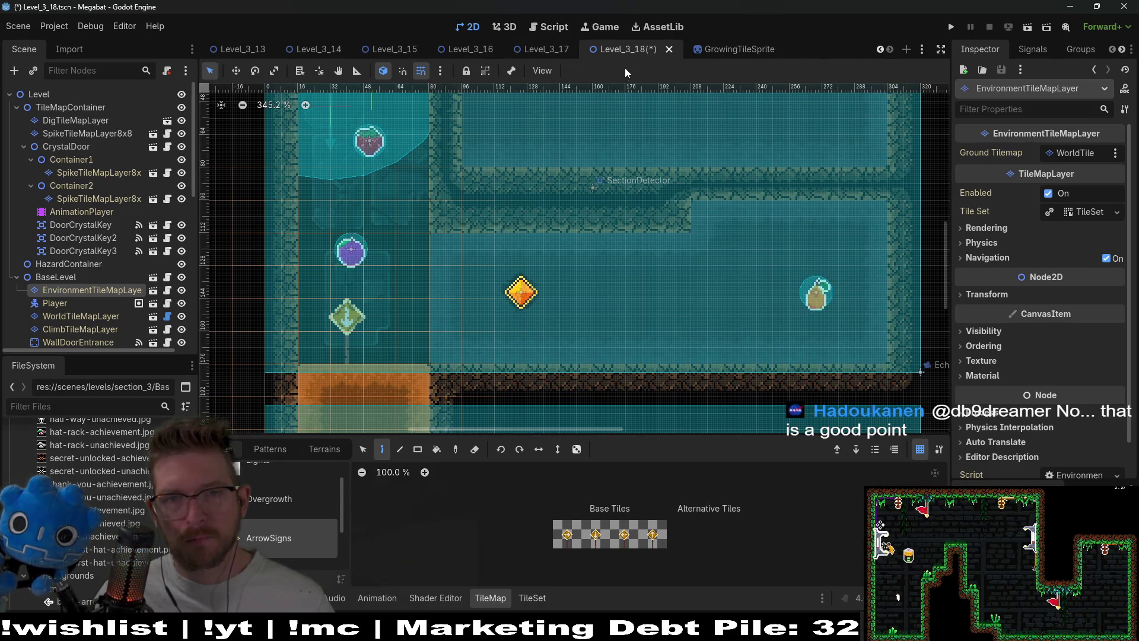
{"action": "scroll", "coordinate": [739, 51], "scroll_direction": "up", "scroll_amount": 1}
Save the Level_3_18 scene with Ctrl+S and bring the lower room into view.
{"action": "key", "text": "ctrl+s"}
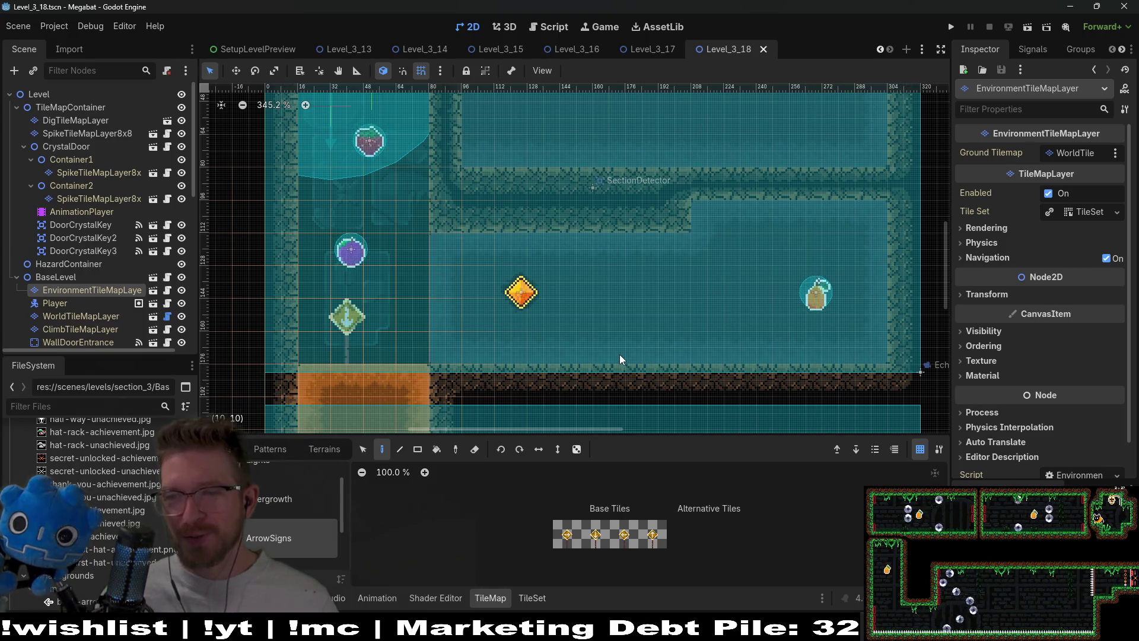
{"action": "scroll", "coordinate": [504, 341], "scroll_direction": "down", "scroll_amount": 2}
{"action": "mouse_move", "coordinate": [529, 378]}
{"action": "left_mouse_down"}
{"action": "mouse_move", "coordinate": [504, 273]}
{"action": "mouse_move", "coordinate": [540, 254]}
{"action": "mouse_move", "coordinate": [583, 189]}
{"action": "mouse_move", "coordinate": [591, 250]}
{"action": "left_mouse_up"}
{"action": "scroll", "coordinate": [591, 250], "scroll_direction": "down", "scroll_amount": 4}
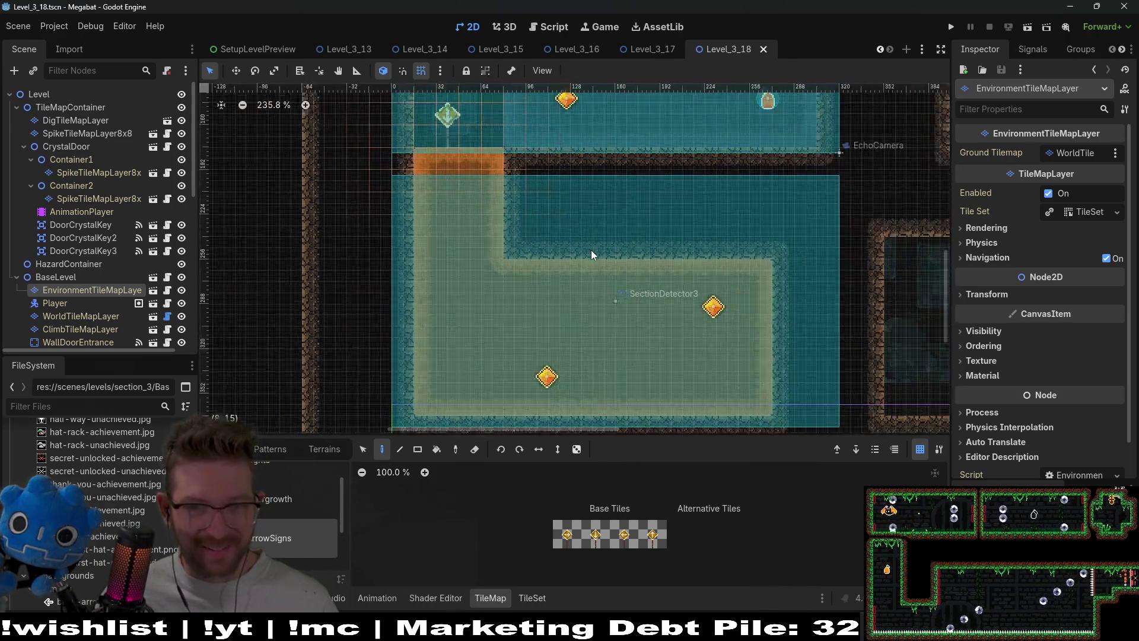
Select SectionDetector3 and set its Size to Xlarge 480 X 270.
{"action": "scroll", "coordinate": [92, 309], "scroll_direction": "down", "scroll_amount": 5}
{"action": "scroll", "coordinate": [102, 337], "scroll_direction": "down", "scroll_amount": 5}
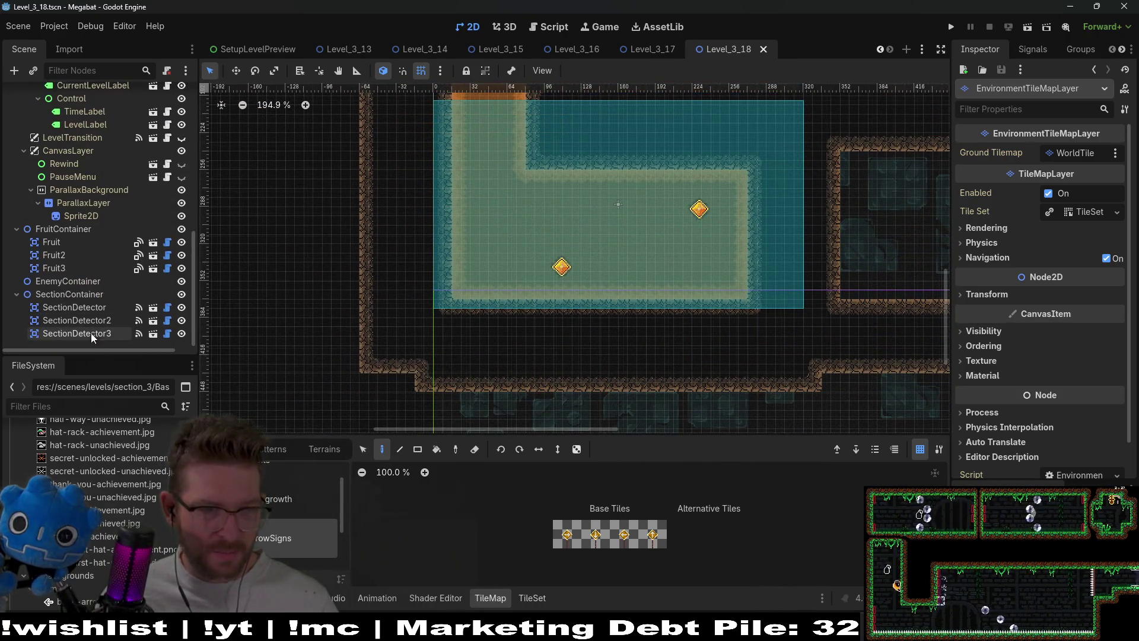
{"action": "left_click", "coordinate": [78, 331]}
{"action": "left_click", "coordinate": [1081, 153]}
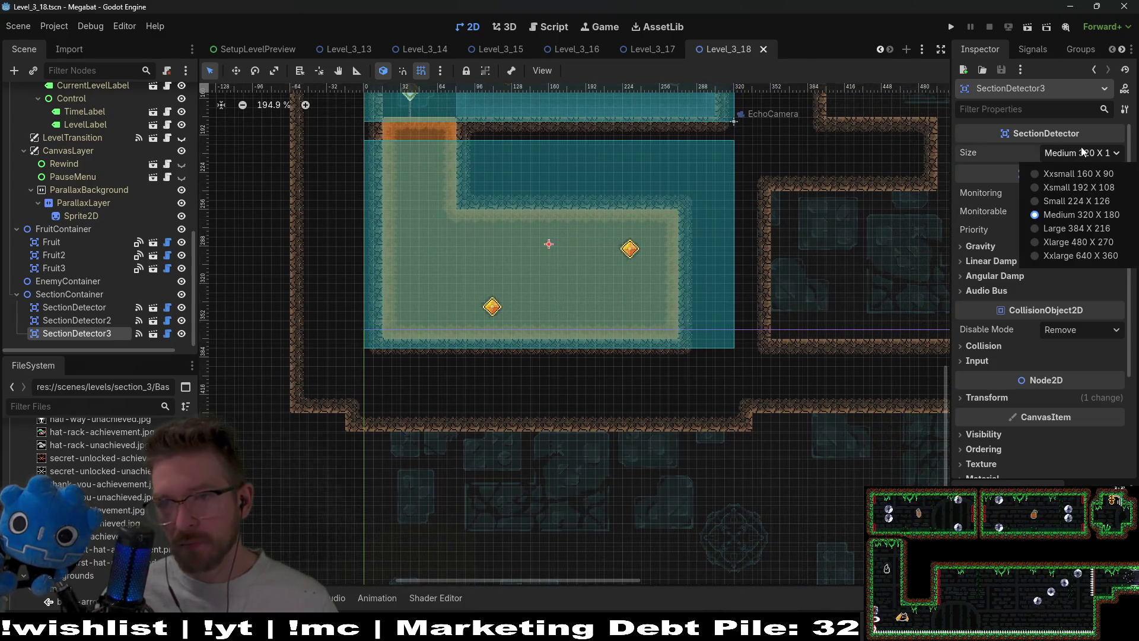
{"action": "left_click", "coordinate": [1084, 242]}
Nudge SectionDetector3 slightly in the room and confirm its size stays Xlarge.
{"action": "key", "text": "w"}
{"action": "mouse_move", "coordinate": [505, 261]}
{"action": "left_mouse_down"}
{"action": "mouse_move", "coordinate": [522, 270]}
{"action": "mouse_move", "coordinate": [507, 255]}
{"action": "left_mouse_up"}
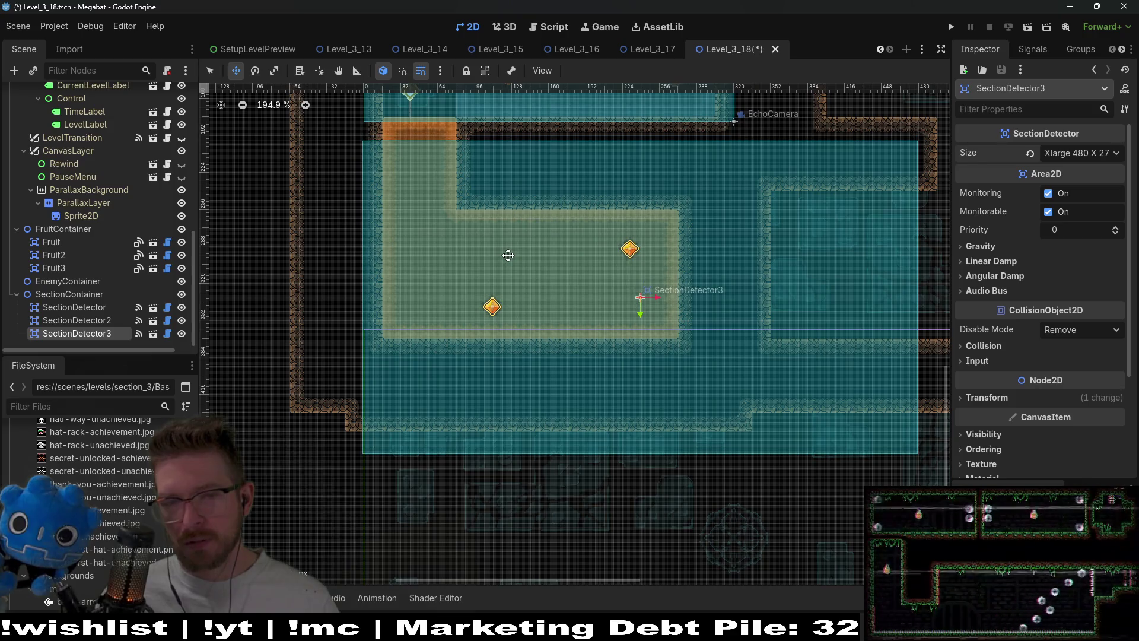
{"action": "left_click", "coordinate": [1080, 153]}
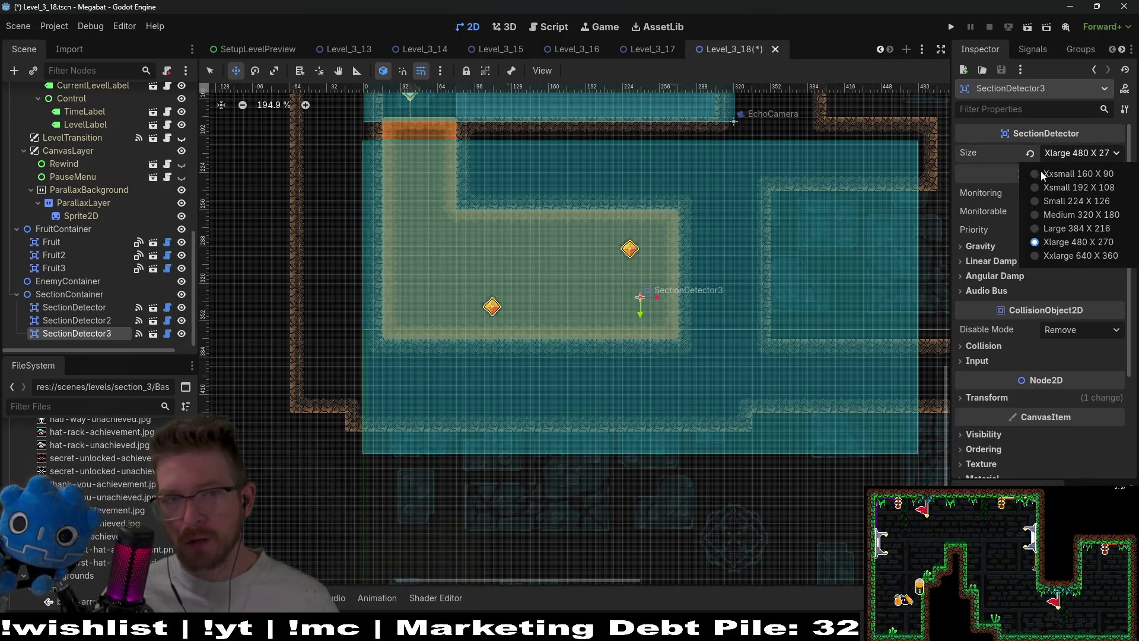
{"action": "left_click", "coordinate": [1084, 241]}
Select WorldTileMapLayer in the Scene tree.
{"action": "scroll", "coordinate": [379, 140], "scroll_direction": "up", "scroll_amount": 3}
{"action": "scroll", "coordinate": [378, 140], "scroll_direction": "up", "scroll_amount": 9}
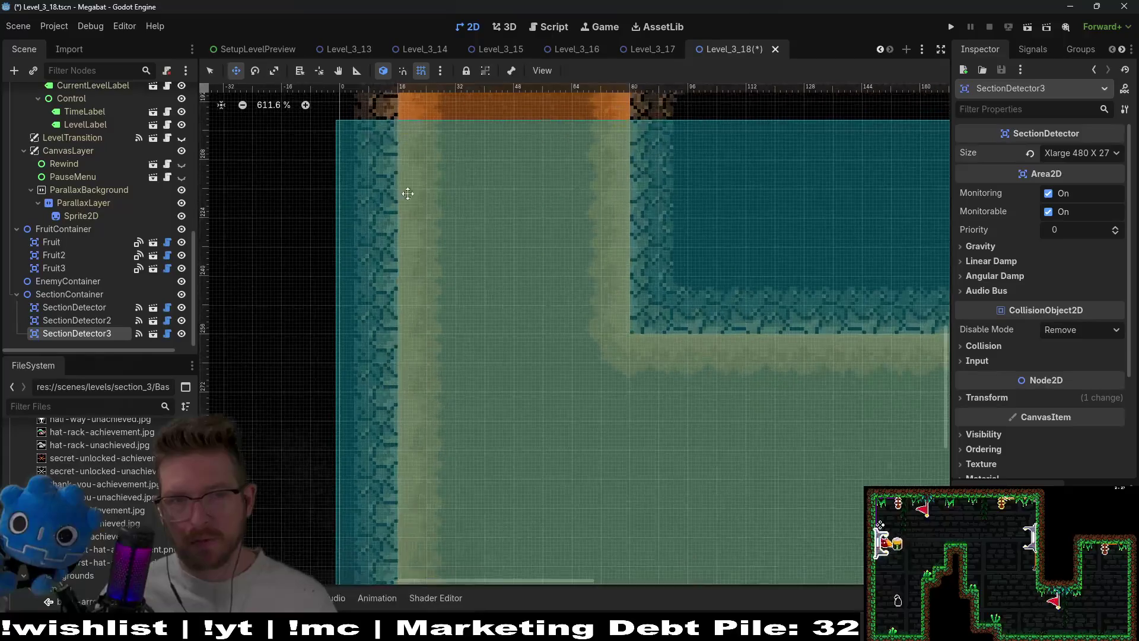
{"action": "scroll", "coordinate": [380, 284], "scroll_direction": "up", "scroll_amount": 7}
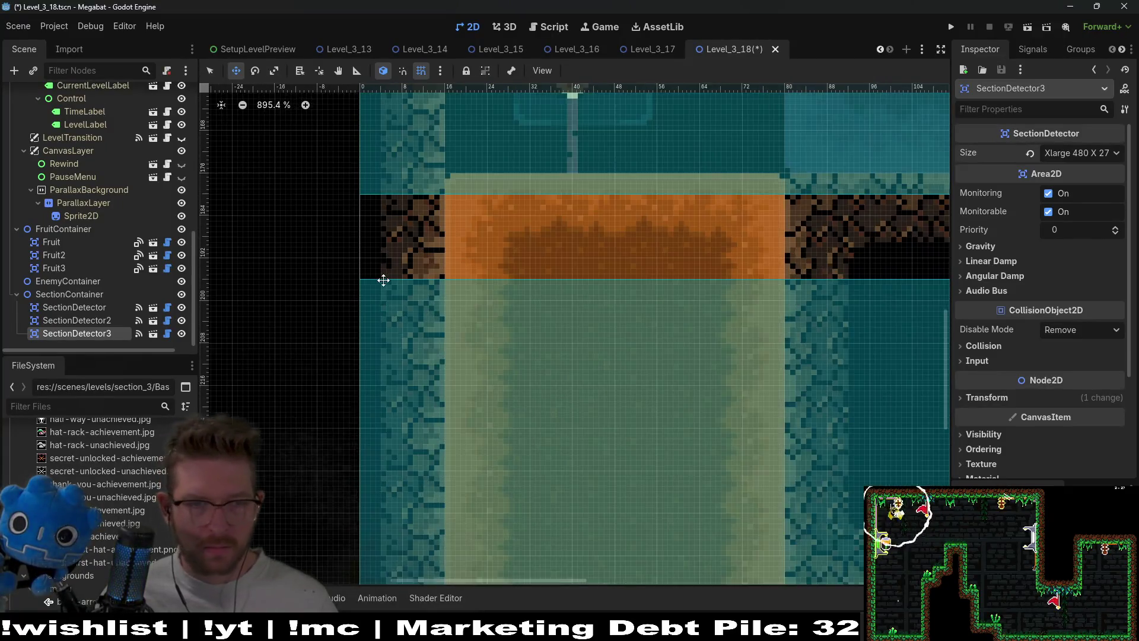
{"action": "scroll", "coordinate": [431, 238], "scroll_direction": "down", "scroll_amount": 18}
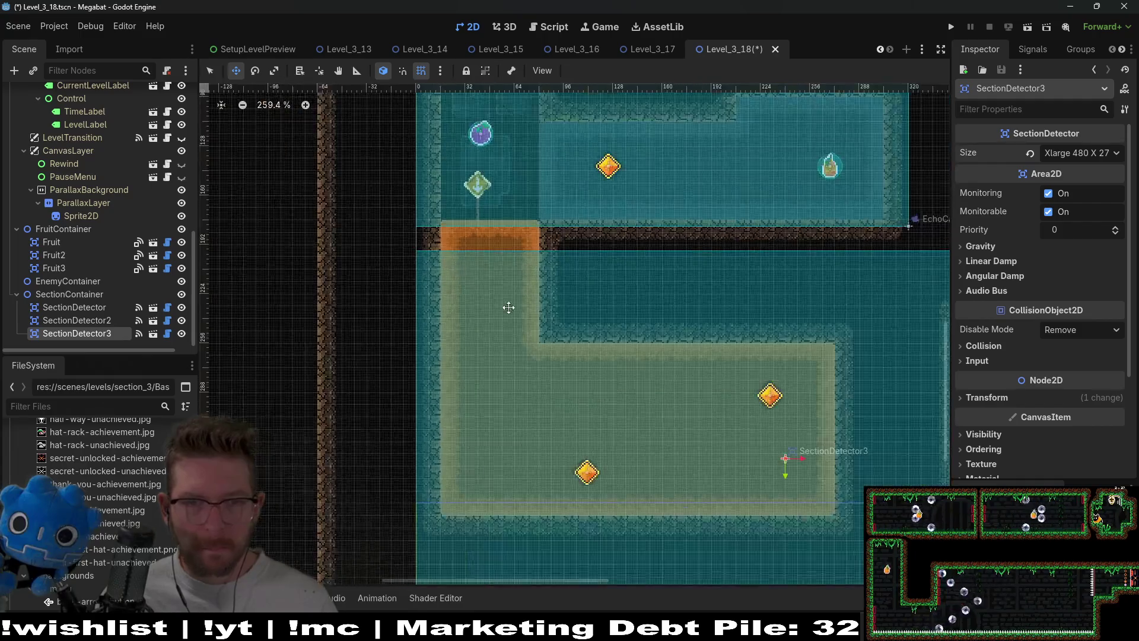
{"action": "scroll", "coordinate": [88, 199], "scroll_direction": "up", "scroll_amount": 10}
{"action": "scroll", "coordinate": [91, 199], "scroll_direction": "down", "scroll_amount": 1}
{"action": "scroll", "coordinate": [94, 287], "scroll_direction": "down", "scroll_amount": 1}
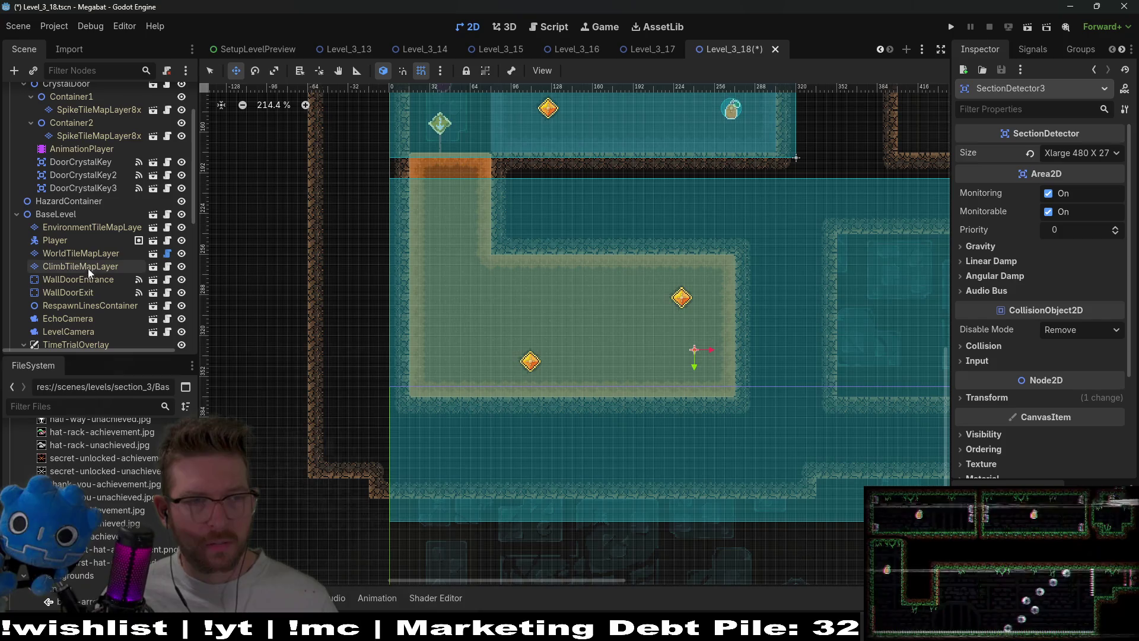
{"action": "left_click", "coordinate": [98, 257]}
Paint desert terrain over the enlarged room area and the strip to its right.
{"action": "left_click", "coordinate": [330, 454]}
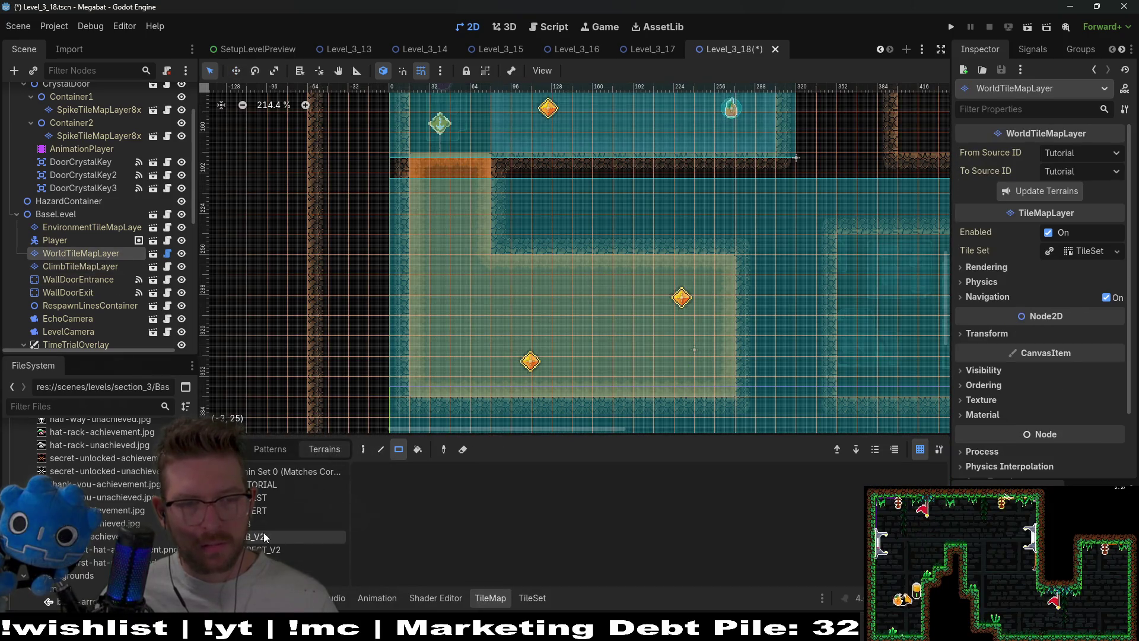
{"action": "left_click", "coordinate": [264, 517]}
{"action": "scroll", "coordinate": [599, 173], "scroll_direction": "down", "scroll_amount": 4}
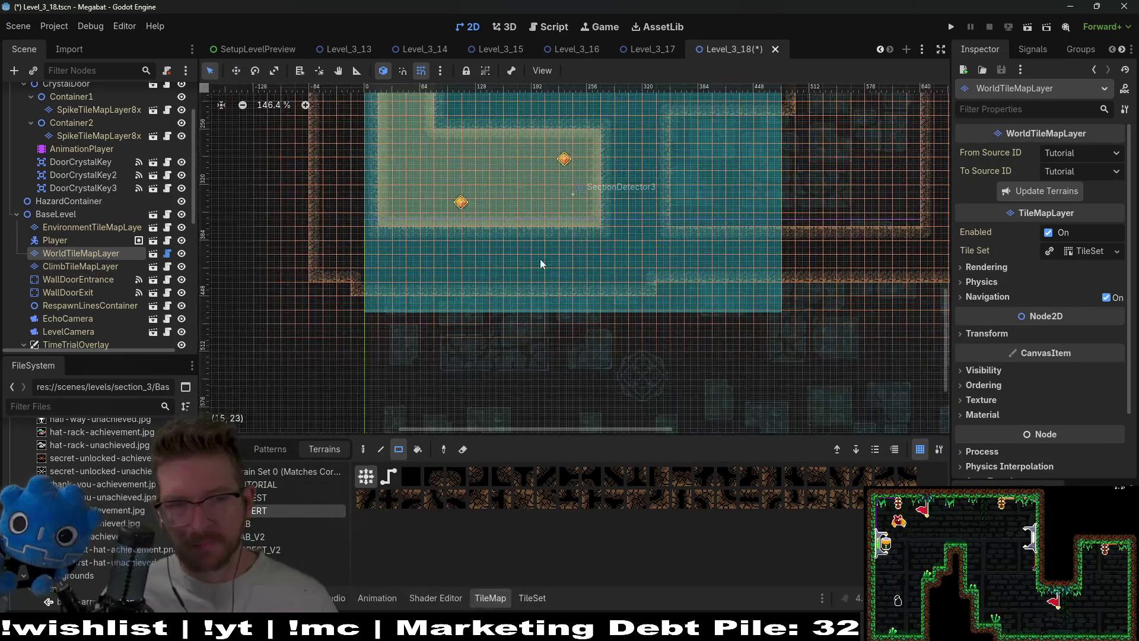
{"action": "scroll", "coordinate": [451, 202], "scroll_direction": "up", "scroll_amount": 2}
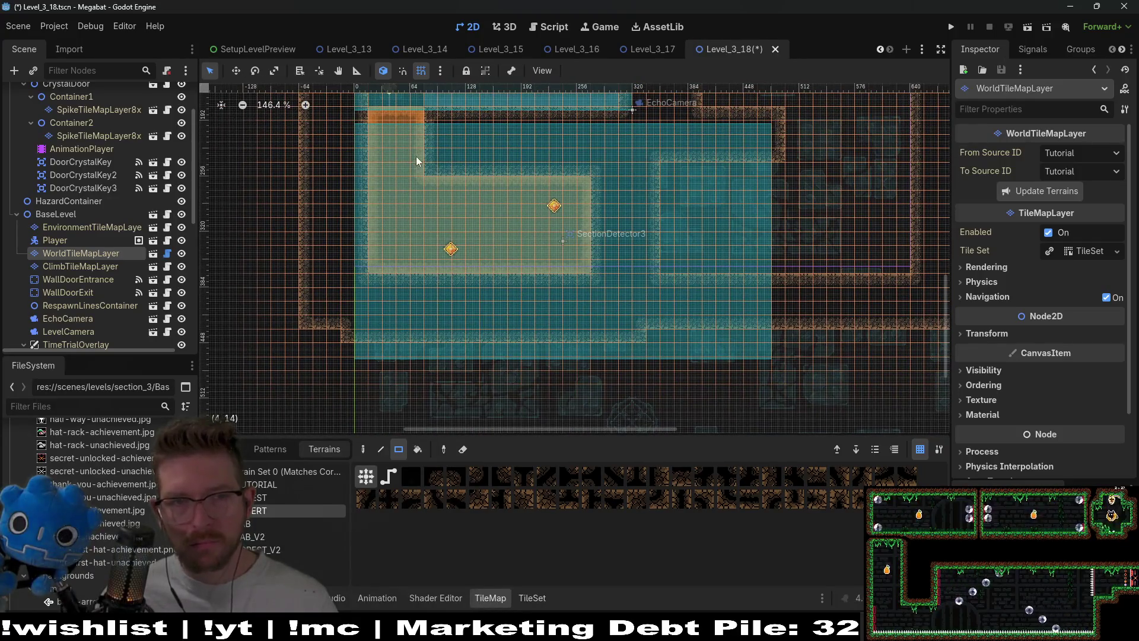
{"action": "mouse_move", "coordinate": [393, 176]}
{"action": "left_mouse_down"}
{"action": "mouse_move", "coordinate": [483, 259]}
{"action": "mouse_move", "coordinate": [759, 382]}
{"action": "mouse_move", "coordinate": [771, 356]}
{"action": "left_mouse_up"}
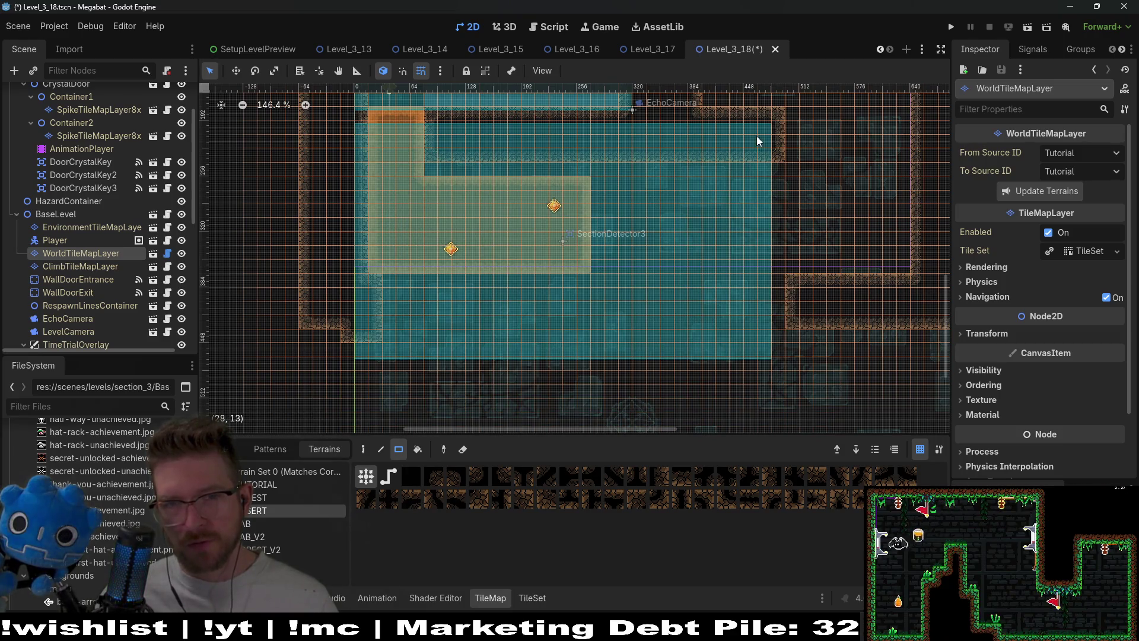
{"action": "mouse_move", "coordinate": [765, 124]}
{"action": "left_mouse_down"}
{"action": "mouse_move", "coordinate": [801, 176]}
{"action": "mouse_move", "coordinate": [838, 359]}
{"action": "left_mouse_up"}
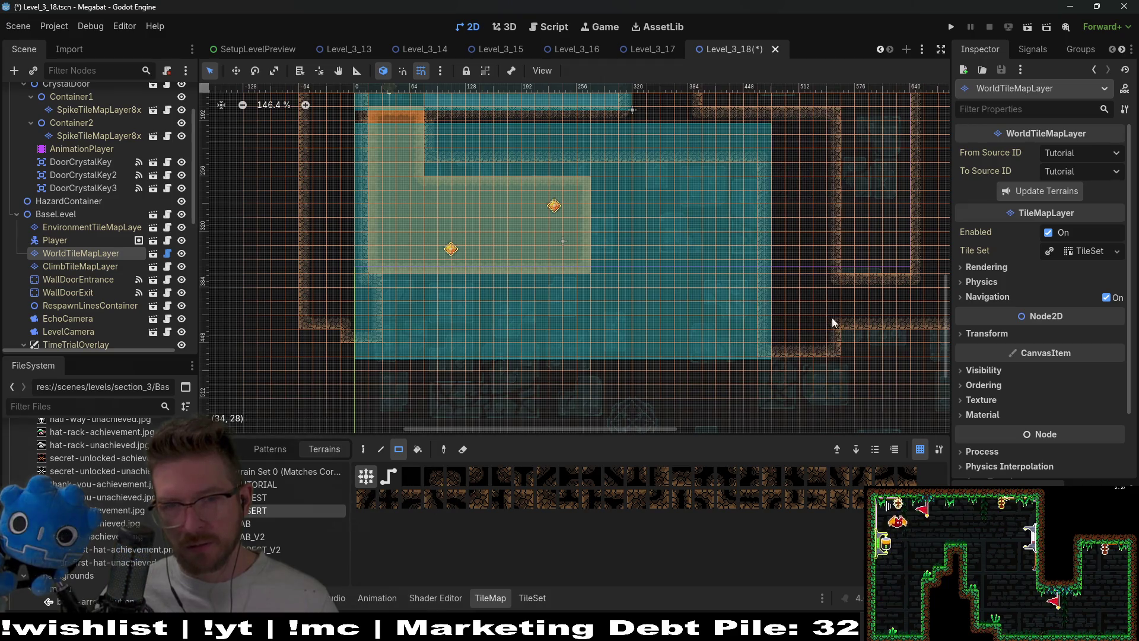
Erase the wall tiles to the right of the room.
{"action": "scroll", "coordinate": [632, 240], "scroll_direction": "right", "scroll_amount": 5}
{"action": "scroll", "coordinate": [633, 245], "scroll_direction": "down", "scroll_amount": 3}
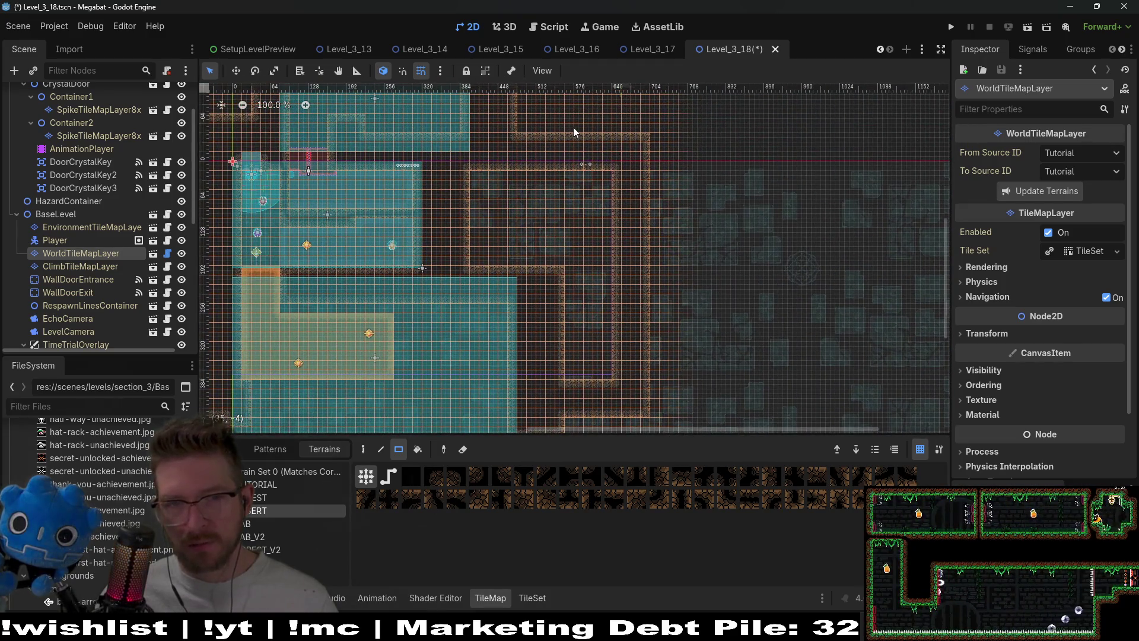
{"action": "left_click_drag", "start_coordinate": [578, 127], "coordinate": [708, 433]}
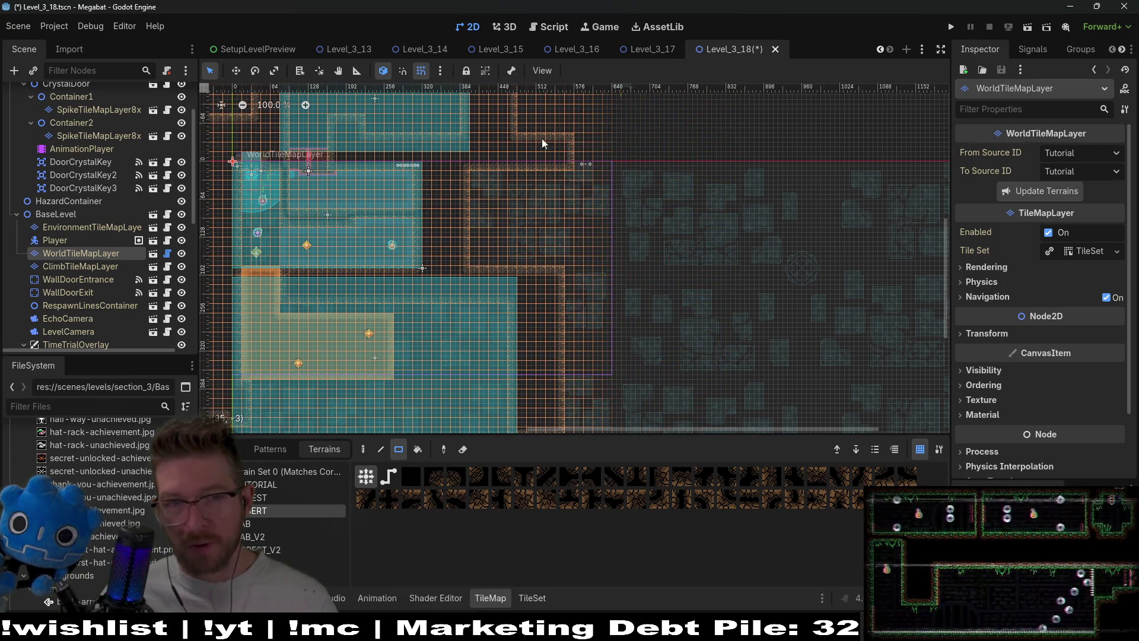
{"action": "scroll", "coordinate": [639, 156], "scroll_direction": "down", "scroll_amount": 5}
{"action": "scroll", "coordinate": [639, 156], "scroll_direction": "left", "scroll_amount": 5}
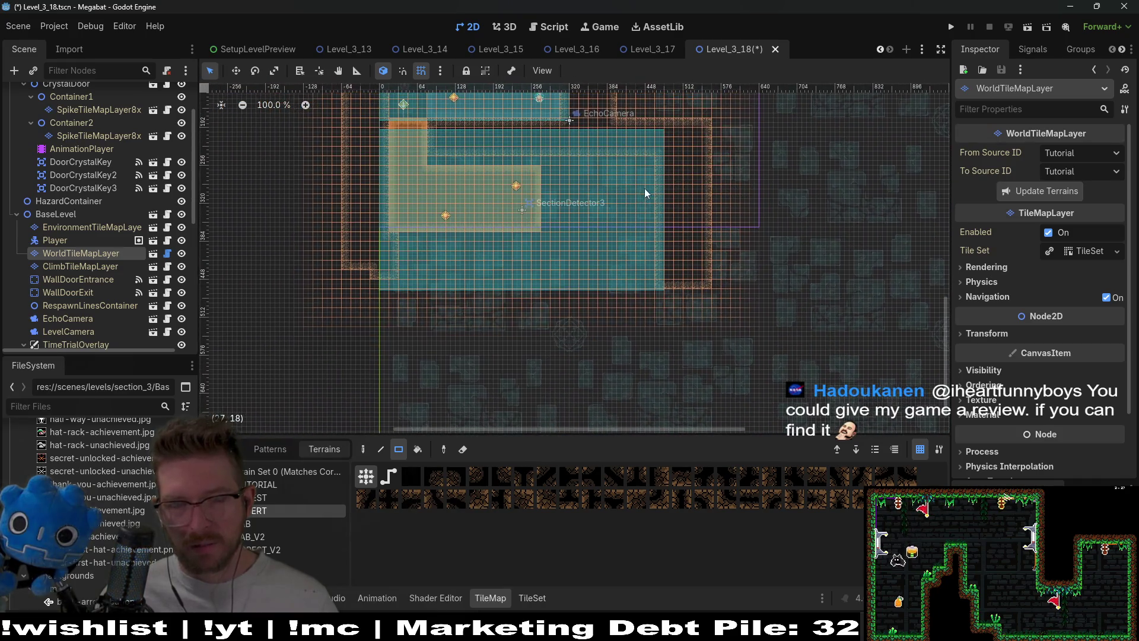
{"action": "scroll", "coordinate": [553, 262], "scroll_direction": "down", "scroll_amount": 1}
{"action": "scroll", "coordinate": [553, 262], "scroll_direction": "left", "scroll_amount": 1}
Paint a terrain wall strip plus a single extra row along the room's bottom.
{"action": "left_click_drag", "start_coordinate": [373, 250], "coordinate": [722, 297]}
{"action": "scroll", "coordinate": [559, 266], "scroll_direction": "up", "scroll_amount": 2}
{"action": "scroll", "coordinate": [559, 266], "scroll_direction": "left", "scroll_amount": 2}
{"action": "scroll", "coordinate": [551, 271], "scroll_direction": "up", "scroll_amount": 8}
{"action": "mouse_move", "coordinate": [386, 315]}
{"action": "left_mouse_down"}
{"action": "mouse_move", "coordinate": [903, 336]}
{"action": "mouse_move", "coordinate": [907, 325]}
{"action": "left_mouse_up"}
{"action": "scroll", "coordinate": [702, 340], "scroll_direction": "up", "scroll_amount": 2}
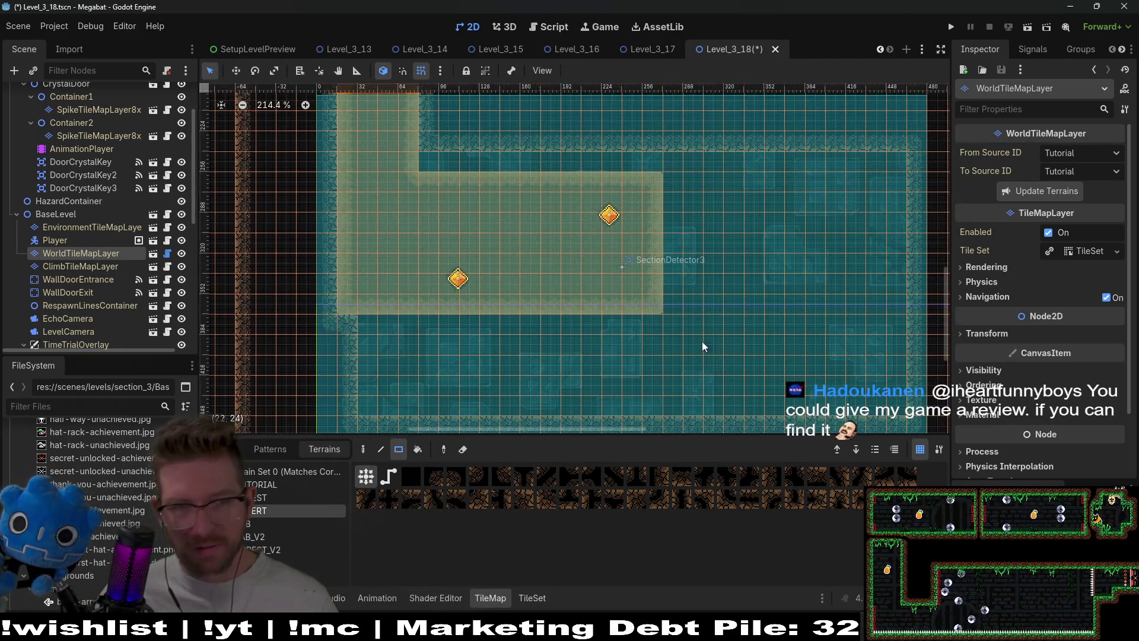
{"action": "scroll", "coordinate": [572, 318], "scroll_direction": "down", "scroll_amount": 2}
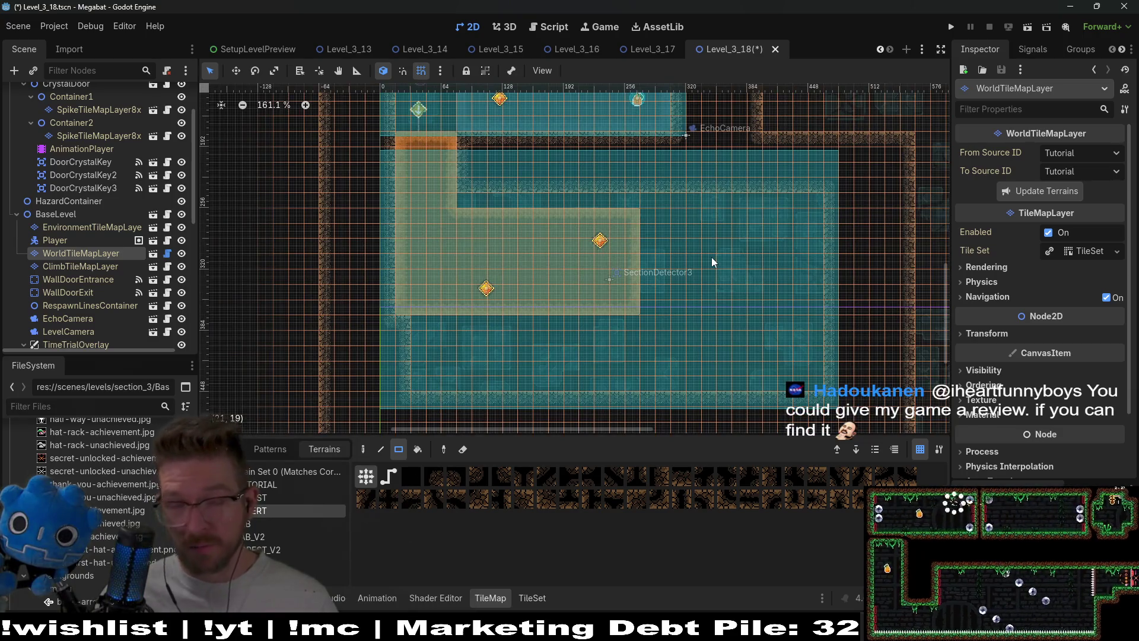
{"action": "scroll", "coordinate": [709, 249], "scroll_direction": "up", "scroll_amount": 1}
{"action": "scroll", "coordinate": [709, 249], "scroll_direction": "right", "scroll_amount": 1}
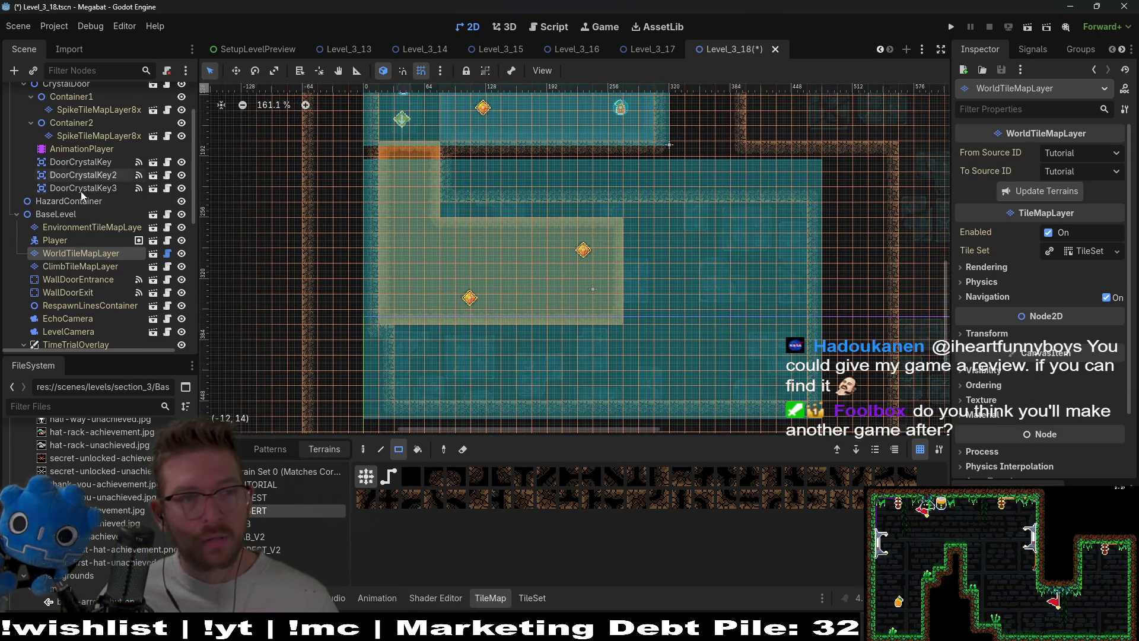
{"action": "scroll", "coordinate": [77, 143], "scroll_direction": "up", "scroll_amount": 3}
On DigTileMapLayer, fill the top notch with Sand, erase the lower part, and add a stepped sand block.
{"action": "left_click", "coordinate": [76, 125]}
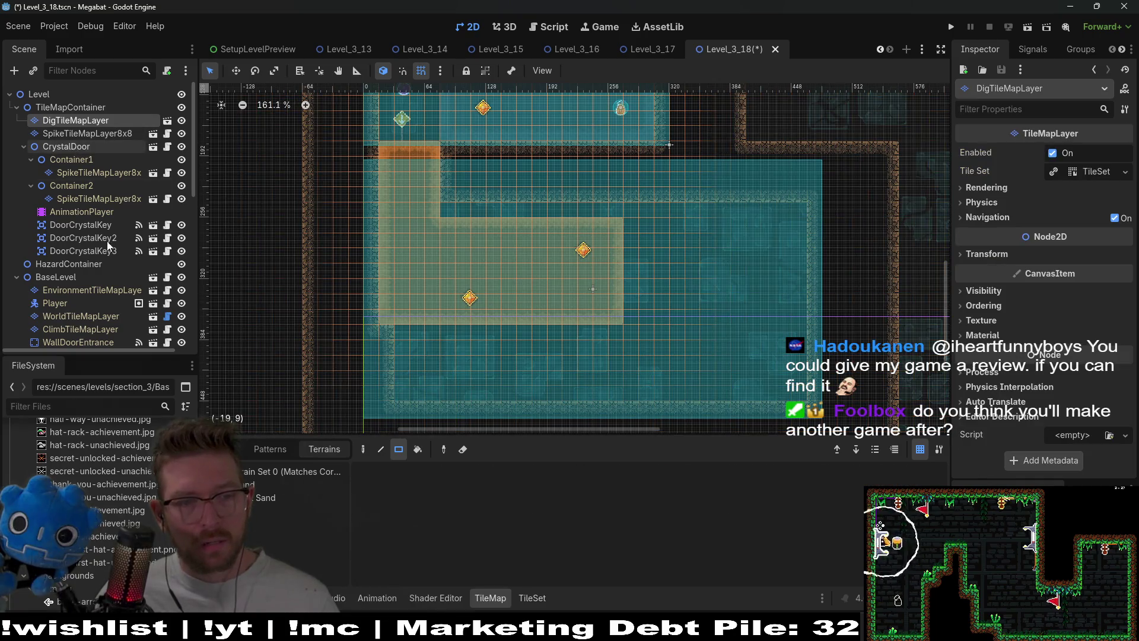
{"action": "left_click", "coordinate": [296, 484]}
{"action": "left_click_drag", "start_coordinate": [445, 209], "coordinate": [621, 209]}
{"action": "left_click_drag", "start_coordinate": [380, 287], "coordinate": [618, 326]}
{"action": "left_click_drag", "start_coordinate": [449, 322], "coordinate": [514, 321]}
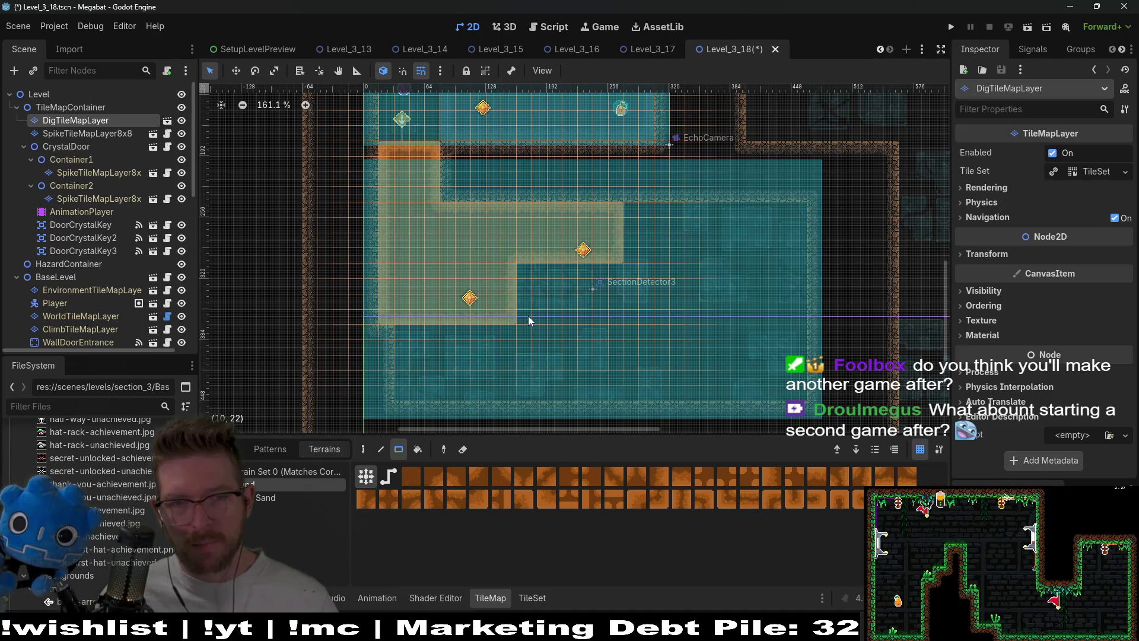
{"action": "key", "text": "Down"}
{"action": "key", "text": "Down"}
{"action": "key", "text": "Down"}
{"action": "key", "text": "Up"}
{"action": "key", "text": "Up"}
{"action": "key", "text": "Up"}
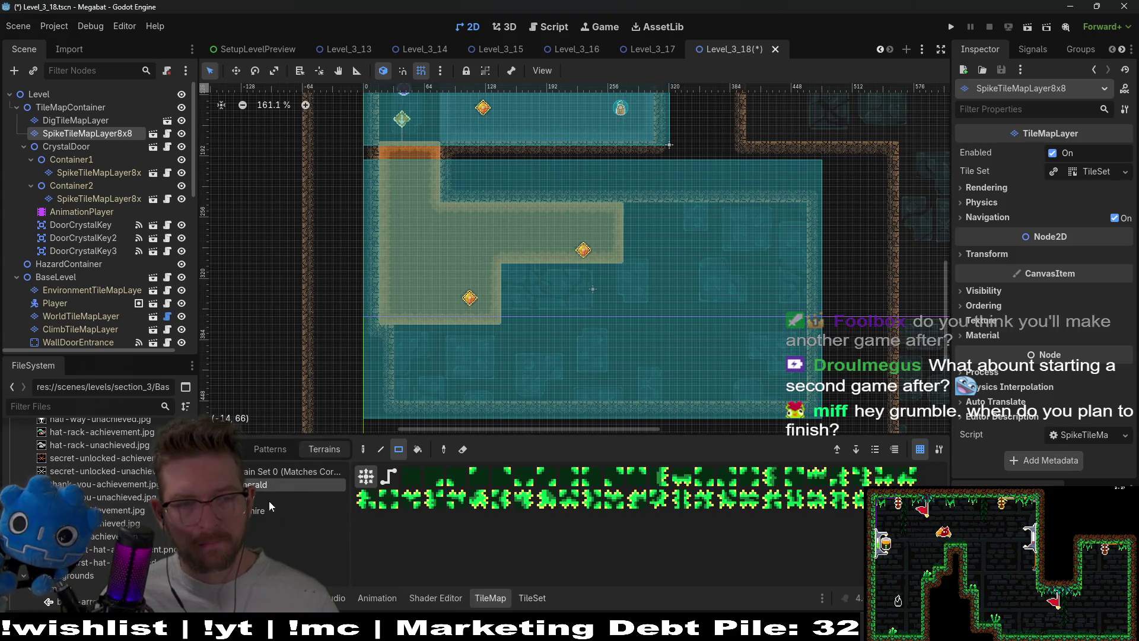
Paint a large spike rectangle mid-room, trim its lower-left corner, and extend its top edge.
{"action": "left_click_drag", "start_coordinate": [585, 328], "coordinate": [649, 363]}
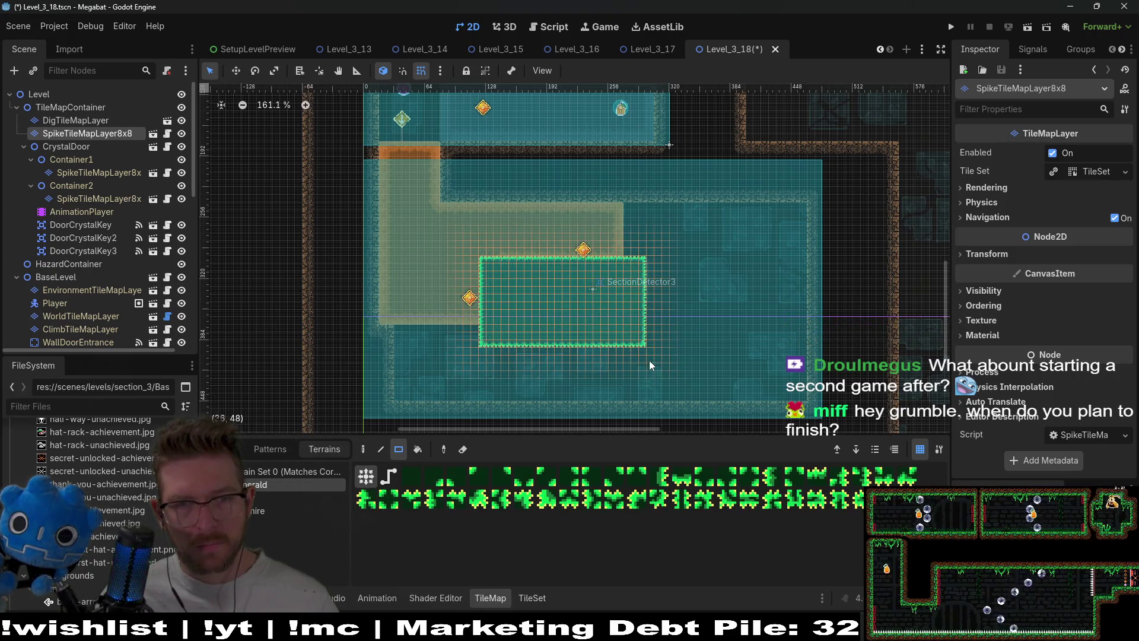
{"action": "scroll", "coordinate": [630, 321], "scroll_direction": "down", "scroll_amount": 3}
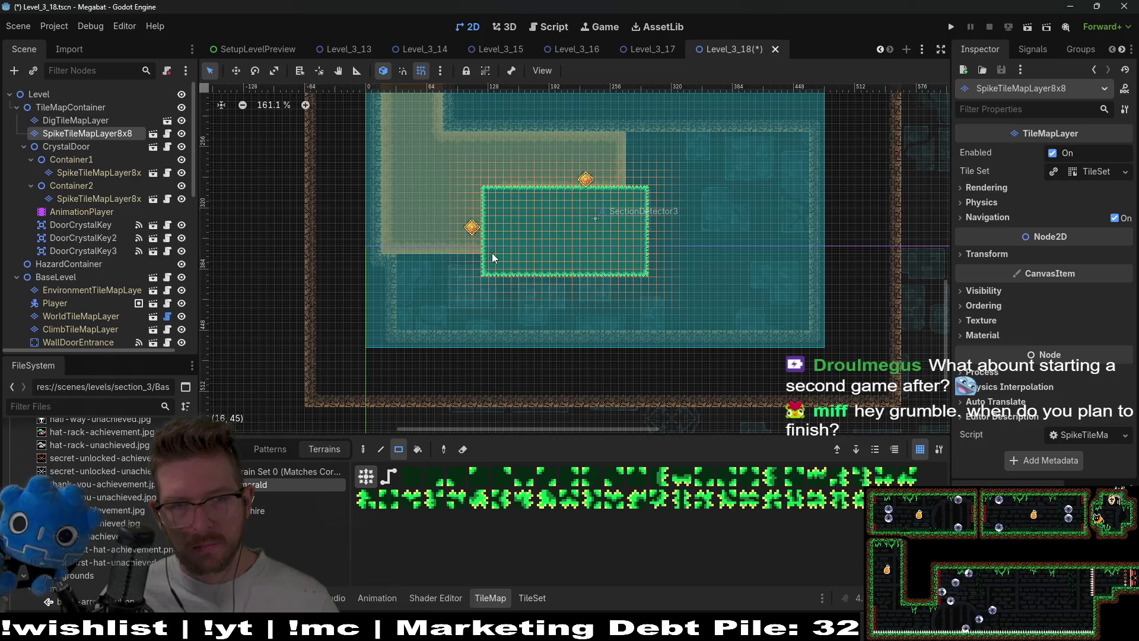
{"action": "left_click_drag", "start_coordinate": [537, 289], "coordinate": [545, 289]}
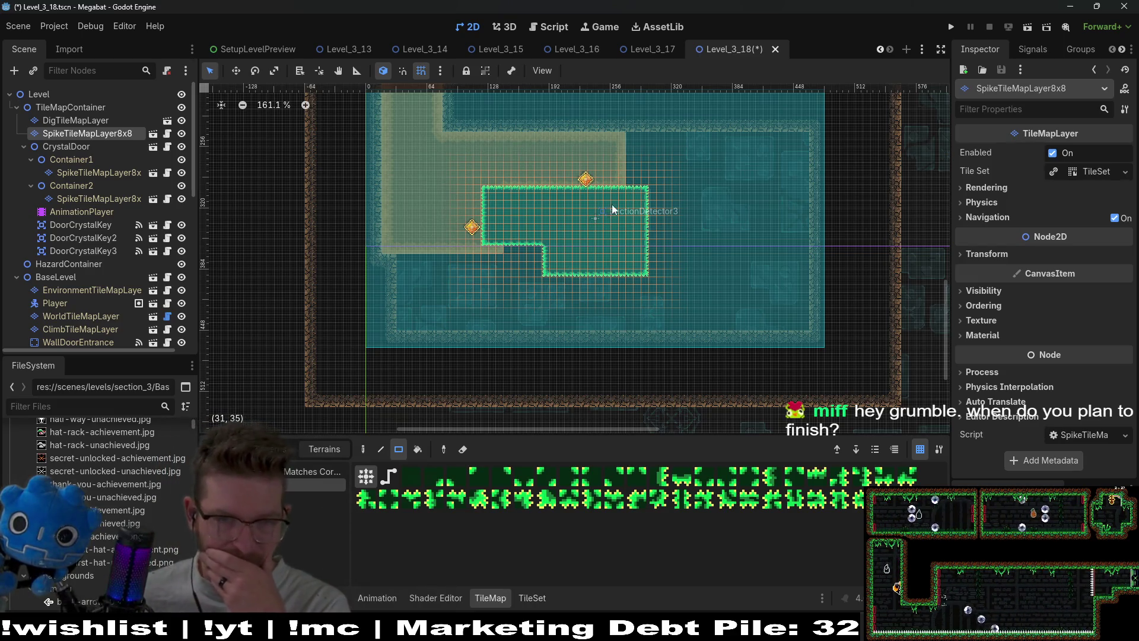
{"action": "left_click_drag", "start_coordinate": [581, 209], "coordinate": [566, 205]}
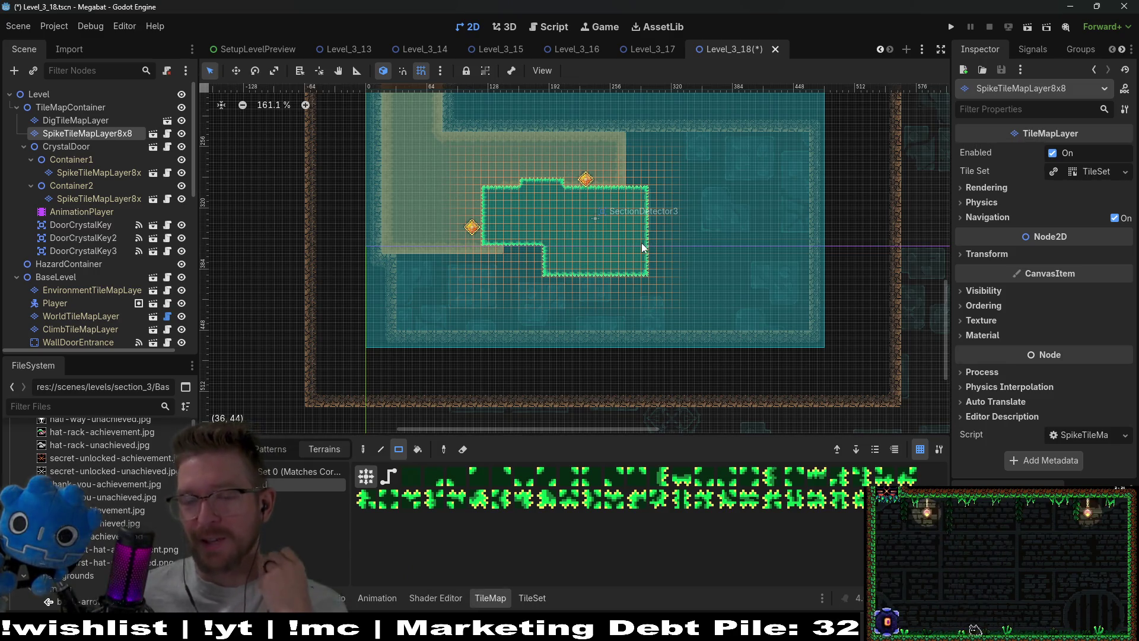
Widen the spike block with more tiles and add a spike column on its left edge.
{"action": "left_click_drag", "start_coordinate": [621, 179], "coordinate": [642, 206]}
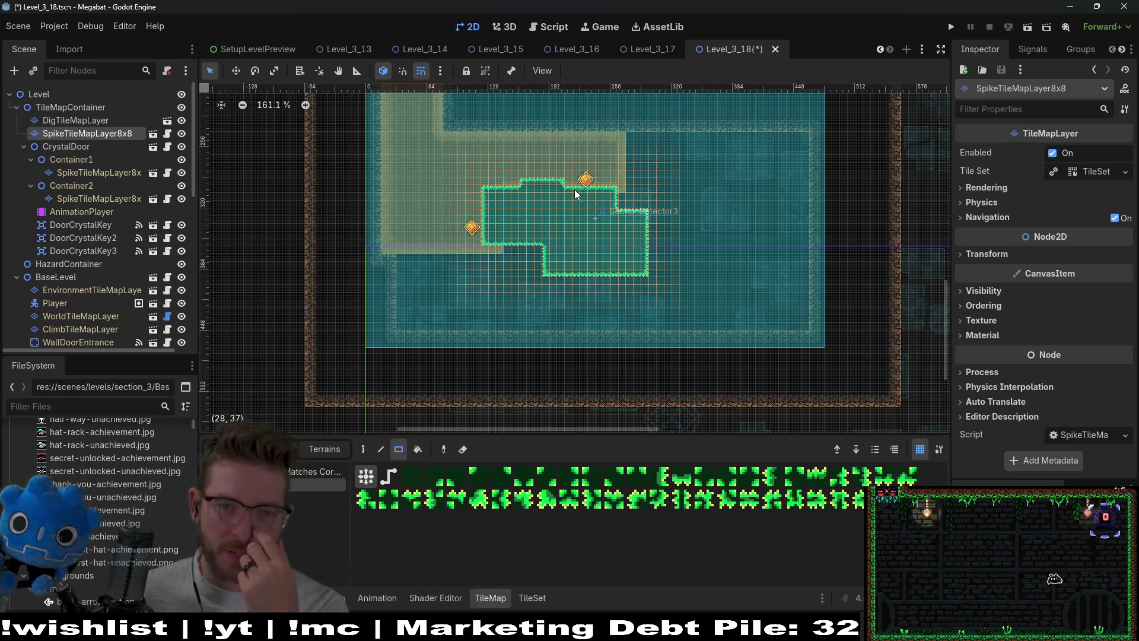
{"action": "left_click_drag", "start_coordinate": [604, 193], "coordinate": [618, 186]}
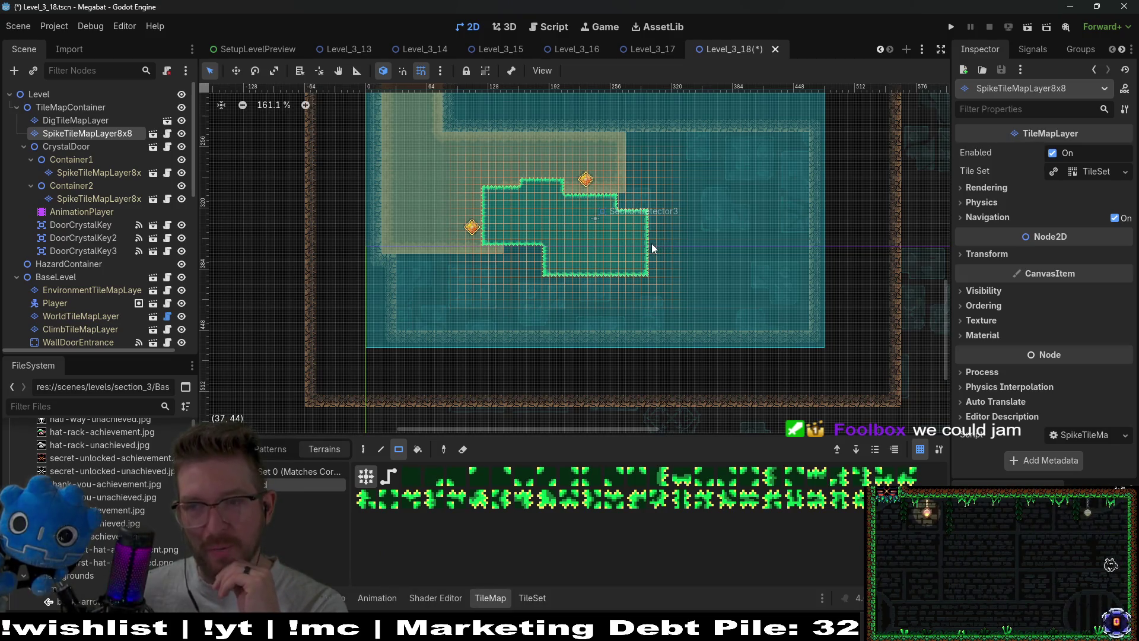
{"action": "left_click_drag", "start_coordinate": [483, 190], "coordinate": [486, 240]}
{"action": "left_click_drag", "start_coordinate": [634, 226], "coordinate": [583, 239]}
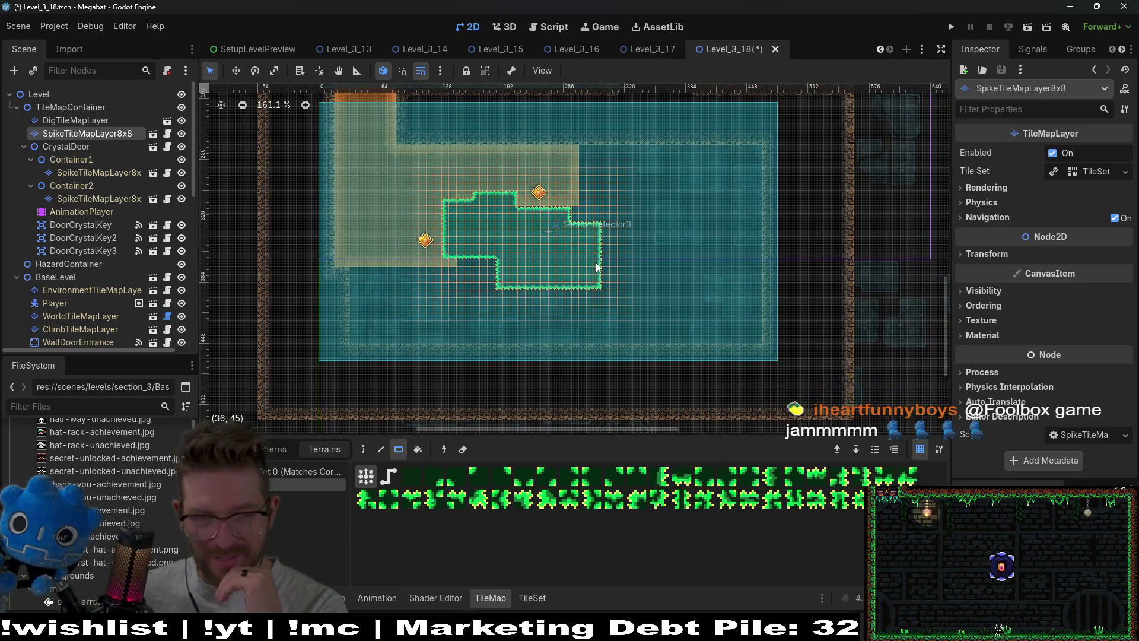
{"action": "left_click_drag", "start_coordinate": [484, 232], "coordinate": [450, 284]}
{"action": "left_click", "coordinate": [95, 316]}
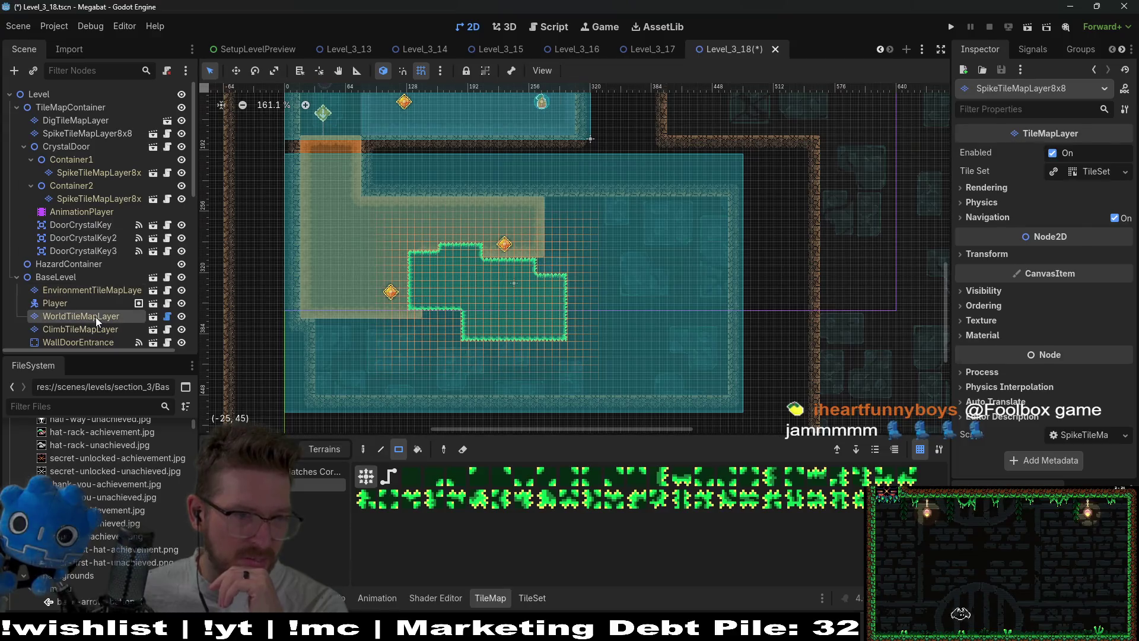
{"action": "left_click", "coordinate": [317, 523]}
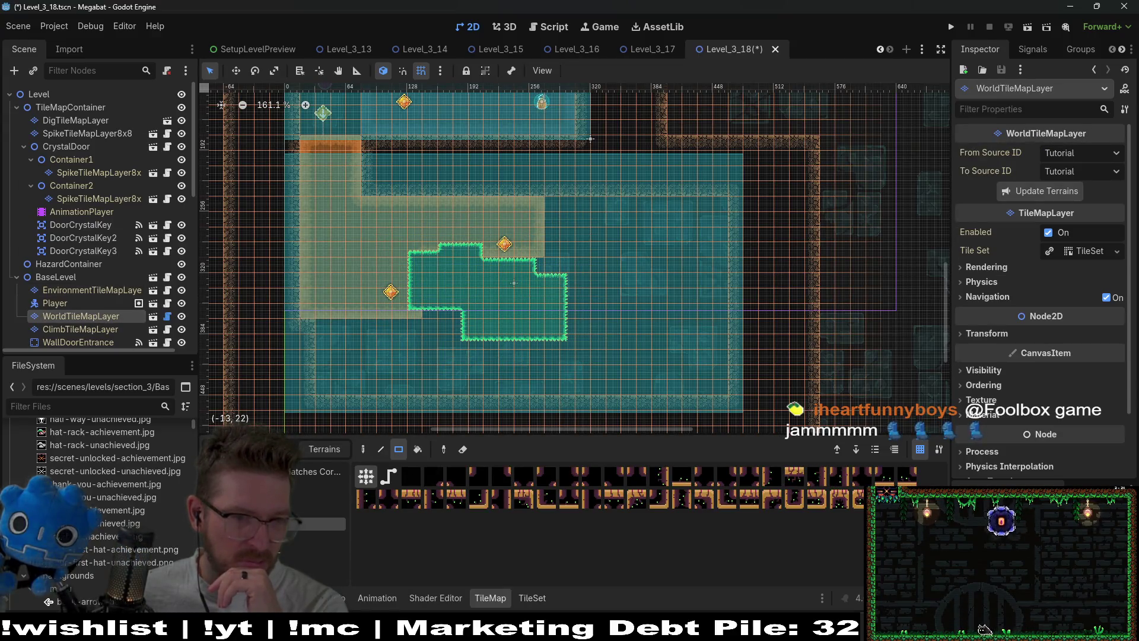
{"action": "left_click", "coordinate": [264, 544]}
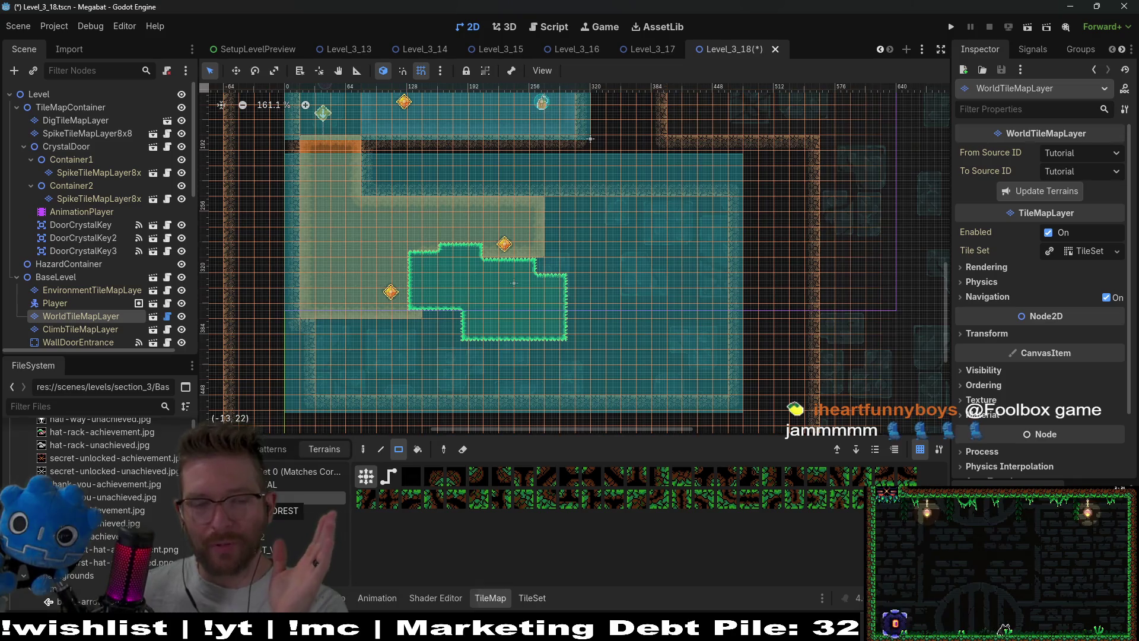
{"action": "left_click", "coordinate": [308, 510]}
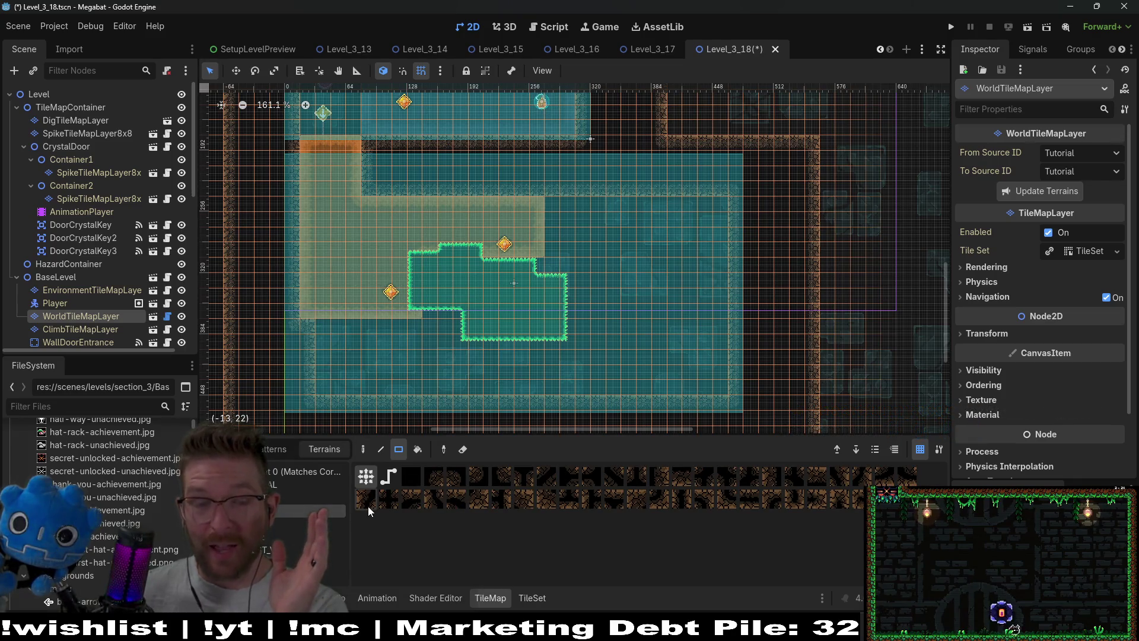
{"action": "left_click", "coordinate": [282, 488]}
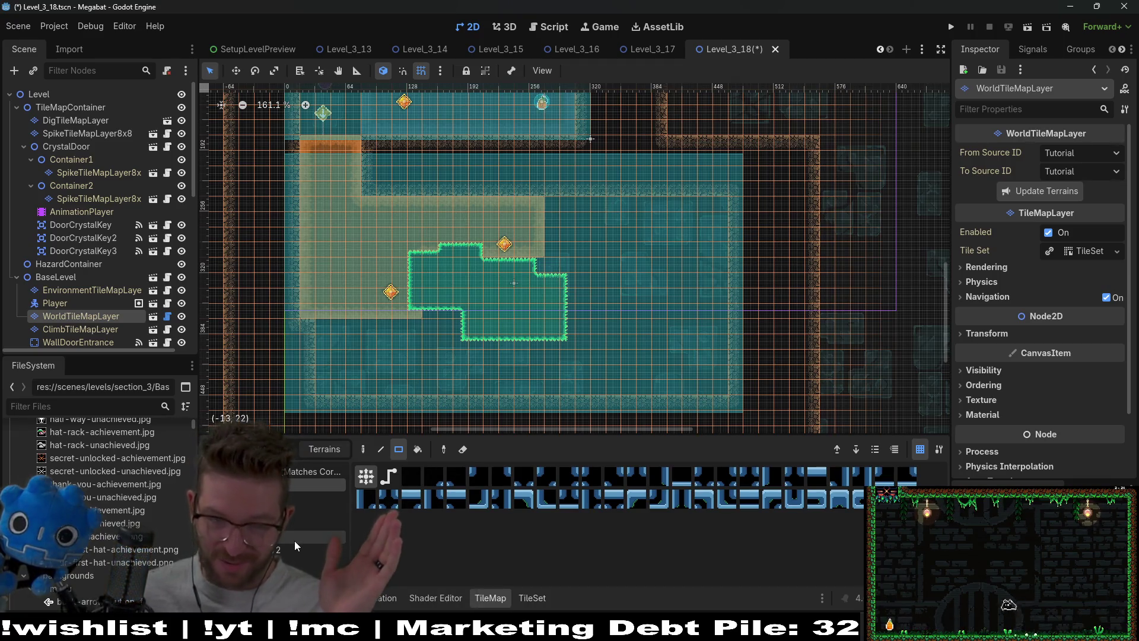
{"action": "left_click", "coordinate": [286, 553]}
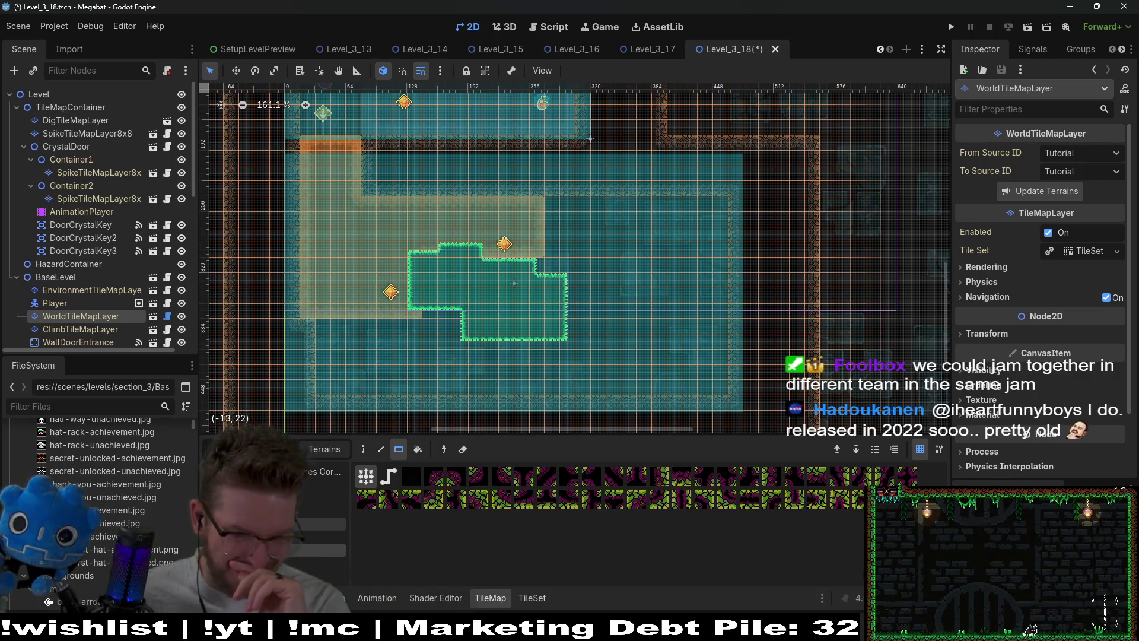
{"action": "left_click", "coordinate": [75, 134]}
{"action": "left_click", "coordinate": [70, 121]}
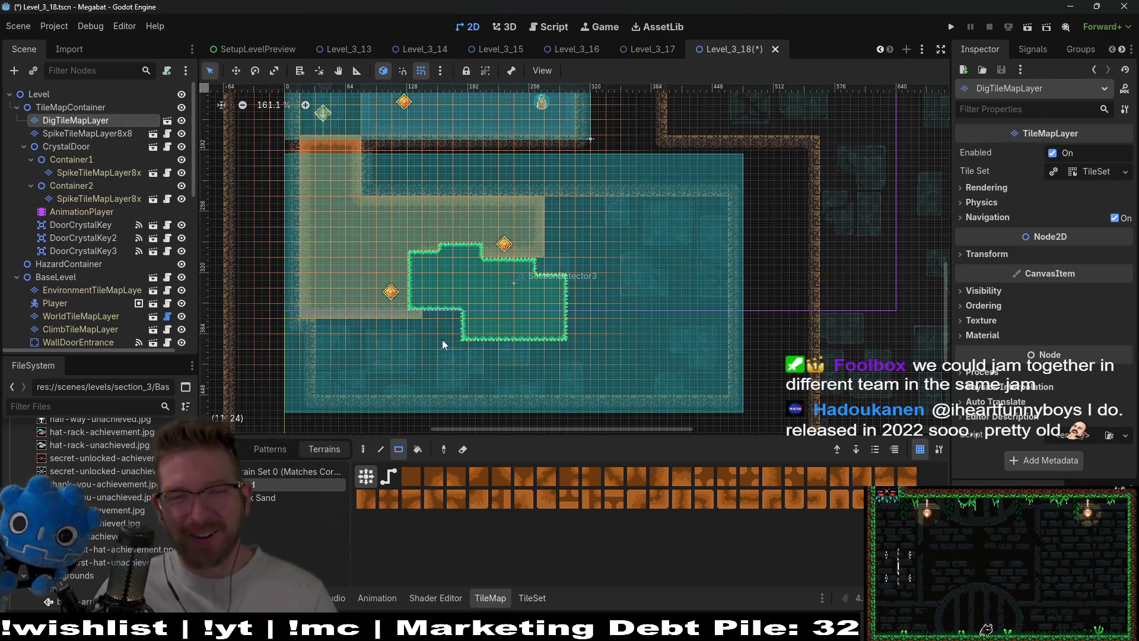
Fill the room interior with a 17x11 rectangle of dig sand around the spike block.
{"action": "mouse_move", "coordinate": [308, 204]}
{"action": "left_mouse_down"}
{"action": "mouse_move", "coordinate": [647, 385]}
{"action": "mouse_move", "coordinate": [718, 389]}
{"action": "left_mouse_up"}
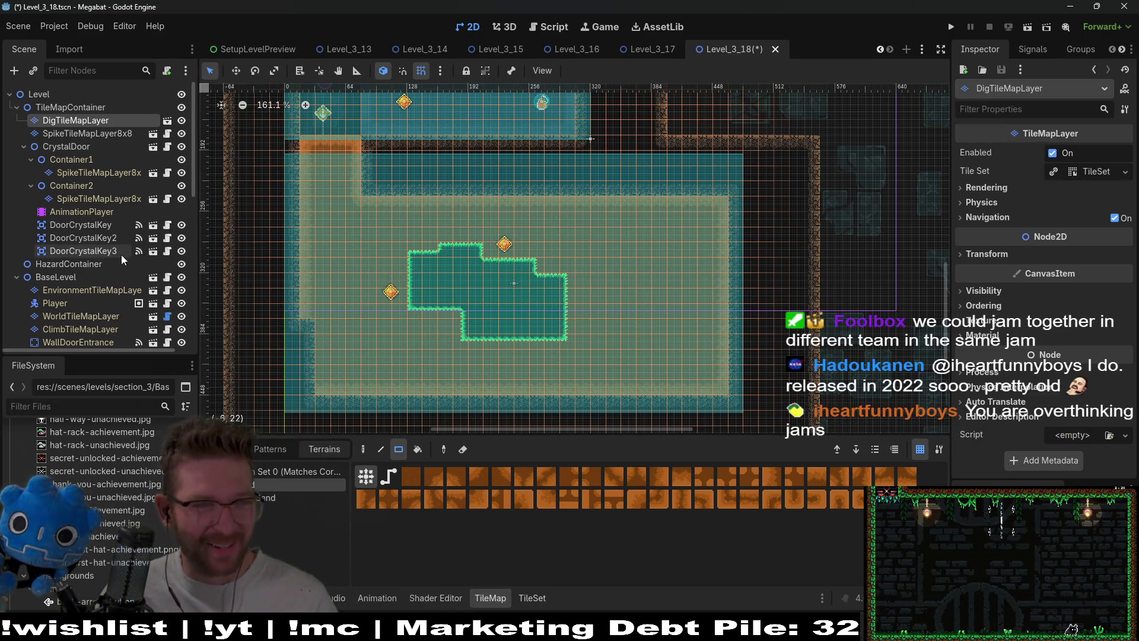
{"action": "left_click", "coordinate": [83, 133]}
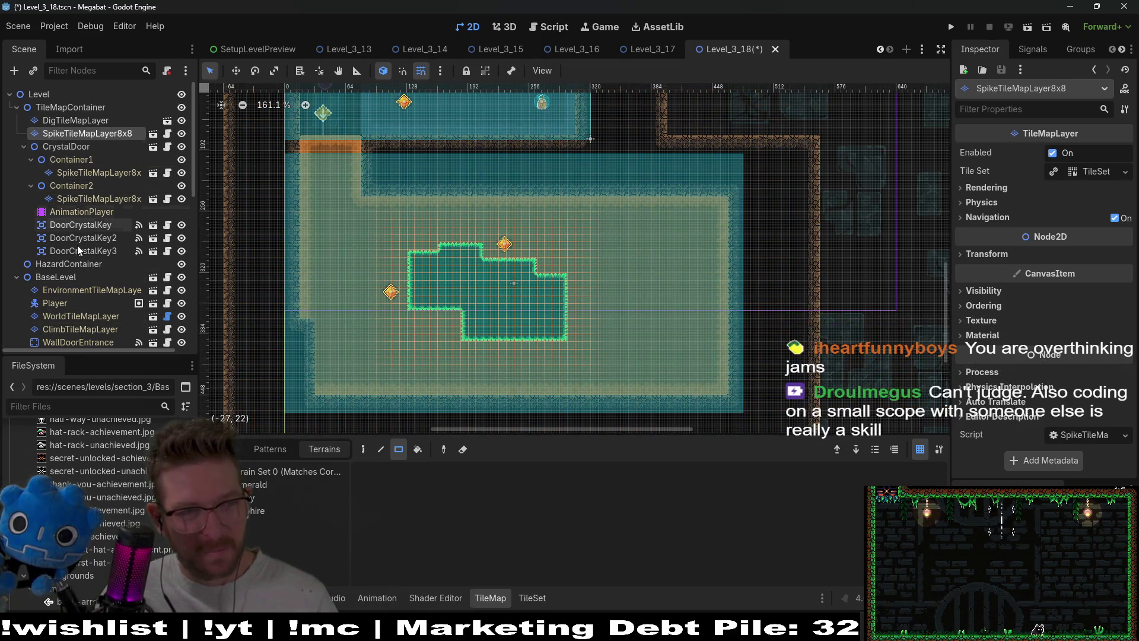
{"action": "left_click", "coordinate": [73, 315]}
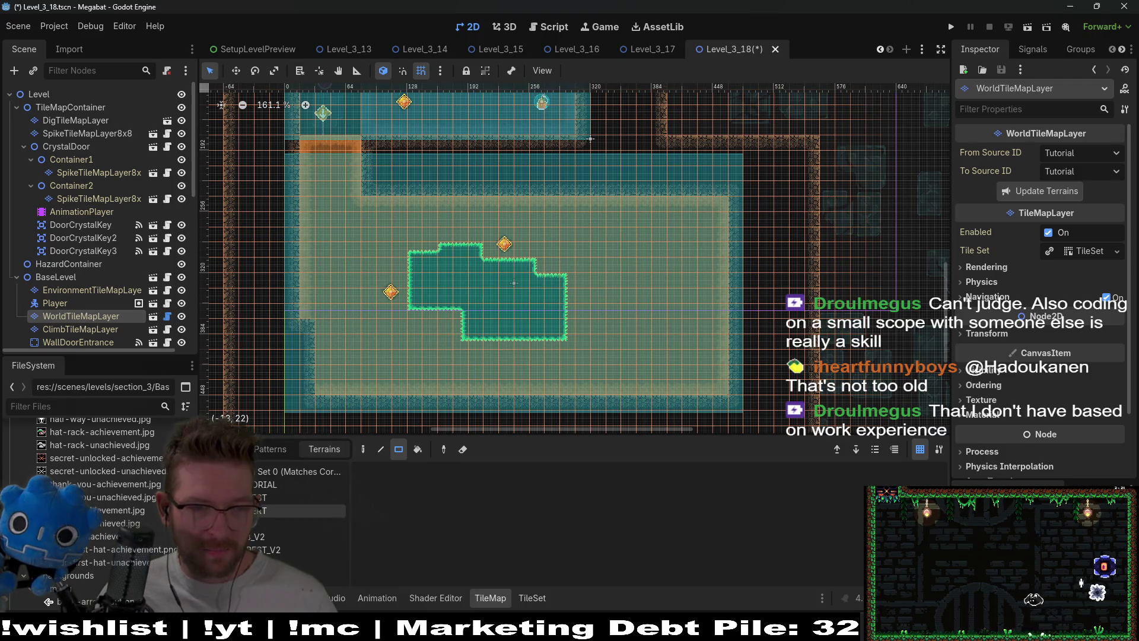
Patch the room's lower-left edge with a 1x4 column of desert wall tiles.
{"action": "left_click", "coordinate": [296, 510]}
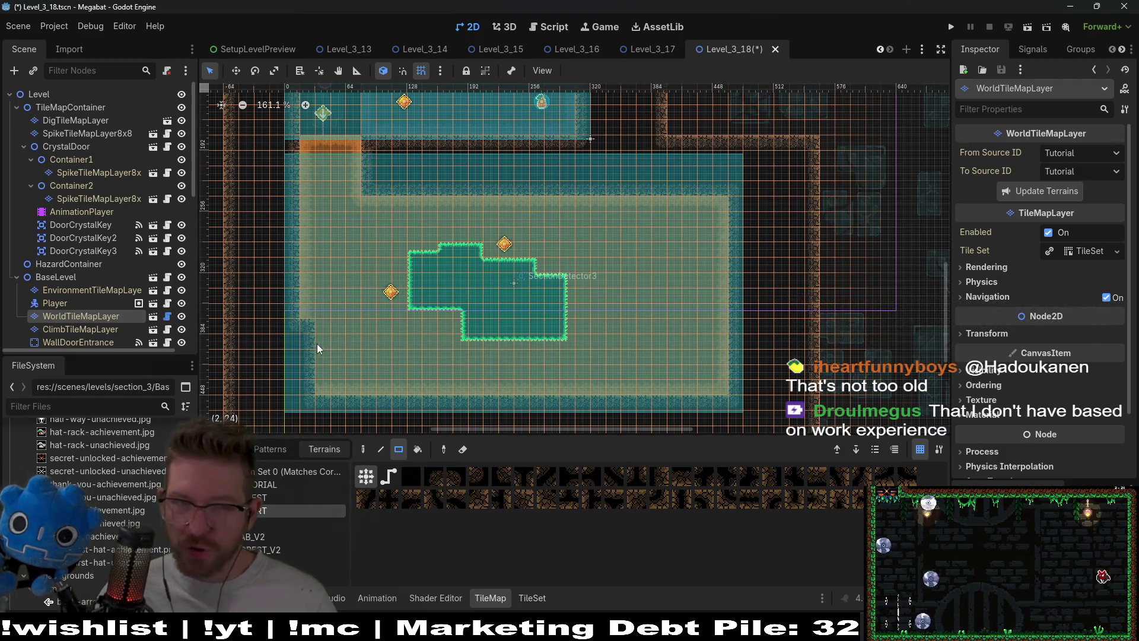
{"action": "left_click_drag", "start_coordinate": [309, 326], "coordinate": [310, 377]}
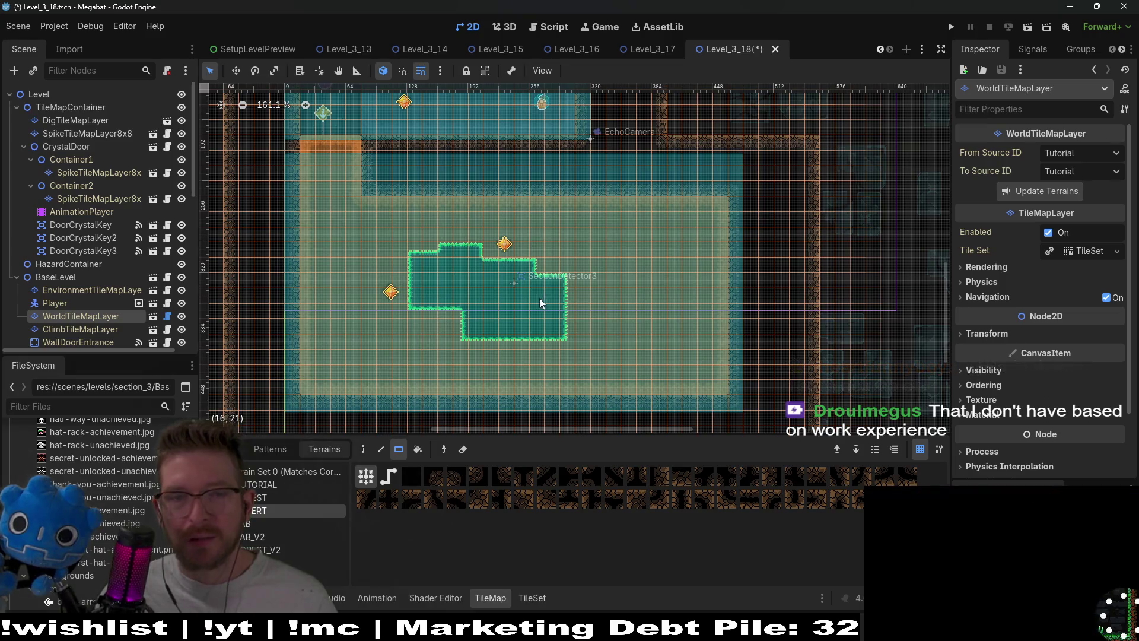
{"action": "left_click_drag", "start_coordinate": [539, 298], "coordinate": [612, 277]}
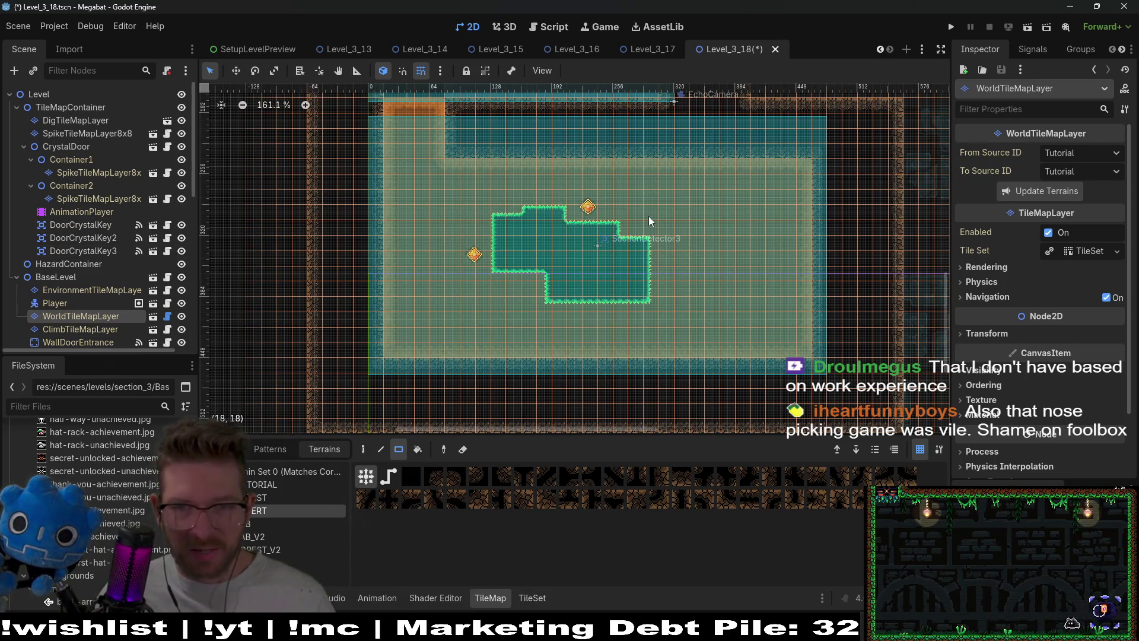
{"action": "left_click_drag", "start_coordinate": [805, 168], "coordinate": [762, 216]}
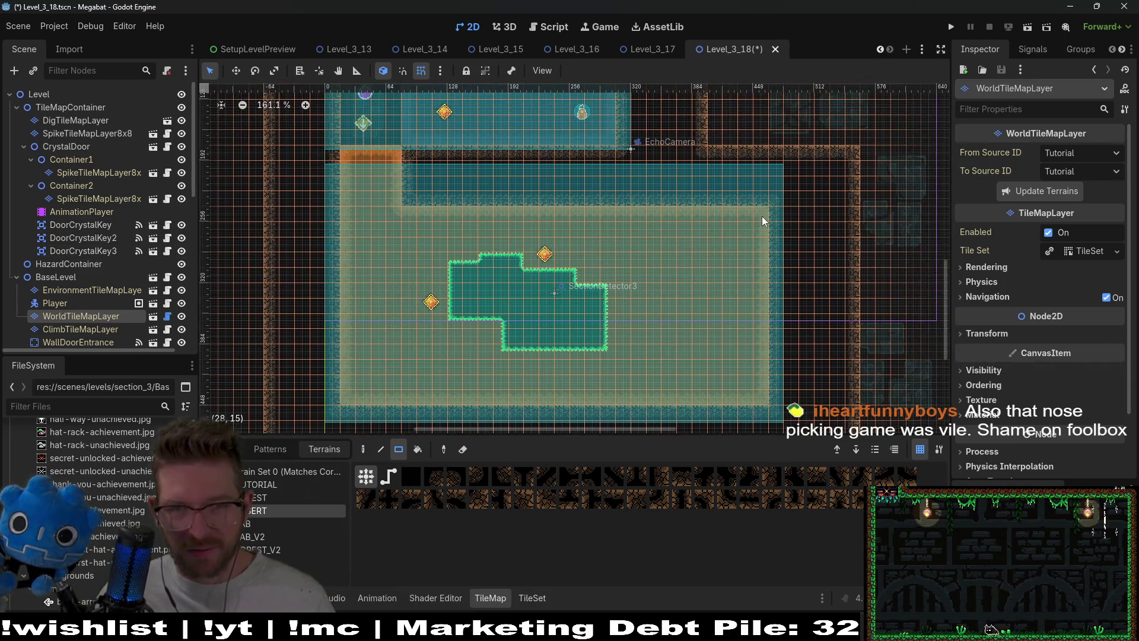
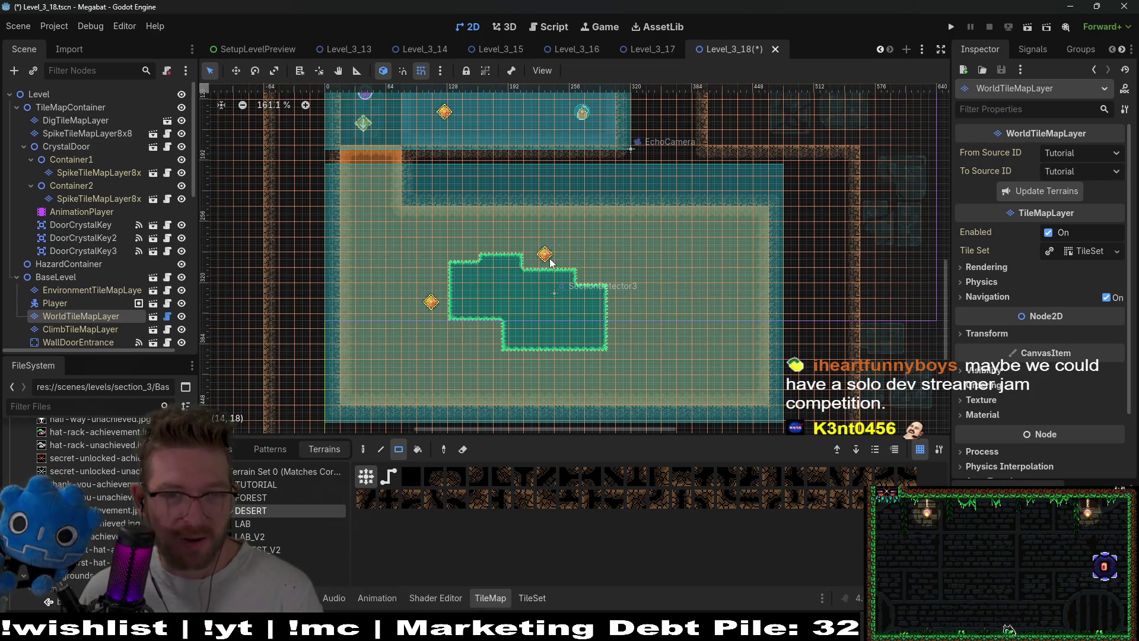
Select SpikeTileMapLayer8x8 and test a Ruby spike block on the right, then undo it.
{"action": "scroll", "coordinate": [109, 270], "scroll_direction": "down", "scroll_amount": 2}
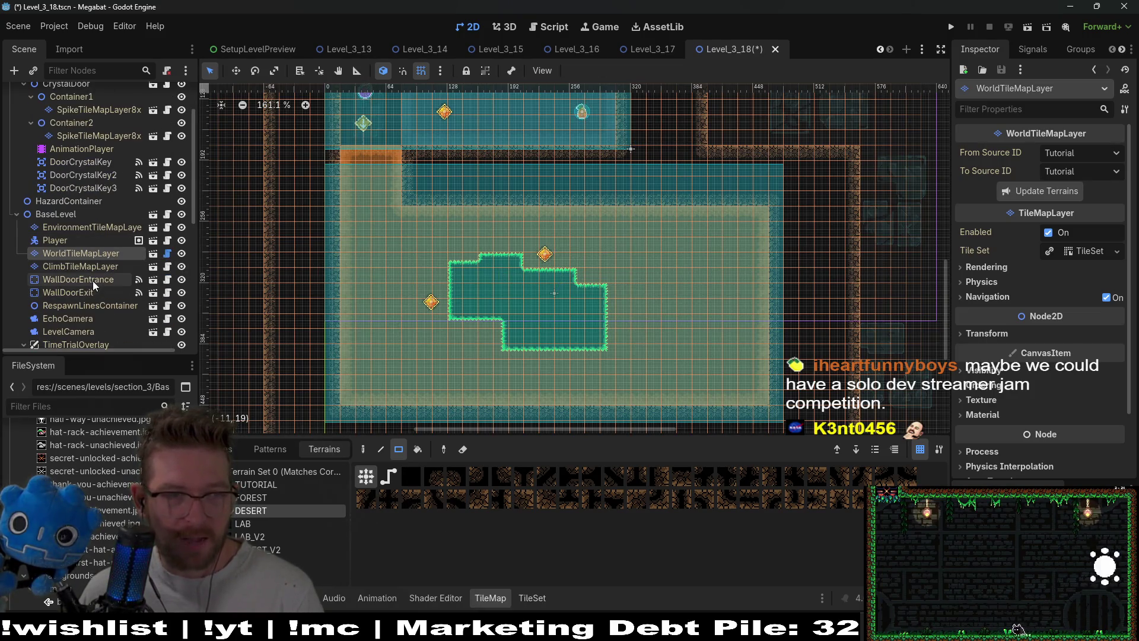
{"action": "left_click", "coordinate": [98, 276]}
{"action": "left_click", "coordinate": [98, 253]}
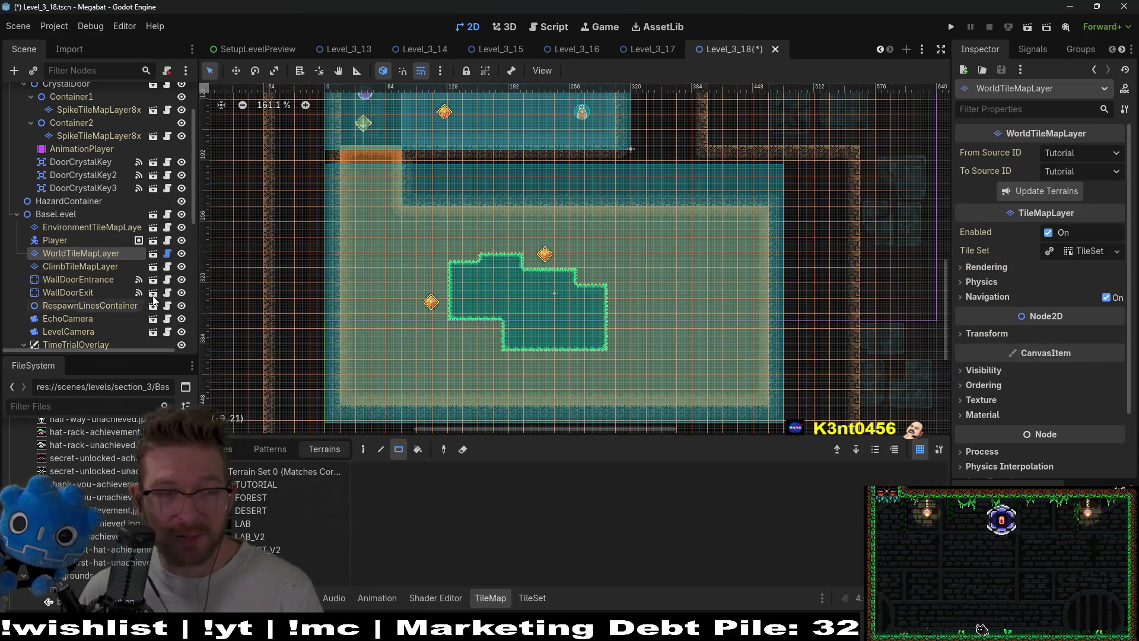
{"action": "scroll", "coordinate": [155, 300], "scroll_direction": "down", "scroll_amount": 5}
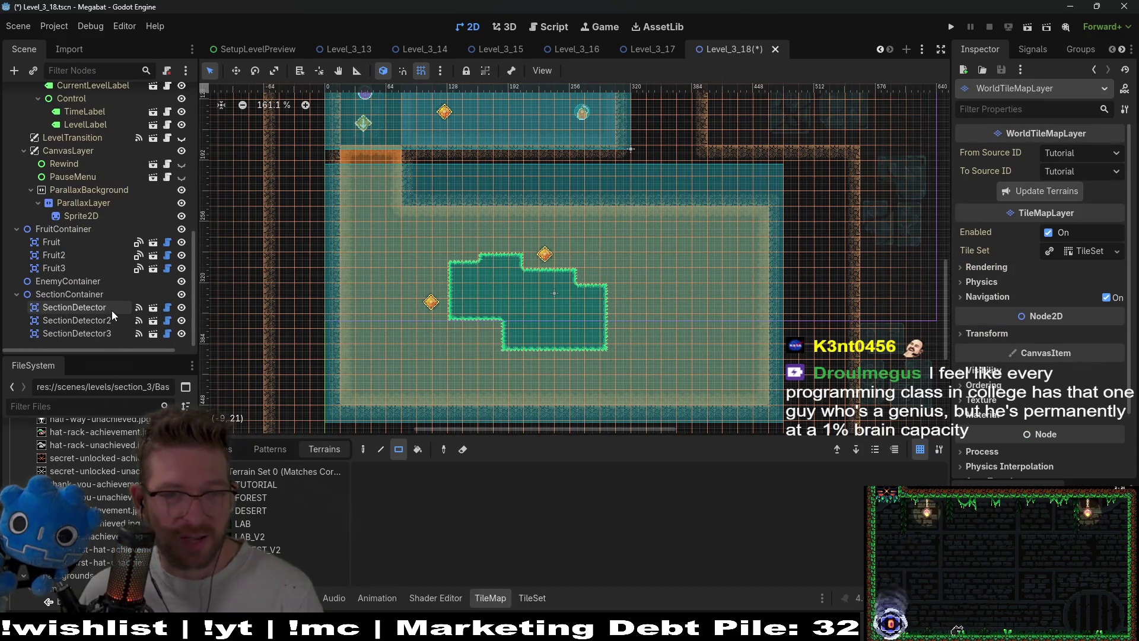
{"action": "scroll", "coordinate": [90, 240], "scroll_direction": "up", "scroll_amount": 6}
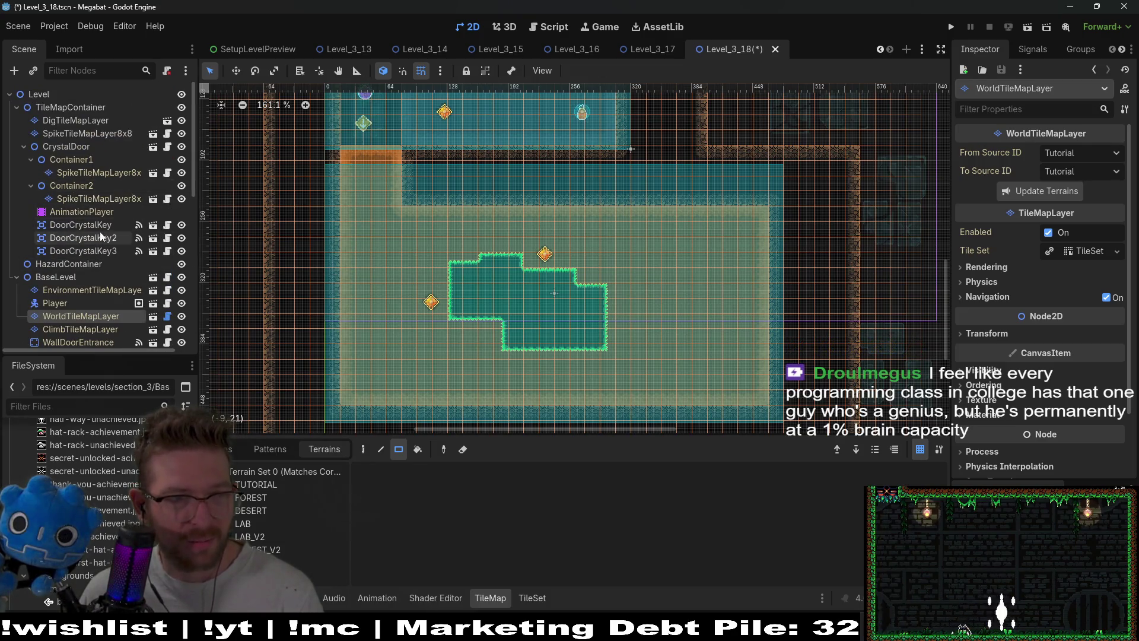
{"action": "left_click", "coordinate": [95, 173]}
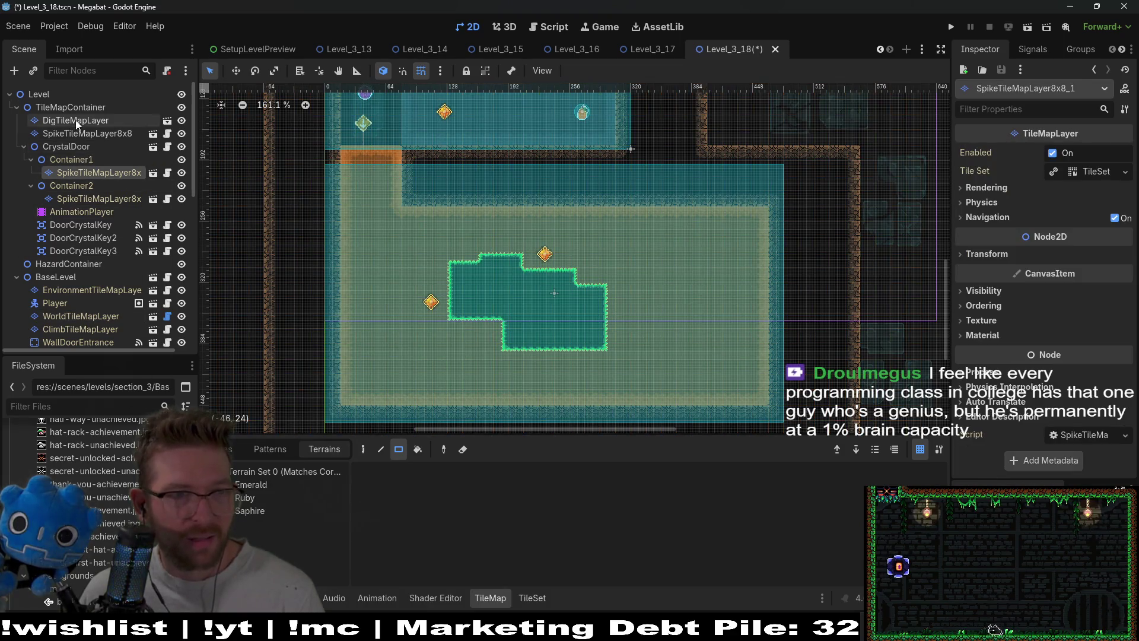
{"action": "left_click", "coordinate": [83, 133]}
{"action": "left_click", "coordinate": [262, 497]}
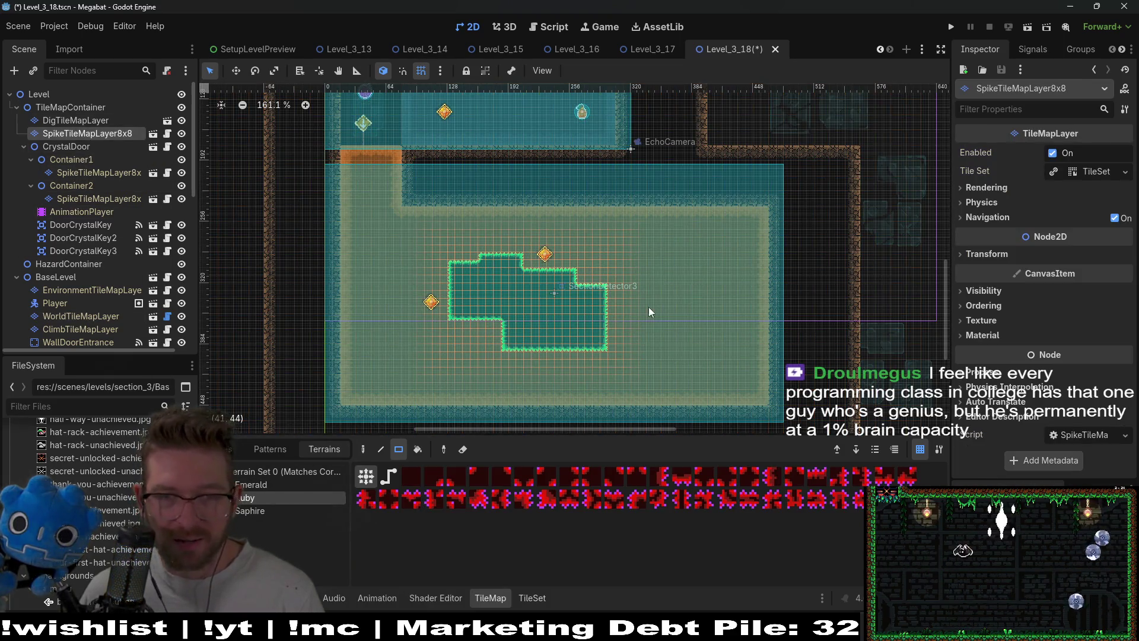
{"action": "left_click_drag", "start_coordinate": [655, 281], "coordinate": [692, 350]}
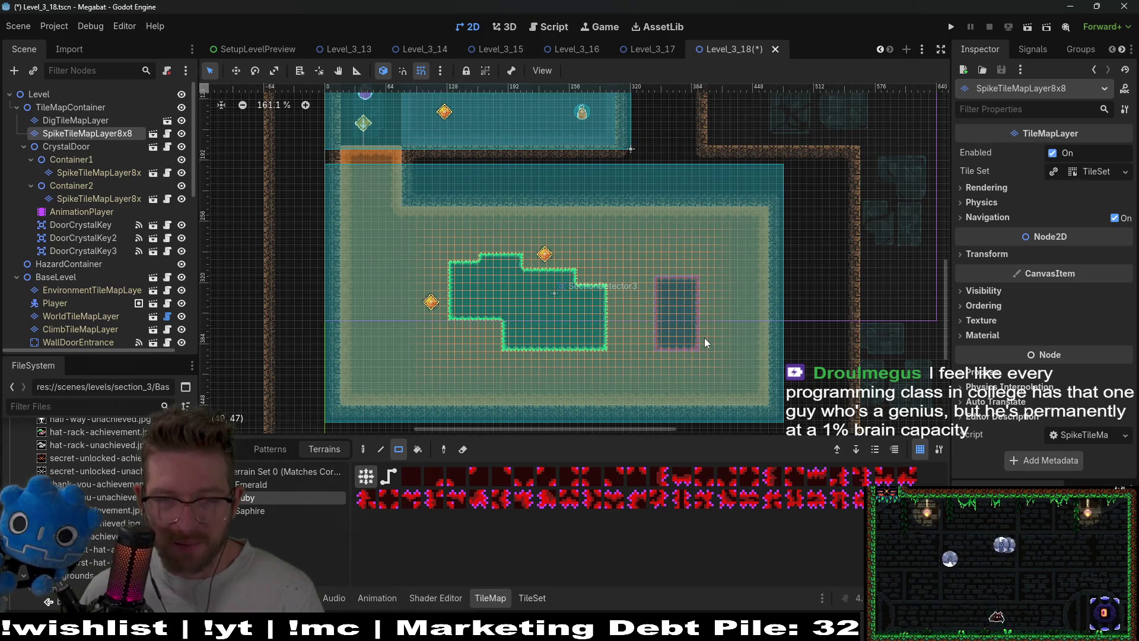
{"action": "key", "text": "ctrl+z"}
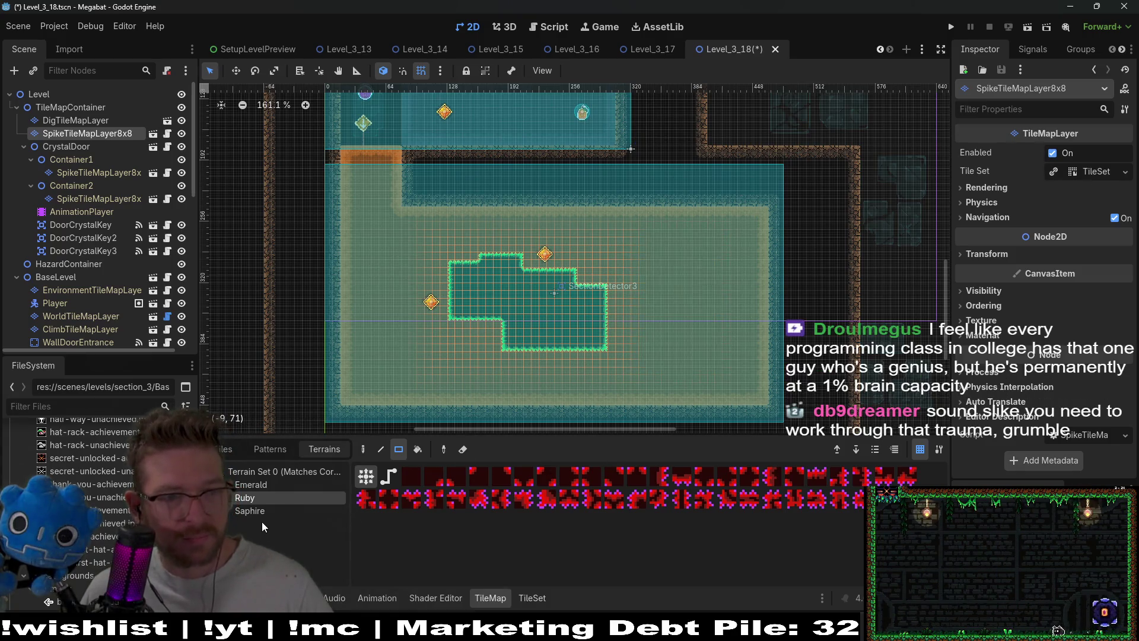
Paint an Emerald spike L-shape near the upper right and a hook strip near the lower right.
{"action": "left_click", "coordinate": [267, 485]}
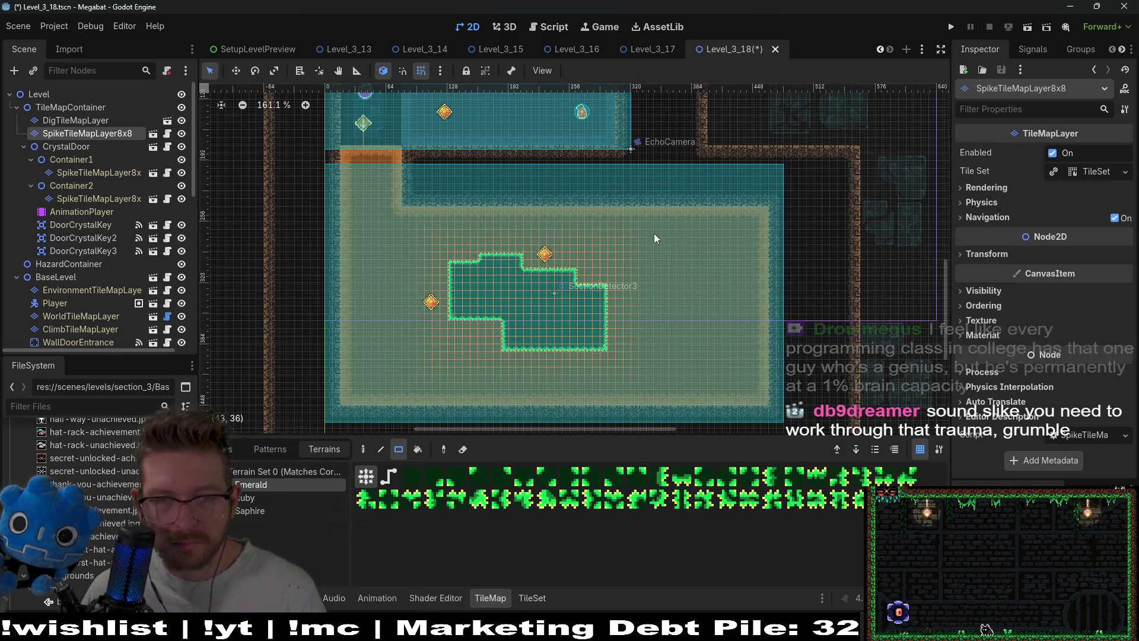
{"action": "mouse_move", "coordinate": [644, 211]}
{"action": "left_mouse_down"}
{"action": "mouse_move", "coordinate": [700, 283]}
{"action": "mouse_move", "coordinate": [677, 275]}
{"action": "mouse_move", "coordinate": [656, 286]}
{"action": "mouse_move", "coordinate": [725, 289]}
{"action": "left_mouse_up"}
{"action": "left_click_drag", "start_coordinate": [618, 196], "coordinate": [698, 297]}
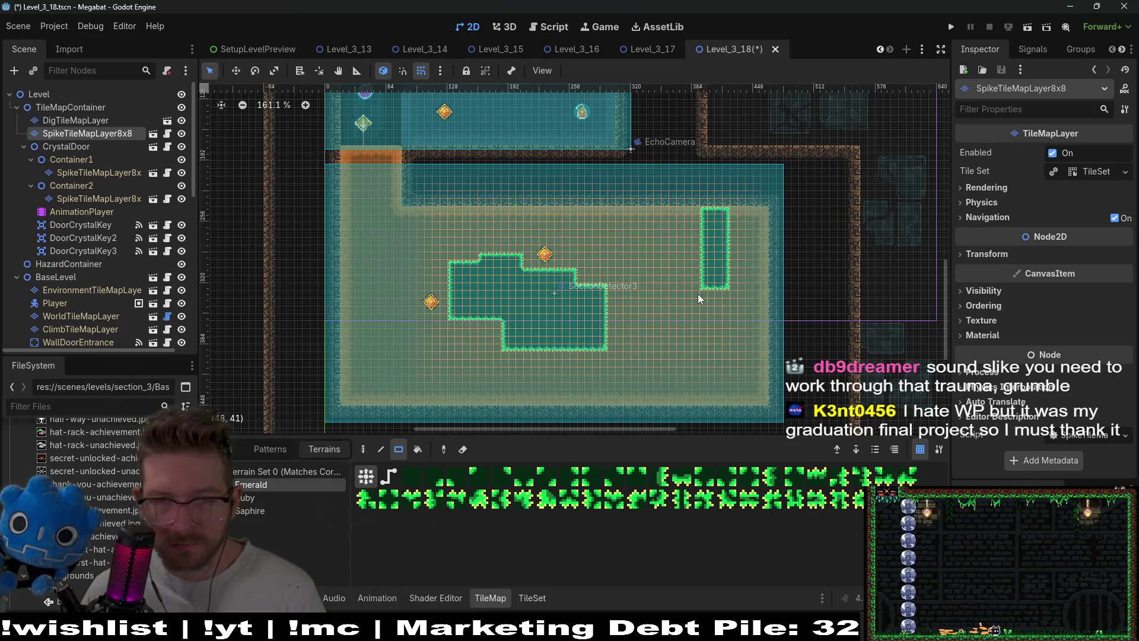
{"action": "scroll", "coordinate": [700, 279], "scroll_direction": "right", "scroll_amount": 2}
{"action": "left_click_drag", "start_coordinate": [652, 185], "coordinate": [682, 300]}
{"action": "mouse_move", "coordinate": [624, 187]}
{"action": "left_mouse_down"}
{"action": "mouse_move", "coordinate": [660, 252]}
{"action": "mouse_move", "coordinate": [642, 265]}
{"action": "mouse_move", "coordinate": [674, 265]}
{"action": "left_mouse_up"}
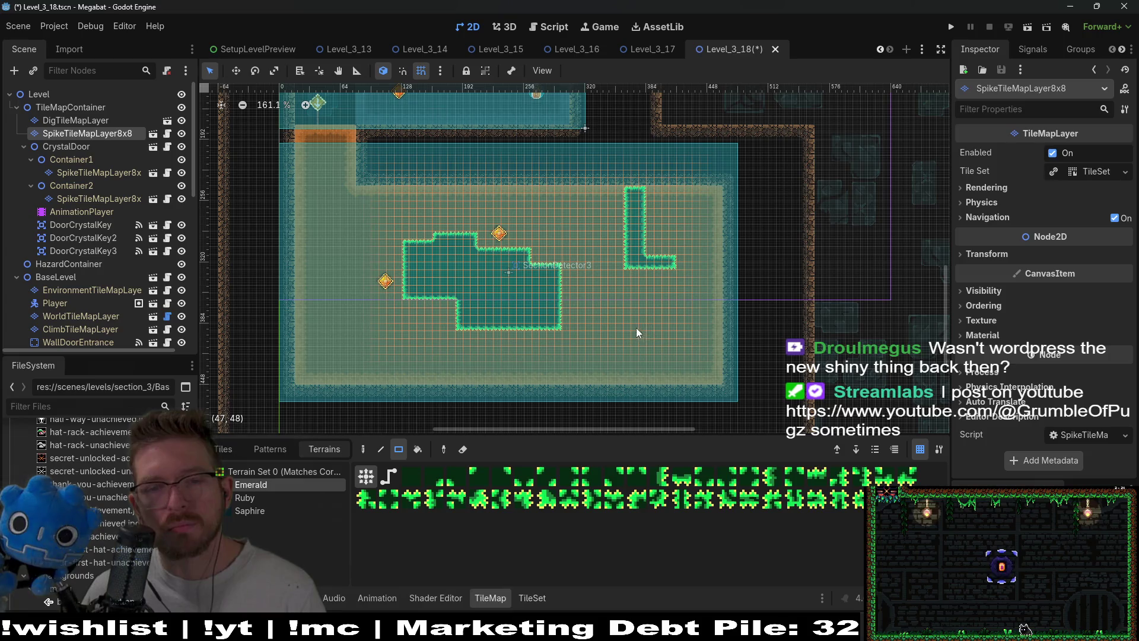
{"action": "left_click_drag", "start_coordinate": [632, 321], "coordinate": [652, 380]}
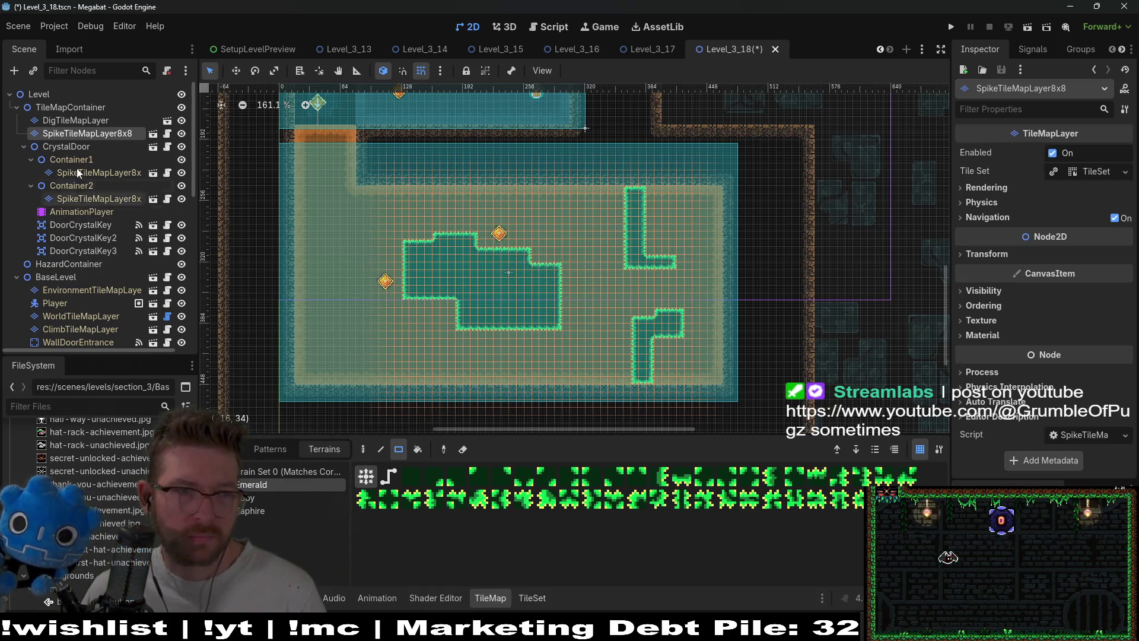
{"action": "scroll", "coordinate": [115, 247], "scroll_direction": "down", "scroll_amount": 5}
Move the Fruit2 teleport fruit down into the lower room's left side, beside the diamond.
{"action": "scroll", "coordinate": [83, 302], "scroll_direction": "down", "scroll_amount": 5}
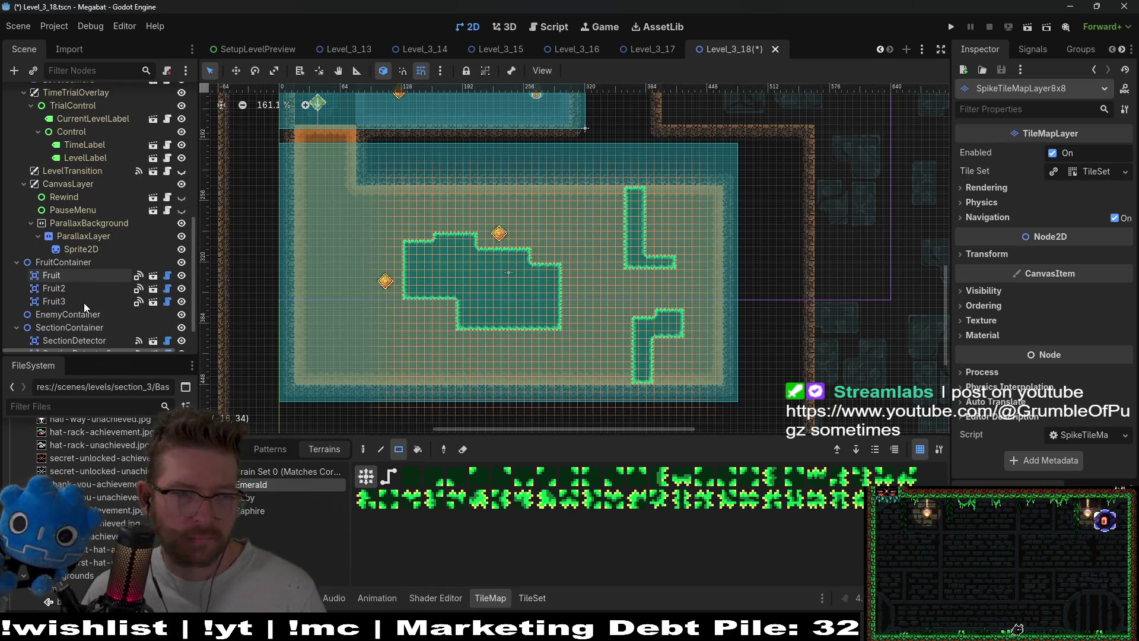
{"action": "left_click", "coordinate": [73, 275]}
{"action": "scroll", "coordinate": [519, 244], "scroll_direction": "up", "scroll_amount": 5}
{"action": "scroll", "coordinate": [519, 244], "scroll_direction": "left", "scroll_amount": 2}
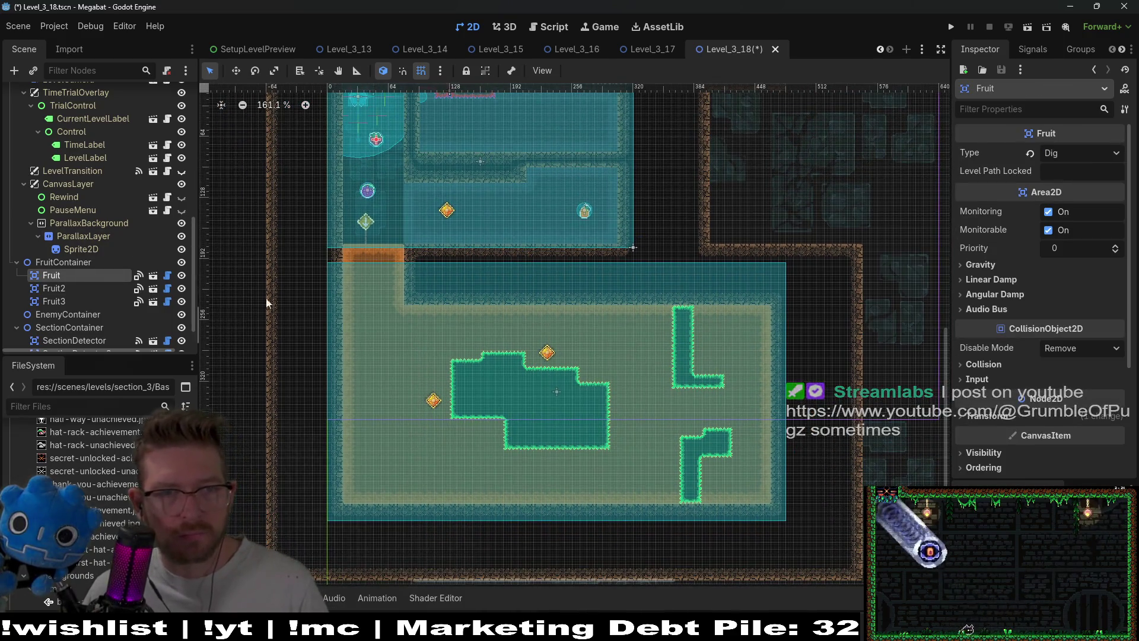
{"action": "left_click", "coordinate": [67, 288]}
{"action": "key", "text": "w"}
{"action": "mouse_move", "coordinate": [614, 213]}
{"action": "left_mouse_down"}
{"action": "mouse_move", "coordinate": [703, 349]}
{"action": "mouse_move", "coordinate": [758, 348]}
{"action": "mouse_move", "coordinate": [568, 336]}
{"action": "left_mouse_up"}
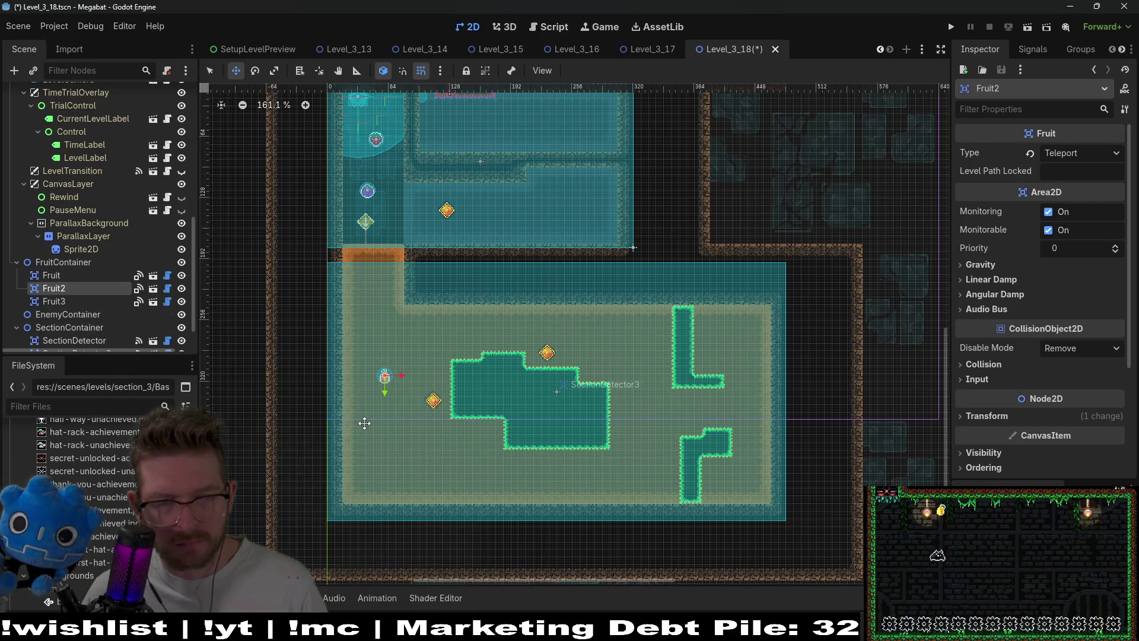
Select DigTileMapLayer and choose the Dark Sand terrain.
{"action": "scroll", "coordinate": [74, 239], "scroll_direction": "up", "scroll_amount": 5}
{"action": "scroll", "coordinate": [73, 240], "scroll_direction": "up", "scroll_amount": 4}
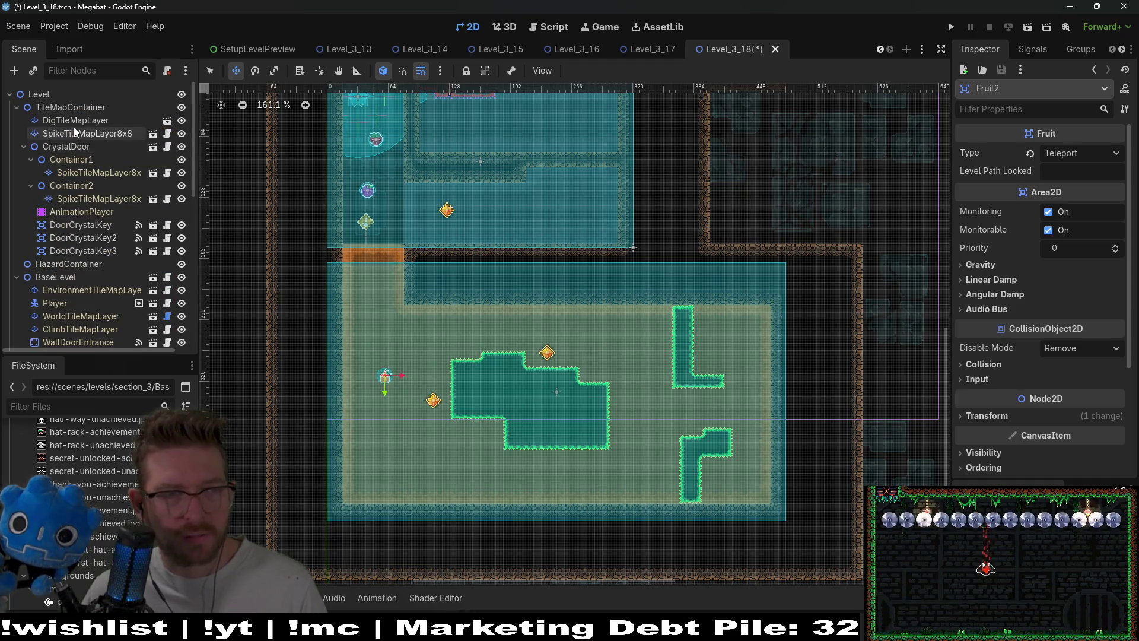
{"action": "left_click", "coordinate": [74, 122]}
{"action": "left_click", "coordinate": [261, 497]}
{"action": "scroll", "coordinate": [386, 205], "scroll_direction": "down", "scroll_amount": 3}
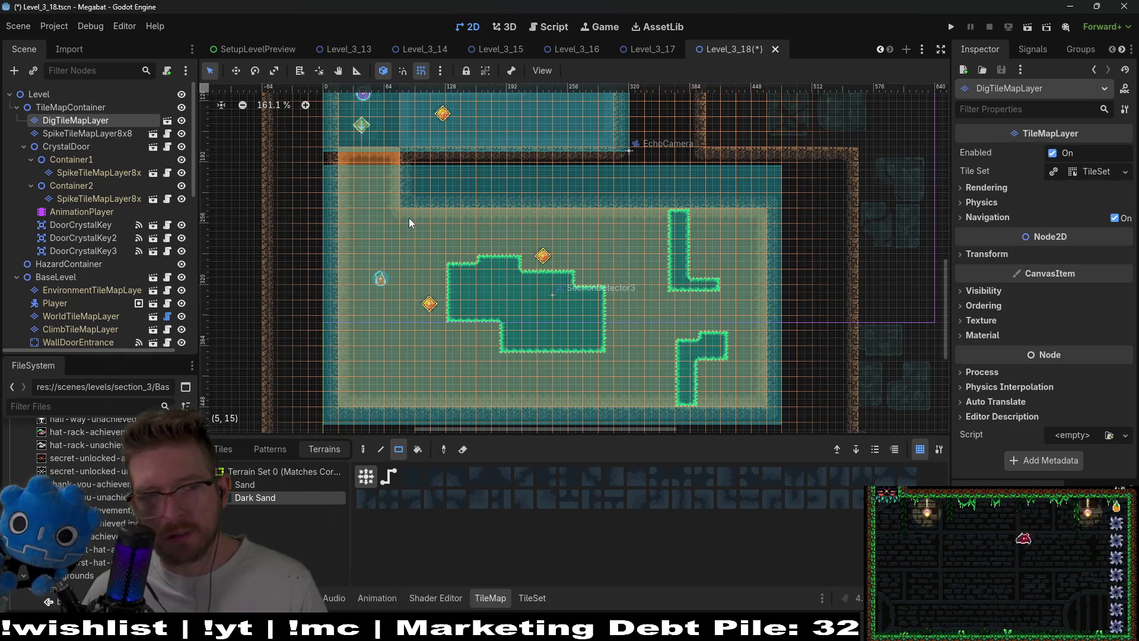
Erase Dark Sand from most of the room and from its right-edge strip, keeping the left column.
{"action": "mouse_move", "coordinate": [408, 218]}
{"action": "left_mouse_down"}
{"action": "mouse_move", "coordinate": [476, 319]}
{"action": "mouse_move", "coordinate": [750, 397]}
{"action": "left_mouse_up"}
{"action": "scroll", "coordinate": [508, 292], "scroll_direction": "down", "scroll_amount": 1}
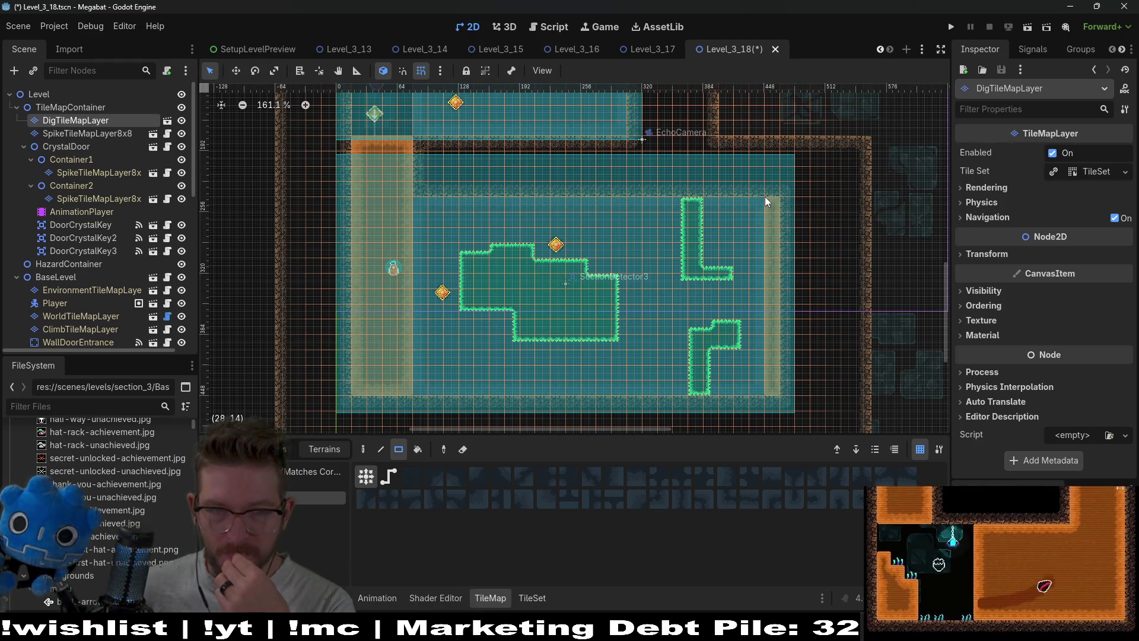
{"action": "left_click_drag", "start_coordinate": [753, 201], "coordinate": [770, 390]}
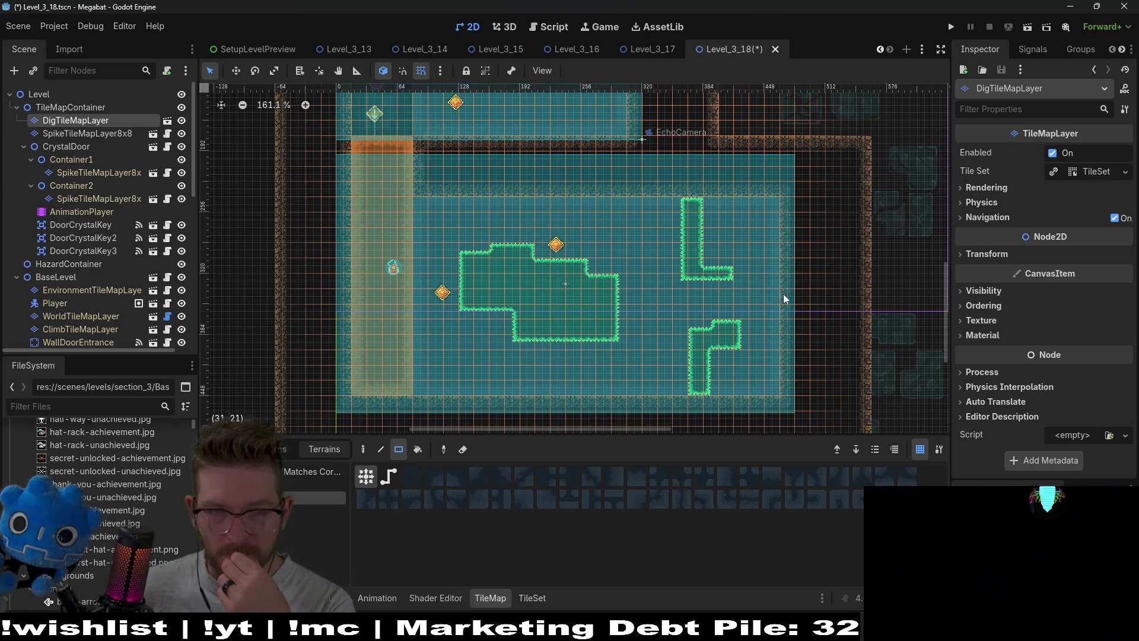
{"action": "scroll", "coordinate": [122, 226], "scroll_direction": "down", "scroll_amount": 10}
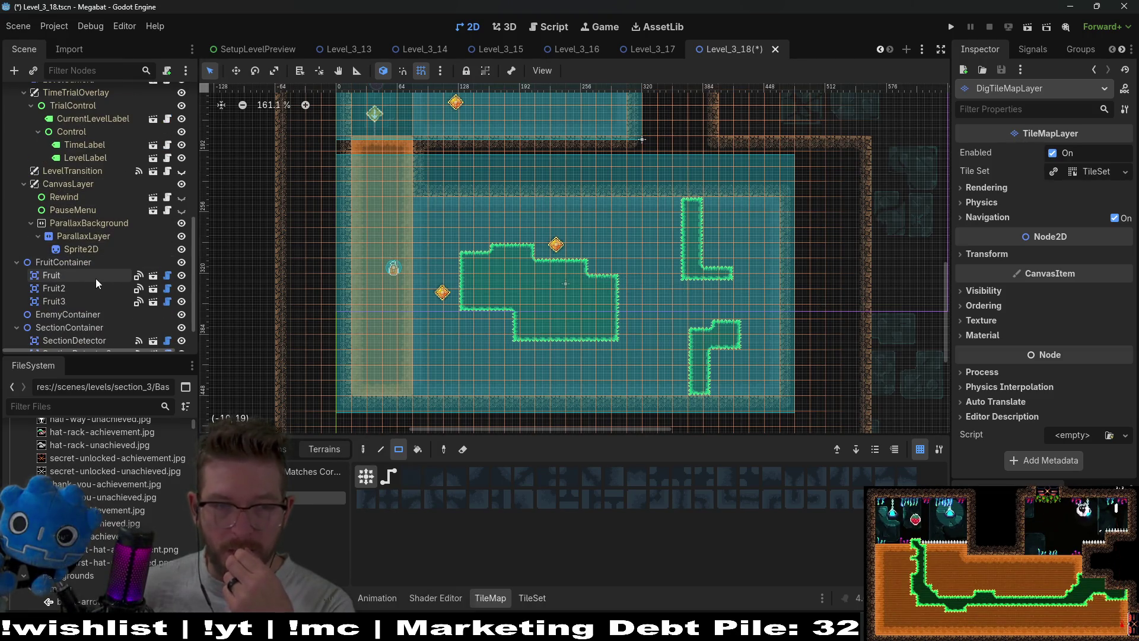
{"action": "scroll", "coordinate": [95, 279], "scroll_direction": "down", "scroll_amount": 2}
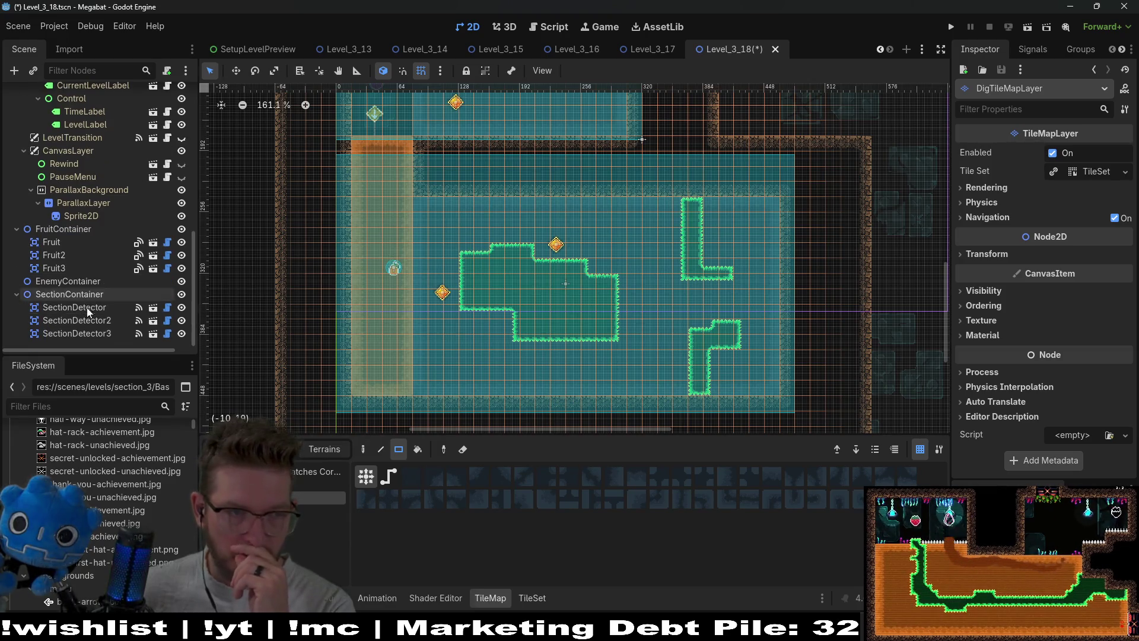
{"action": "left_click", "coordinate": [87, 307]}
{"action": "left_click", "coordinate": [83, 321]}
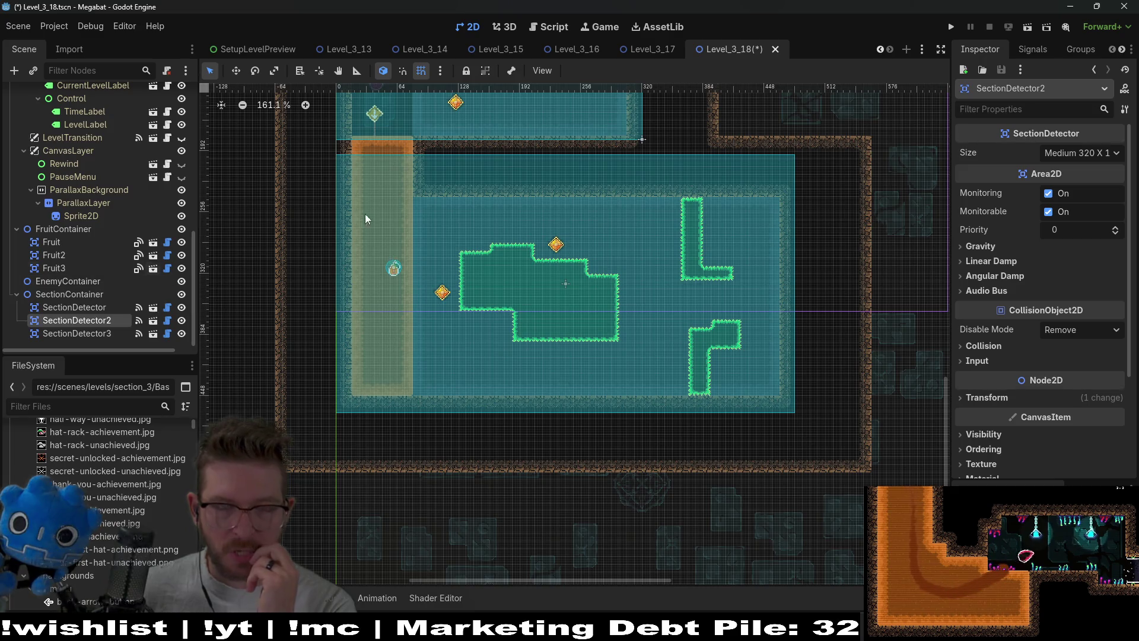
{"action": "scroll", "coordinate": [107, 237], "scroll_direction": "up", "scroll_amount": 6}
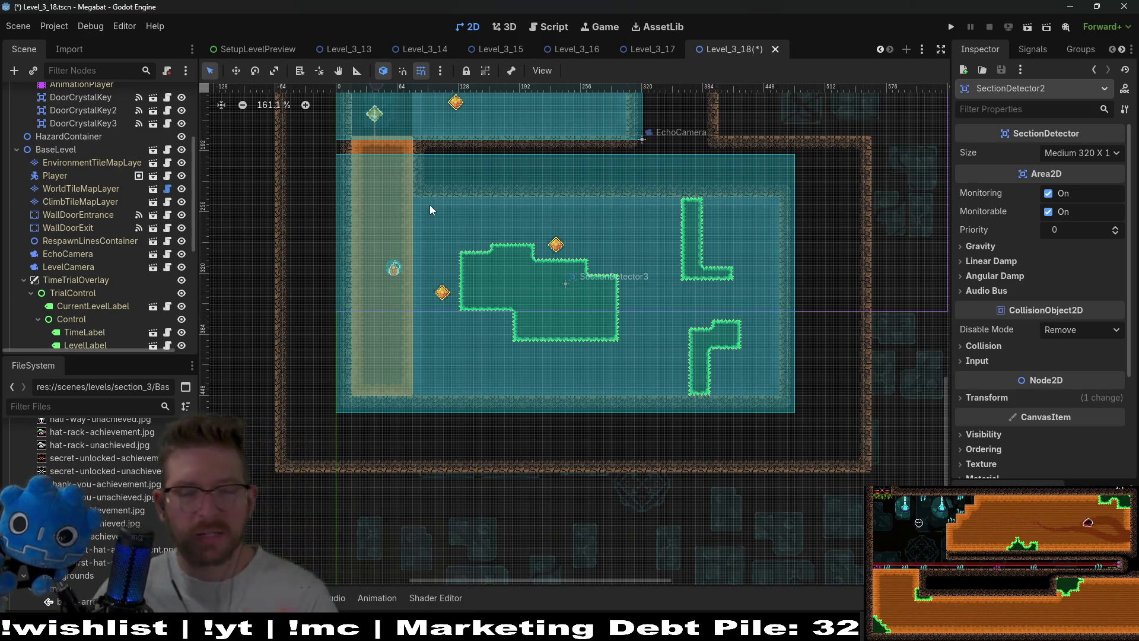
{"action": "scroll", "coordinate": [94, 180], "scroll_direction": "up", "scroll_amount": 5}
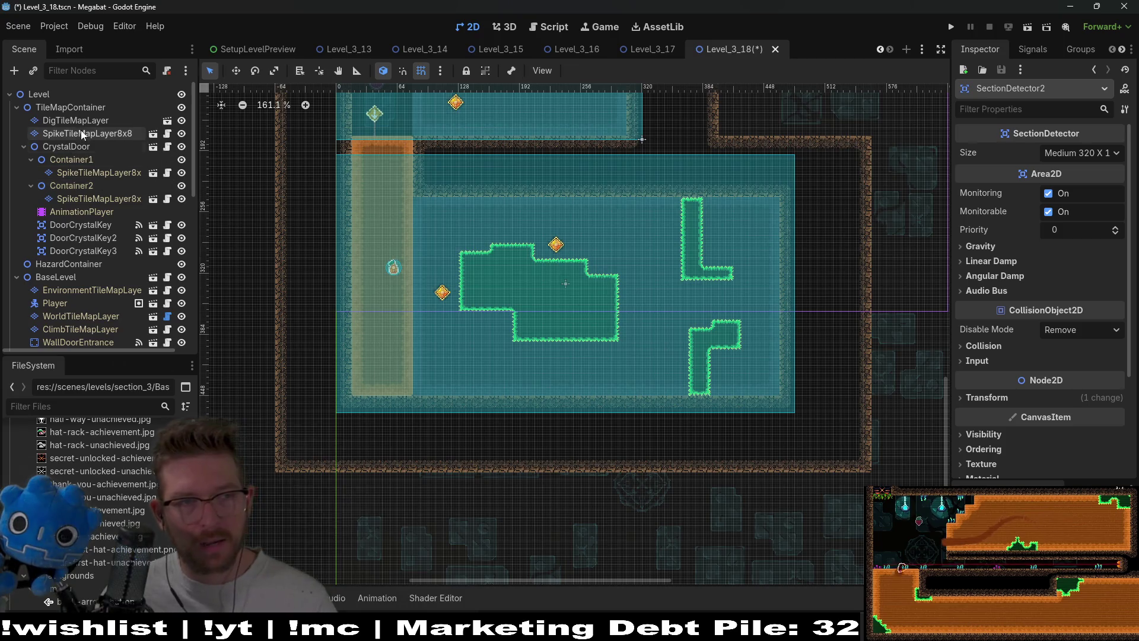
Erase the left Dark Sand column on DigTileMapLayer, including its top cells.
{"action": "left_click", "coordinate": [89, 133]}
{"action": "left_click", "coordinate": [77, 121]}
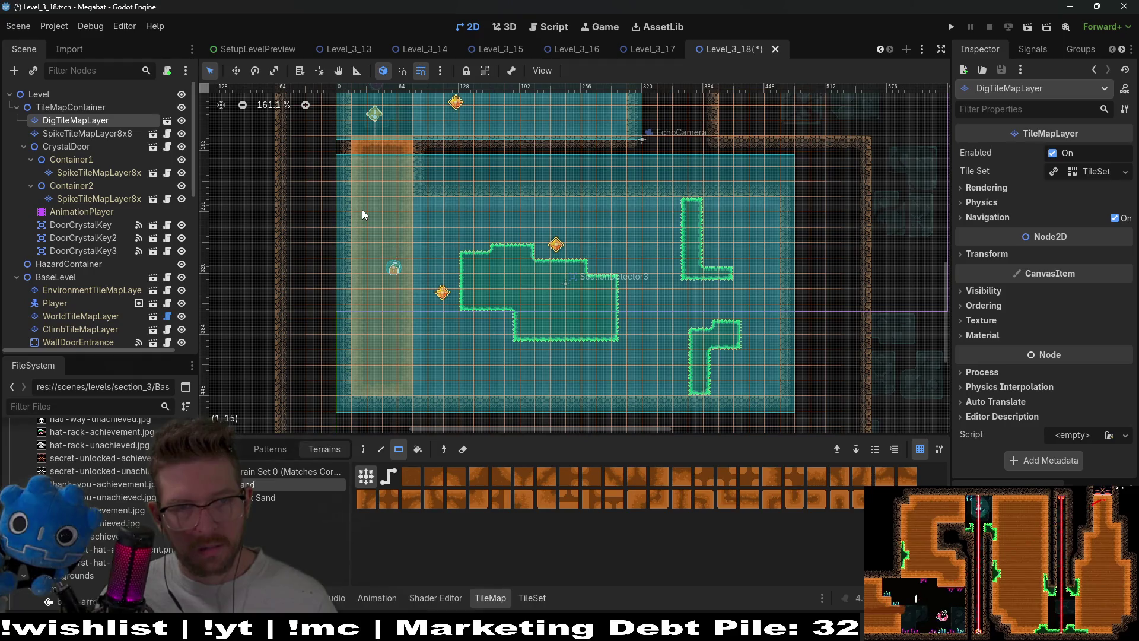
{"action": "left_click_drag", "start_coordinate": [362, 209], "coordinate": [405, 387]}
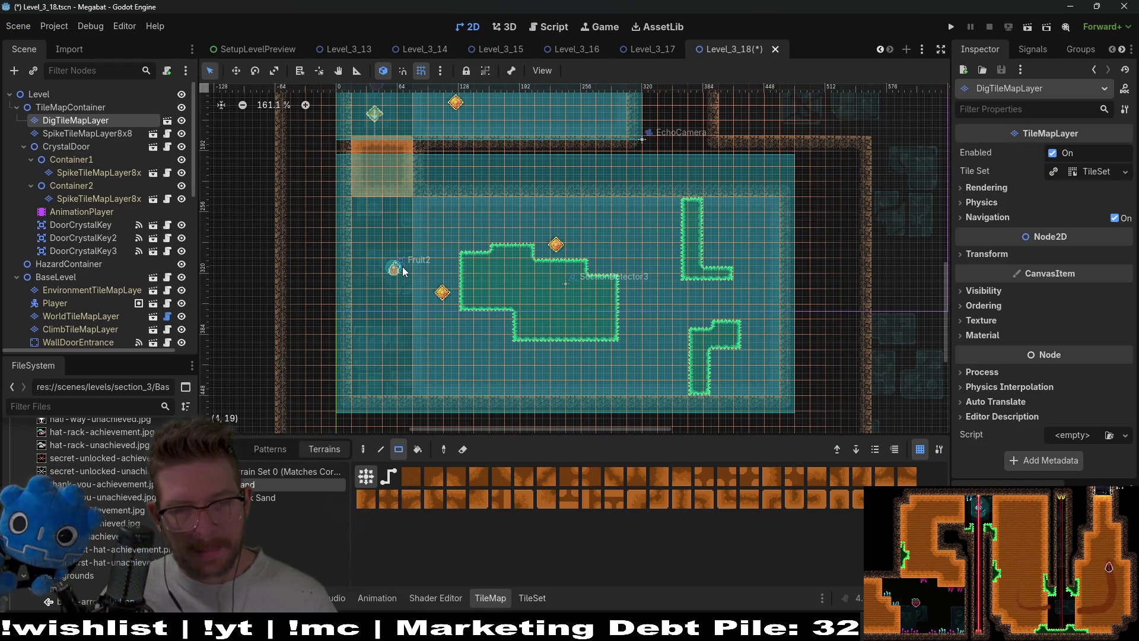
{"action": "left_click_drag", "start_coordinate": [358, 140], "coordinate": [402, 203]}
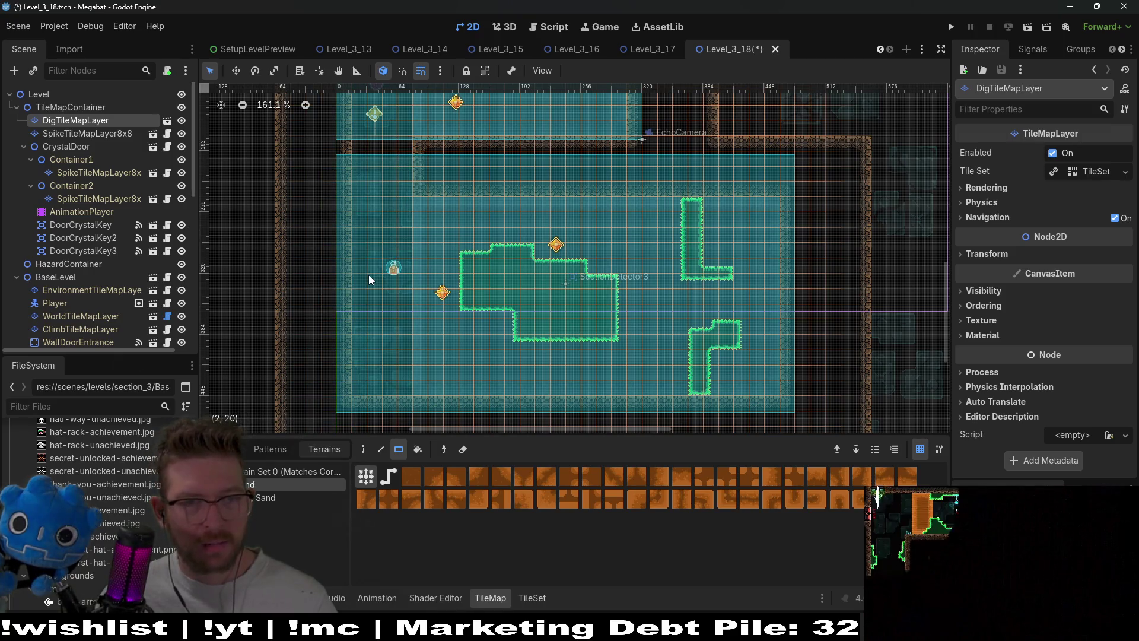
{"action": "left_click_drag", "start_coordinate": [415, 254], "coordinate": [407, 313]}
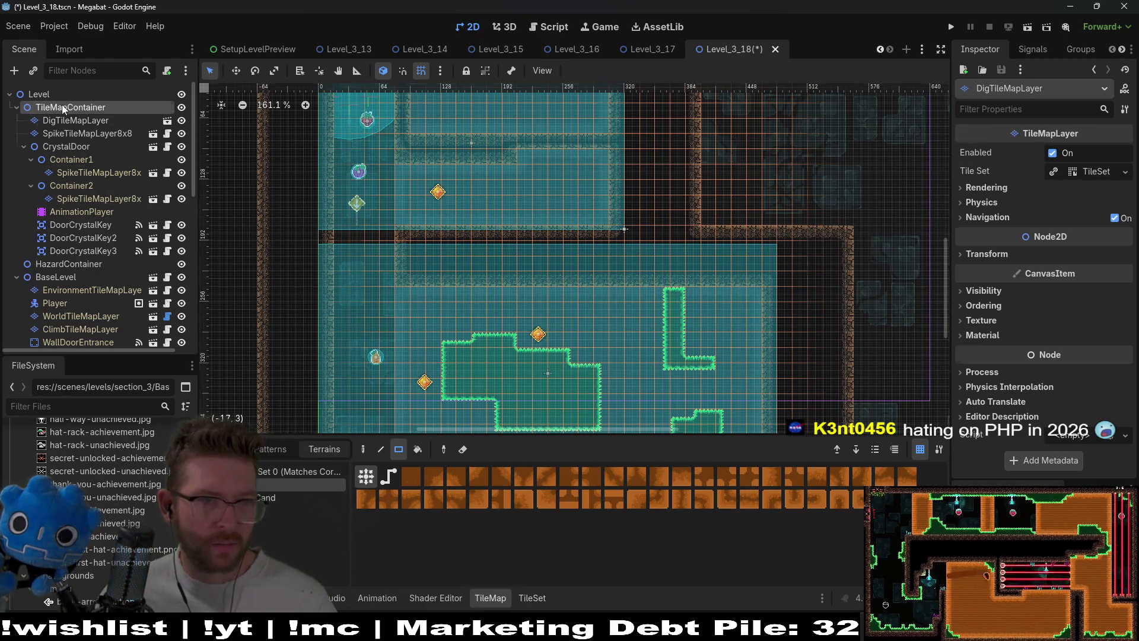
Instance the OneWayTileMapLayer scene under TileMapContainer.
{"action": "left_click", "coordinate": [63, 106]}
{"action": "key", "text": "ctrl+shift+a"}
{"action": "type", "text": "oneway"}
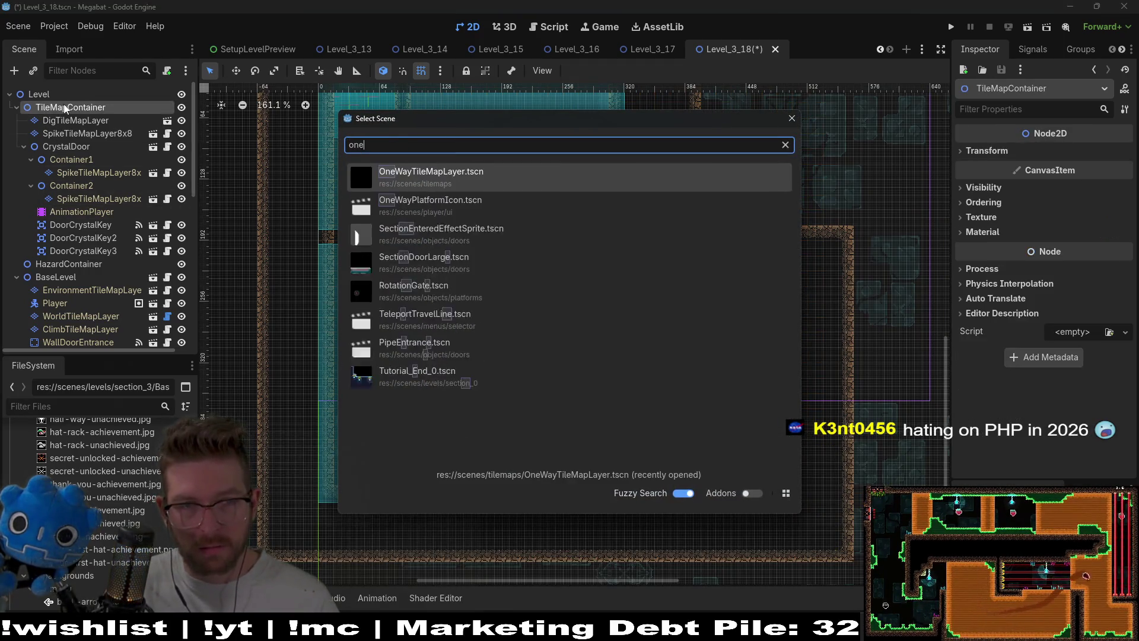
{"action": "key", "text": "Return"}
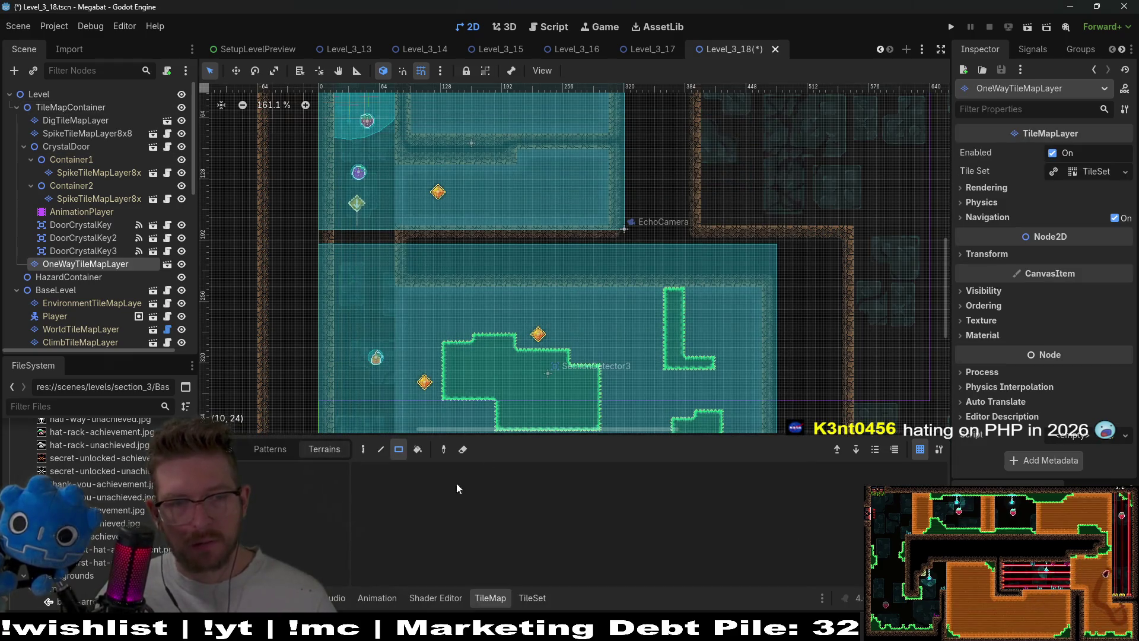
Browse the Wood source in the Tiles tab, picking several Wood tiles.
{"action": "left_click", "coordinate": [326, 449]}
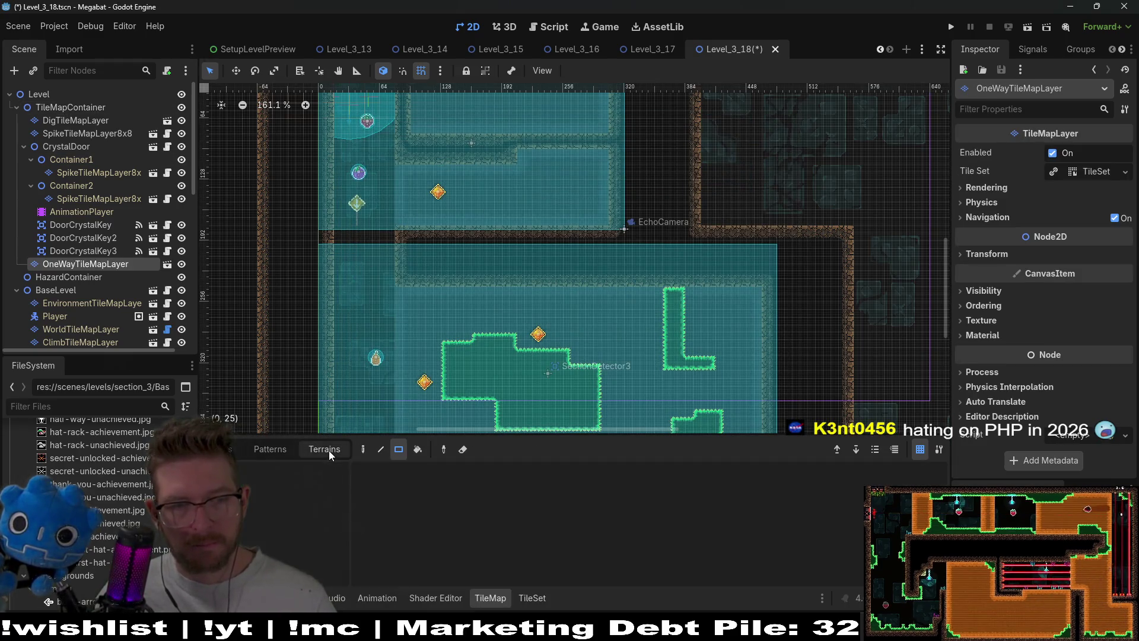
{"action": "left_click", "coordinate": [228, 449]}
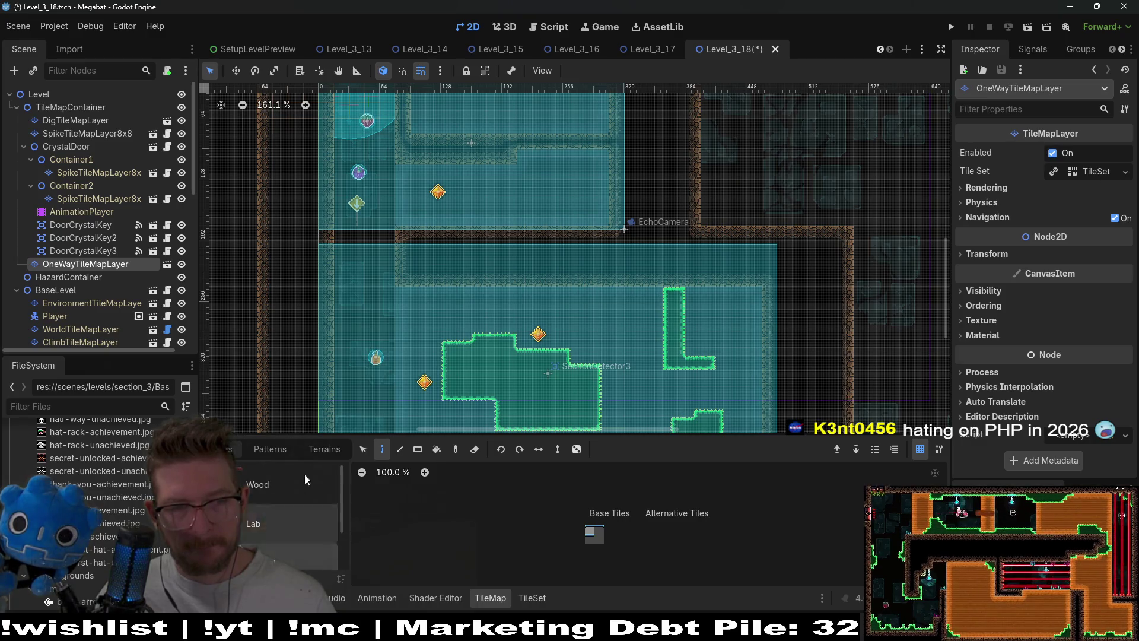
{"action": "left_click", "coordinate": [305, 479]}
{"action": "left_click", "coordinate": [591, 530]}
{"action": "scroll", "coordinate": [344, 237], "scroll_direction": "up", "scroll_amount": 4}
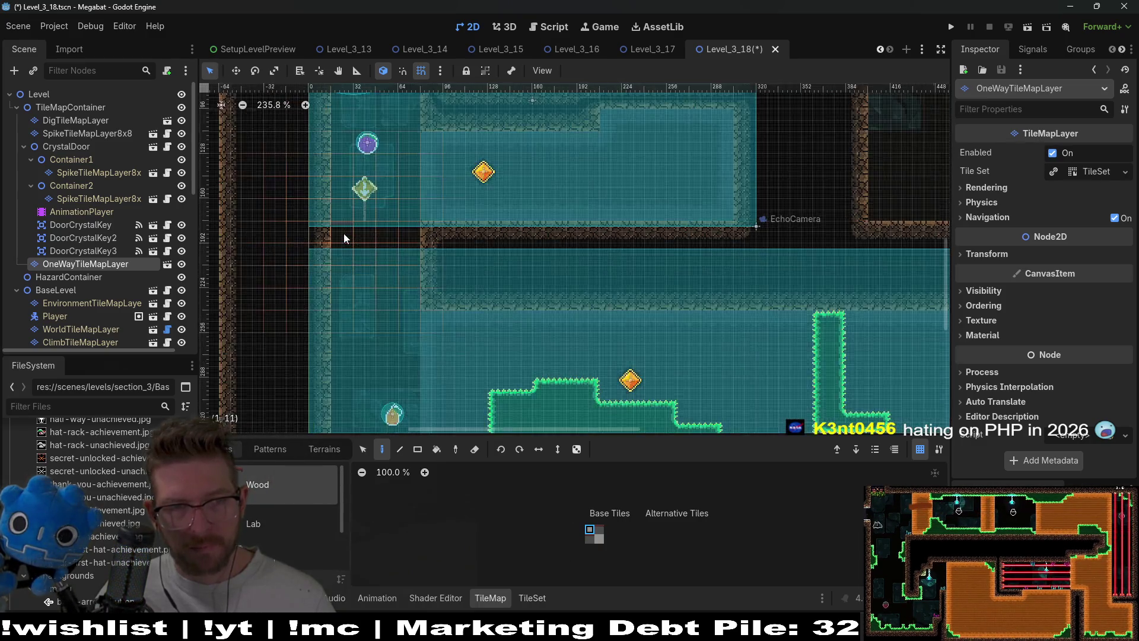
{"action": "scroll", "coordinate": [343, 233], "scroll_direction": "up", "scroll_amount": 6}
{"action": "left_click", "coordinate": [600, 529]}
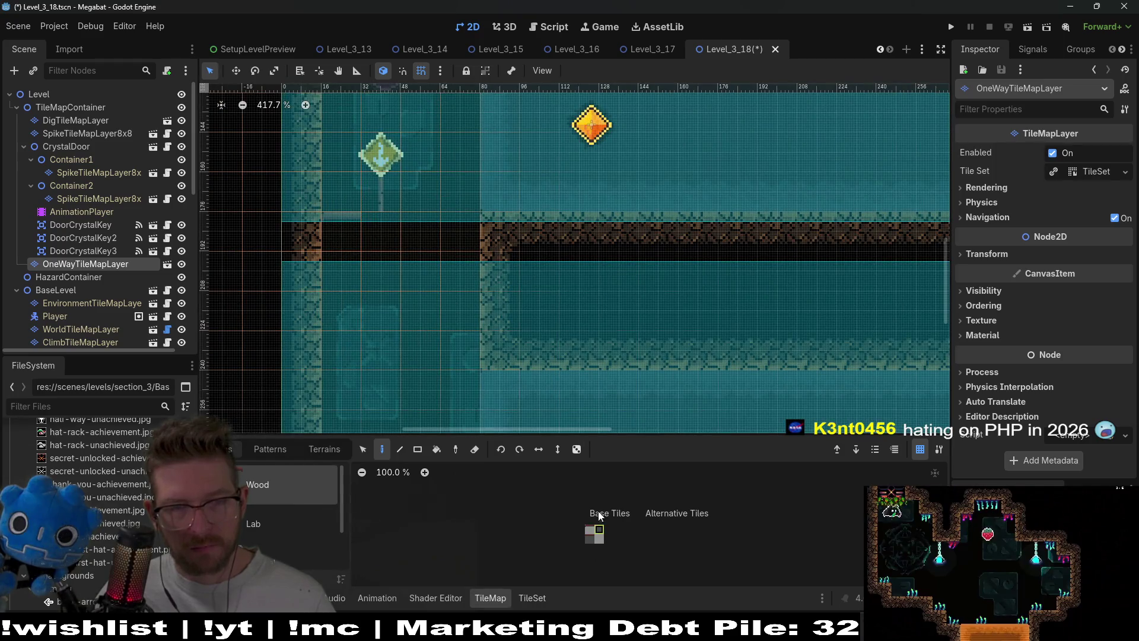
{"action": "left_click", "coordinate": [588, 541]}
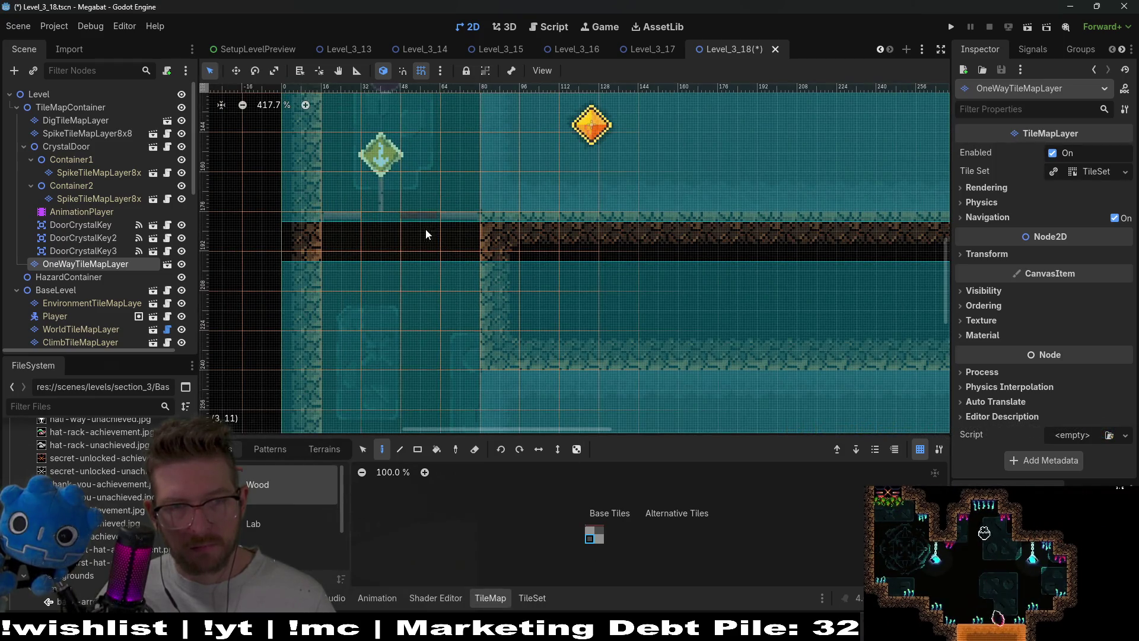
{"action": "scroll", "coordinate": [415, 249], "scroll_direction": "down", "scroll_amount": 8}
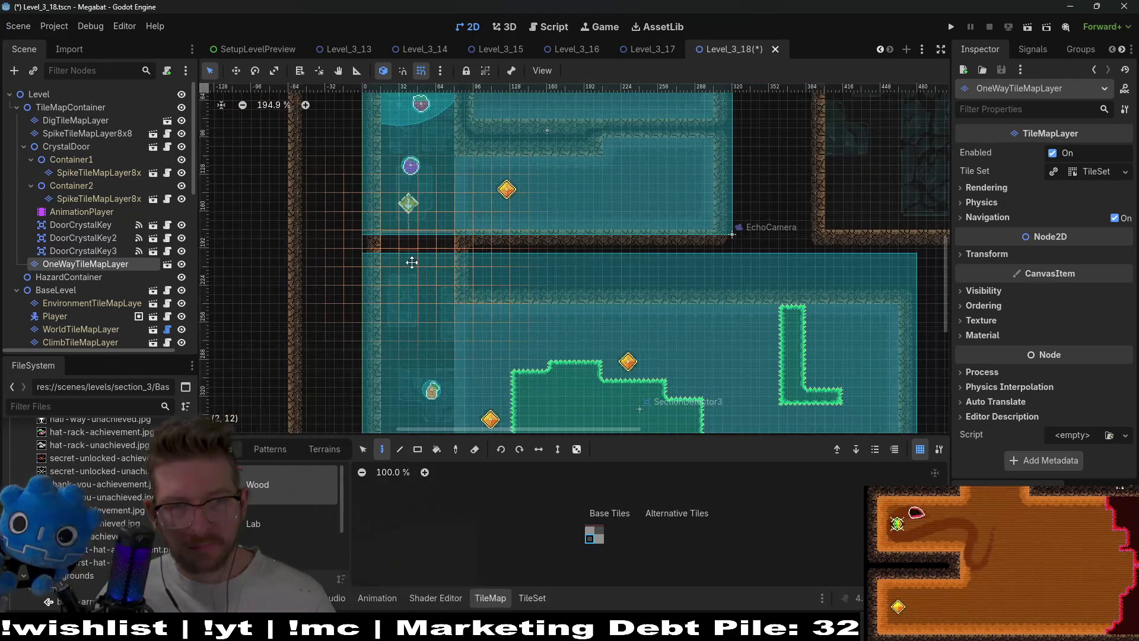
{"action": "scroll", "coordinate": [484, 315], "scroll_direction": "up", "scroll_amount": 6}
{"action": "scroll", "coordinate": [516, 233], "scroll_direction": "up", "scroll_amount": 4}
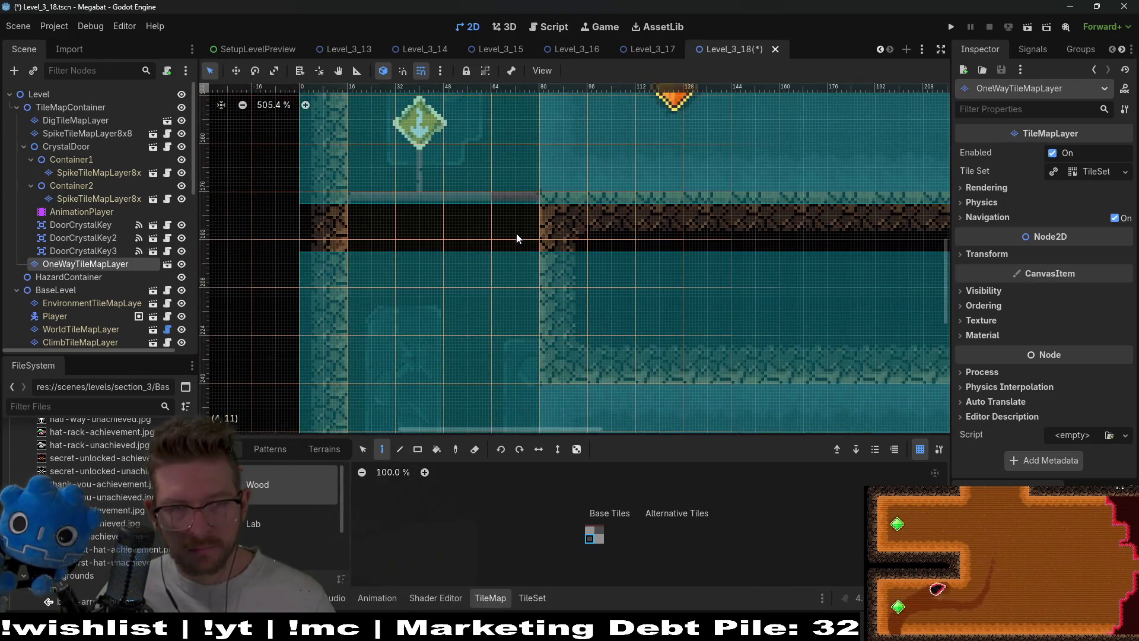
{"action": "scroll", "coordinate": [517, 249], "scroll_direction": "down", "scroll_amount": 9}
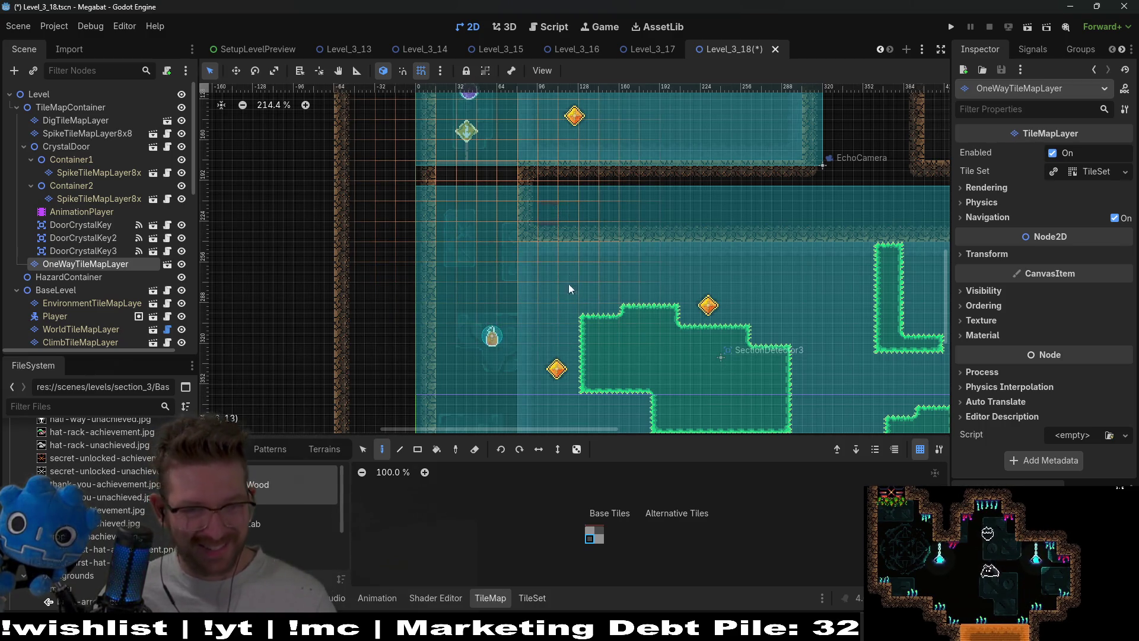
Recentre the lower room and settle on the DigTileMapLayer layer.
{"action": "left_click_drag", "start_coordinate": [524, 329], "coordinate": [568, 294]}
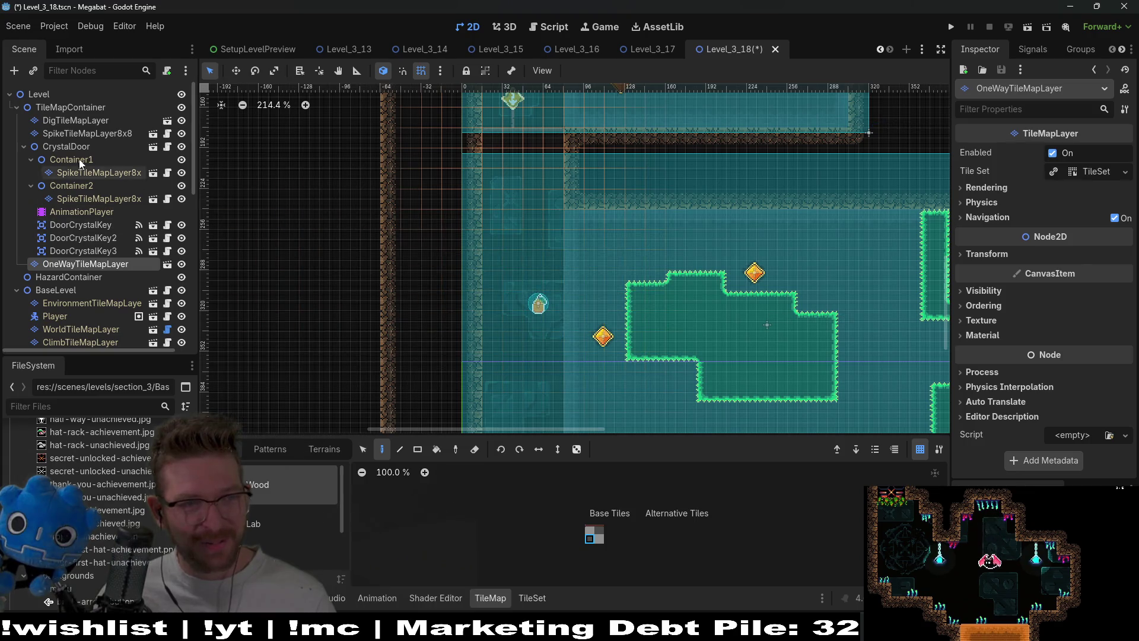
{"action": "left_click", "coordinate": [83, 134]}
{"action": "left_click", "coordinate": [81, 122]}
{"action": "left_click", "coordinate": [86, 135]}
{"action": "left_click", "coordinate": [81, 122]}
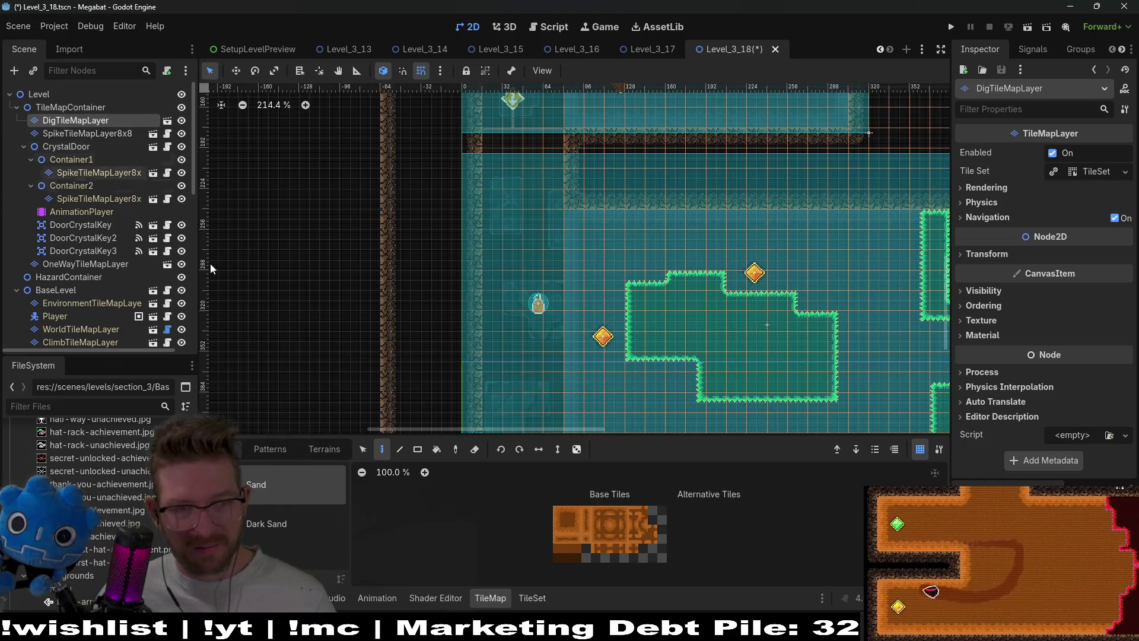
Review the lower room, checking Sand terrain on the dig layer and DESERT terrain on the world layer.
{"action": "left_click", "coordinate": [324, 449]}
{"action": "left_click", "coordinate": [266, 485]}
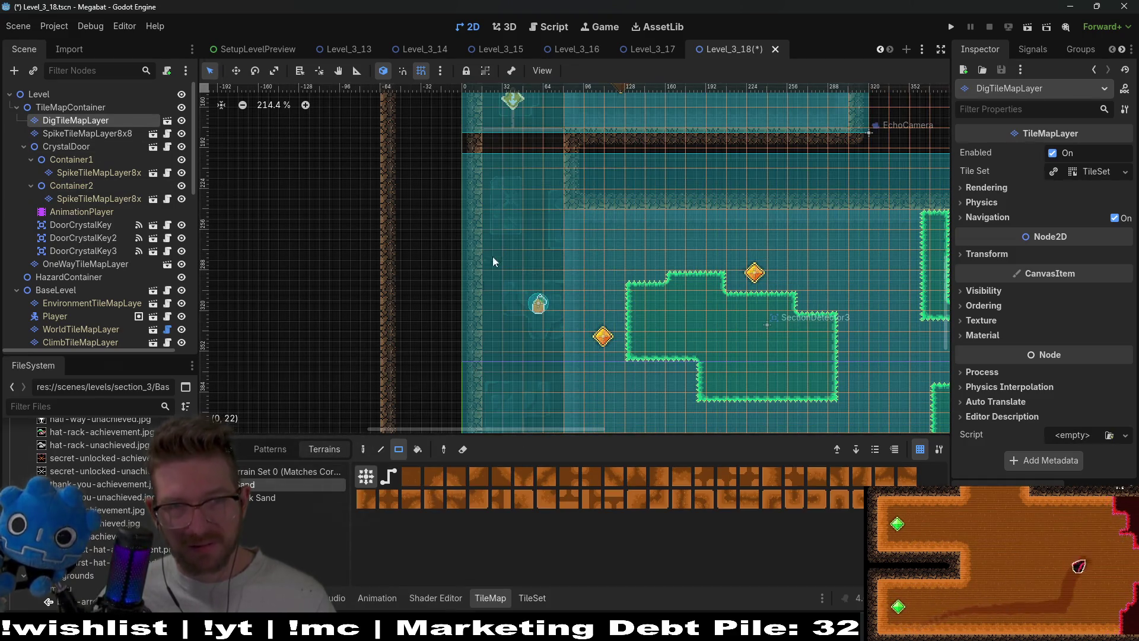
{"action": "mouse_move", "coordinate": [507, 345]}
{"action": "left_mouse_down"}
{"action": "mouse_move", "coordinate": [508, 283]}
{"action": "mouse_move", "coordinate": [518, 356]}
{"action": "mouse_move", "coordinate": [558, 296]}
{"action": "left_mouse_up"}
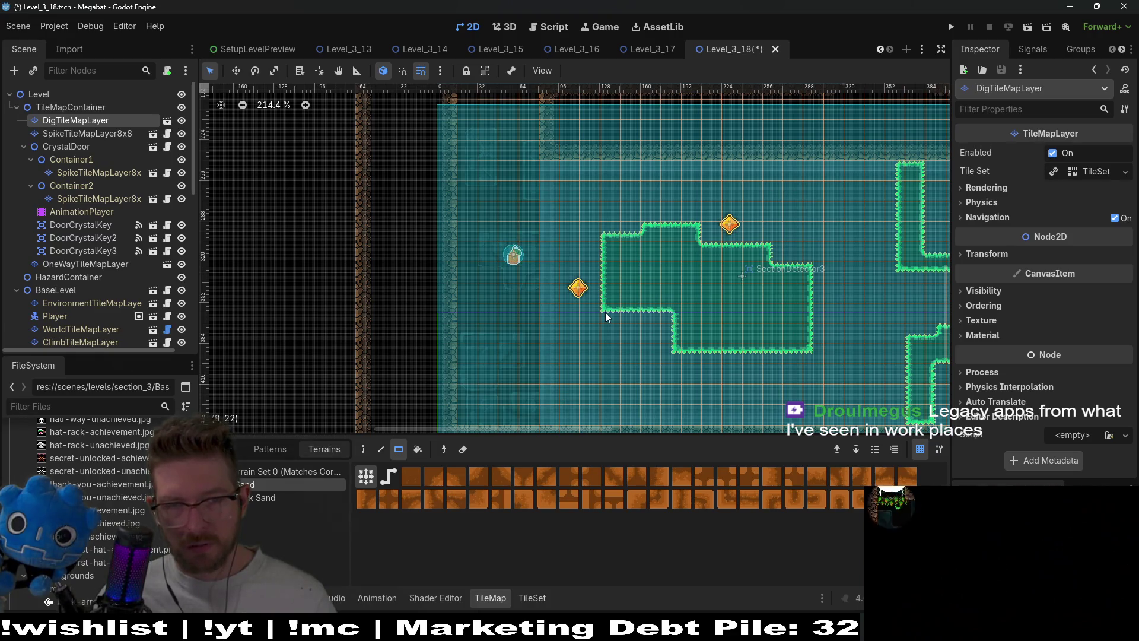
{"action": "scroll", "coordinate": [605, 312], "scroll_direction": "down", "scroll_amount": 4}
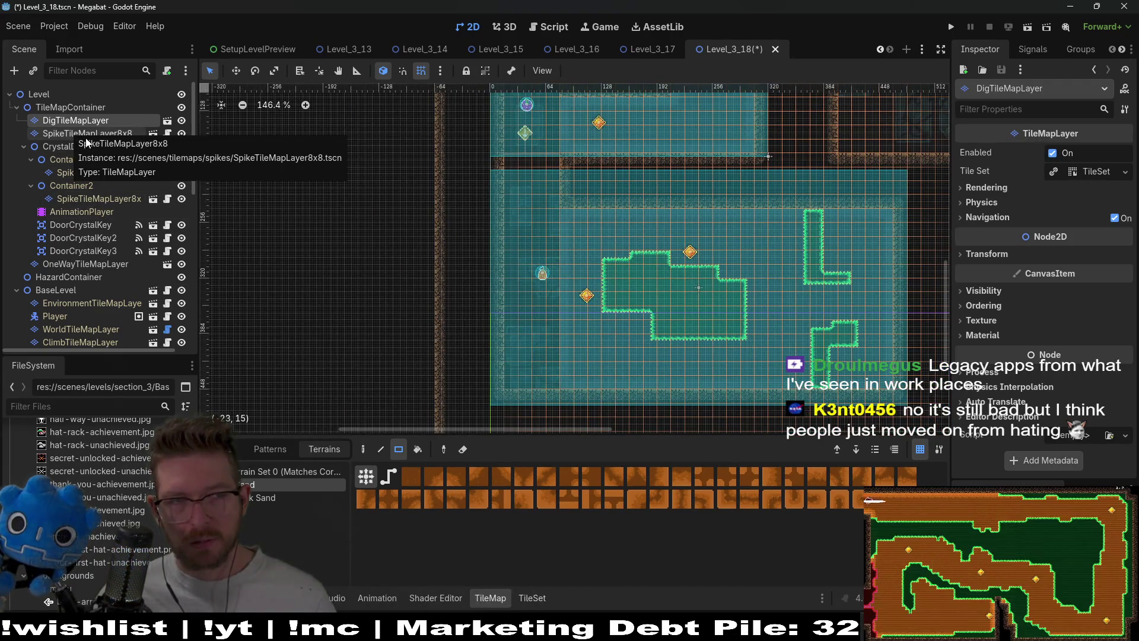
{"action": "scroll", "coordinate": [549, 242], "scroll_direction": "up", "scroll_amount": 3}
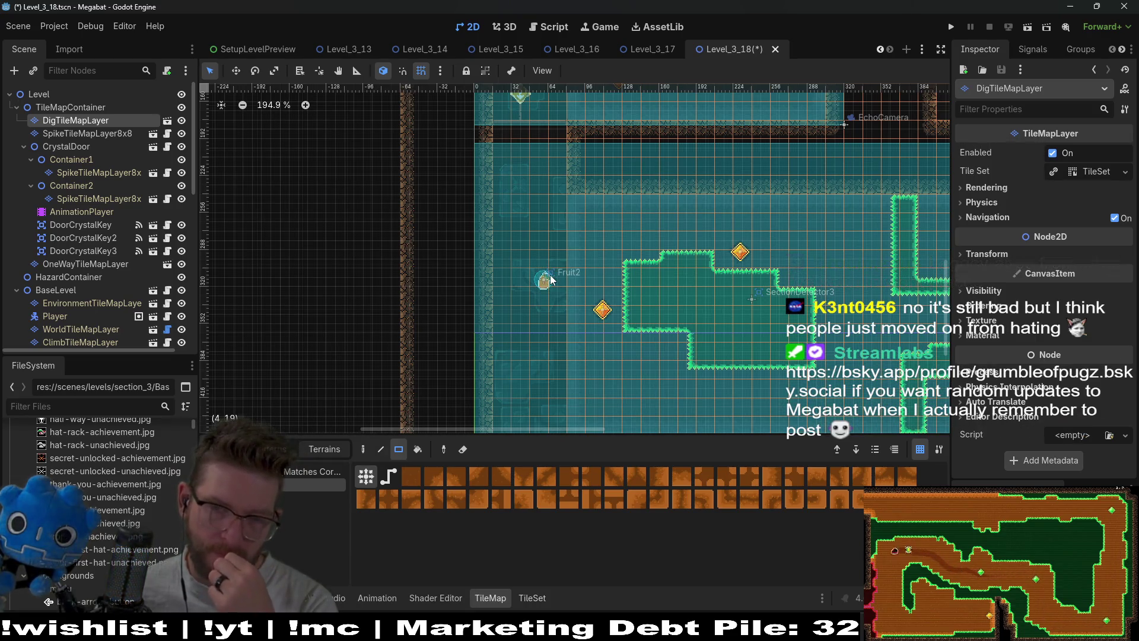
{"action": "left_click_drag", "start_coordinate": [641, 306], "coordinate": [642, 298]}
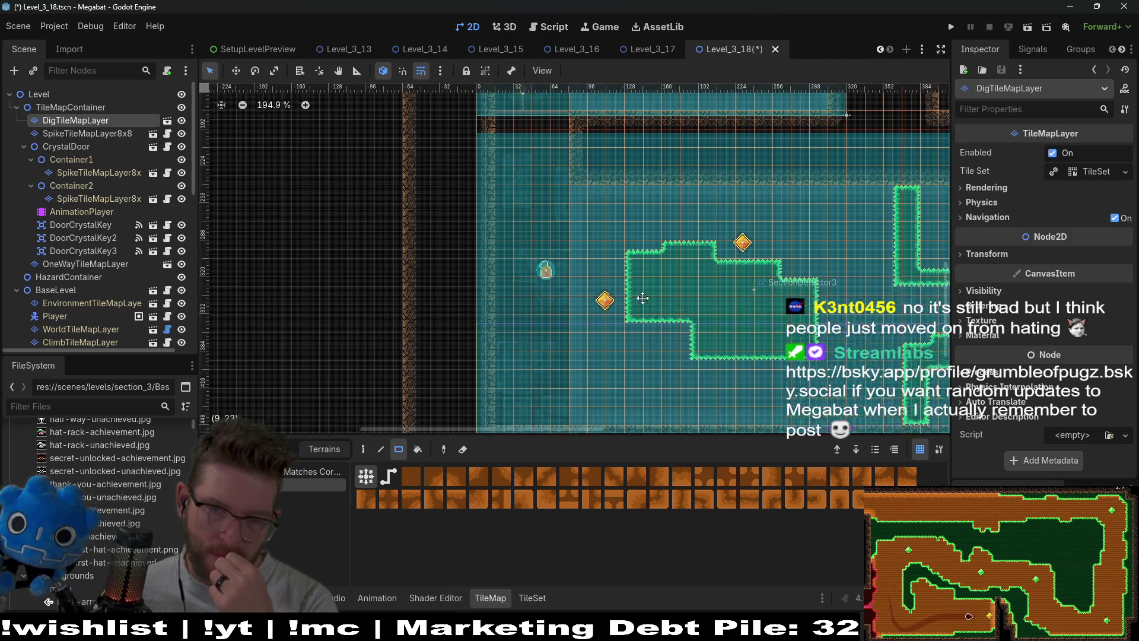
{"action": "scroll", "coordinate": [641, 291], "scroll_direction": "down", "scroll_amount": 4}
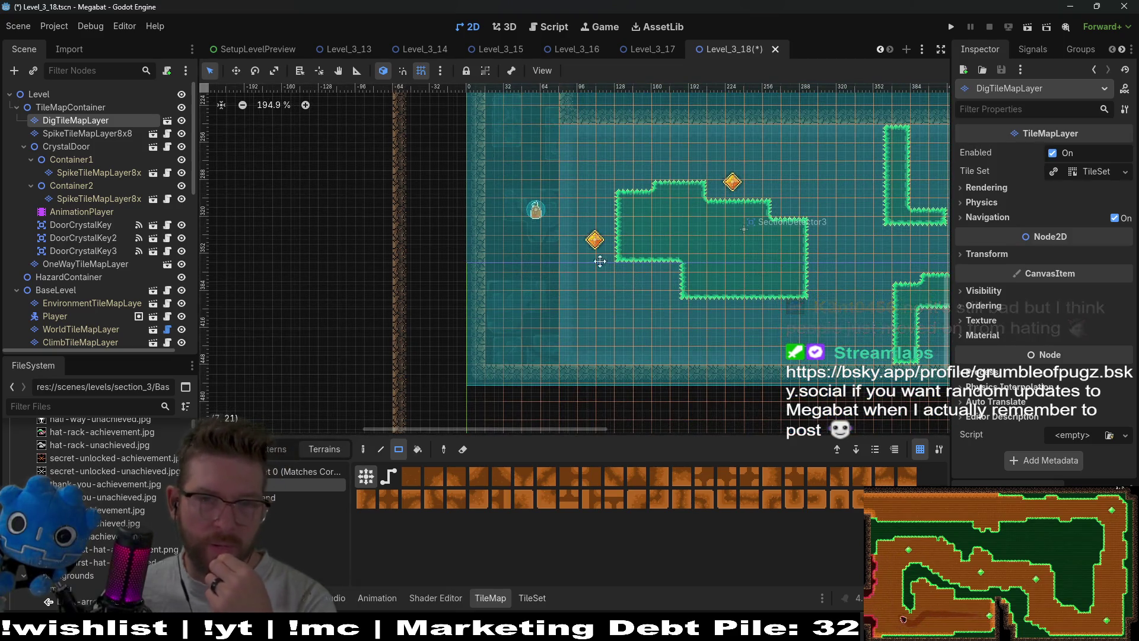
{"action": "left_click_drag", "start_coordinate": [600, 261], "coordinate": [579, 330]}
{"action": "scroll", "coordinate": [116, 284], "scroll_direction": "down", "scroll_amount": 5}
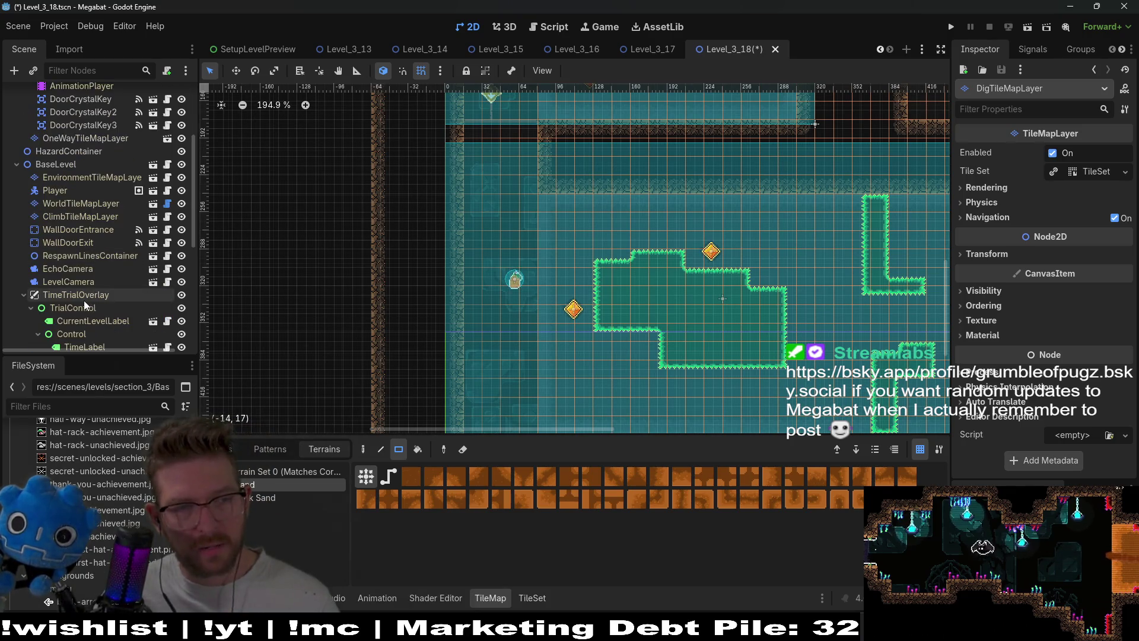
{"action": "left_click", "coordinate": [80, 203]}
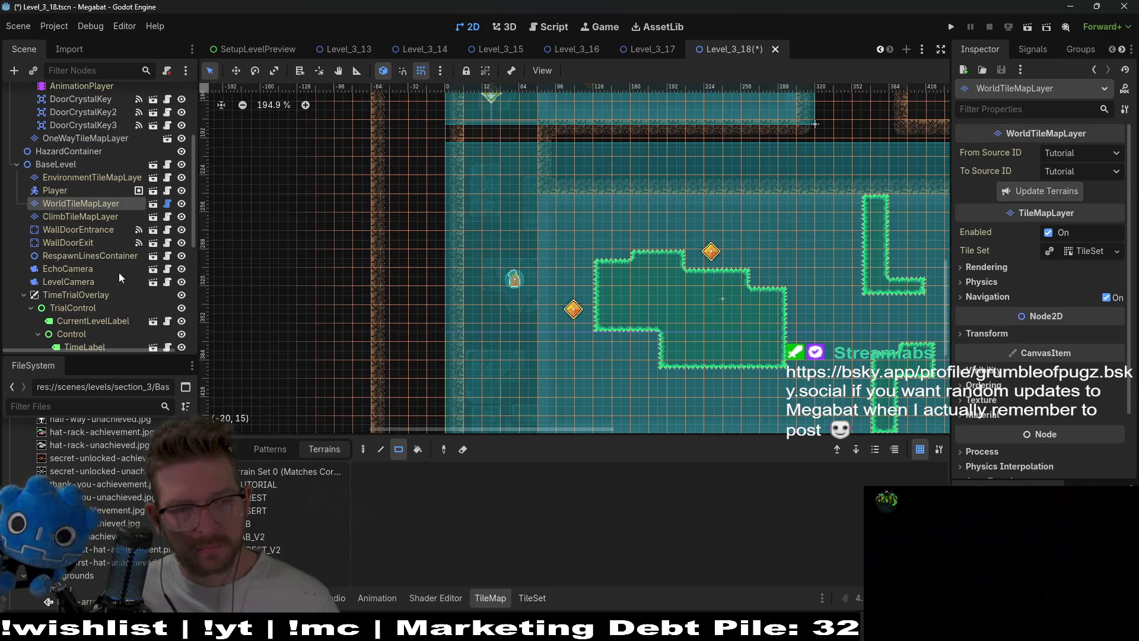
{"action": "left_click", "coordinate": [261, 510]}
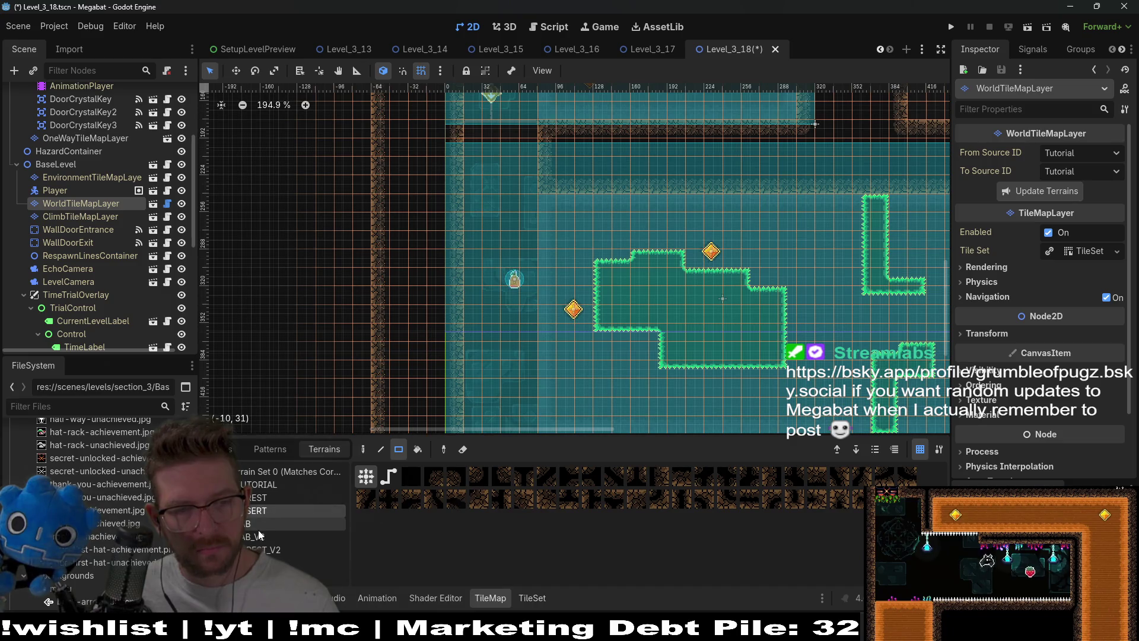
{"action": "scroll", "coordinate": [89, 213], "scroll_direction": "up", "scroll_amount": 5}
Paint Emerald spikes on SpikeTileMapLayer8x8 extending the block left around the lower-left crystal.
{"action": "left_click", "coordinate": [87, 133]}
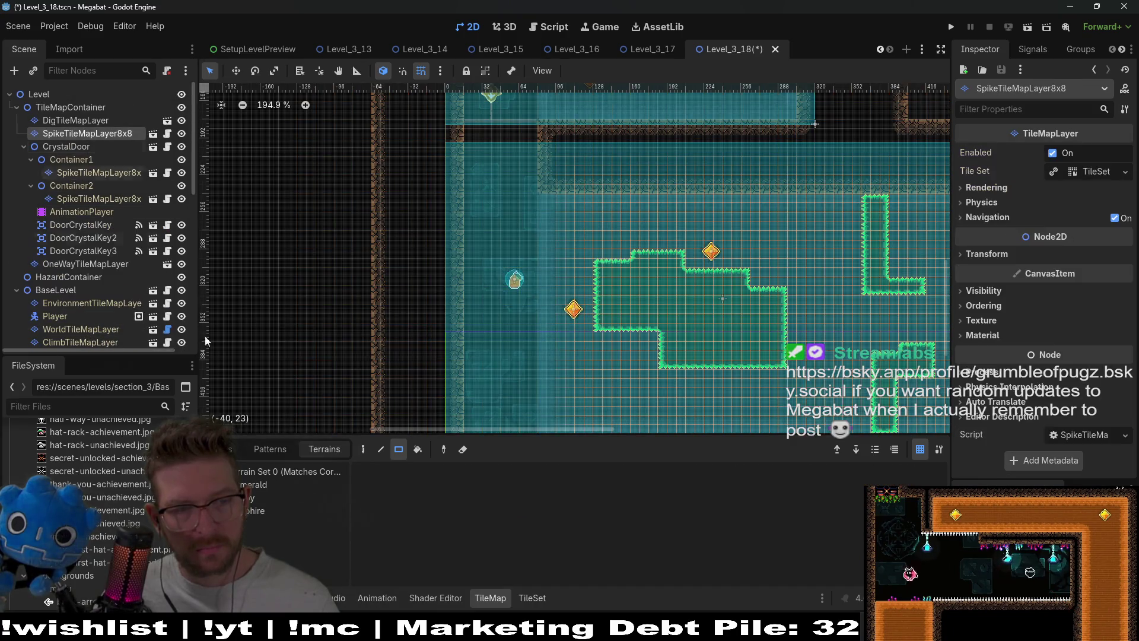
{"action": "left_click", "coordinate": [278, 485]}
{"action": "left_click_drag", "start_coordinate": [533, 264], "coordinate": [596, 335]}
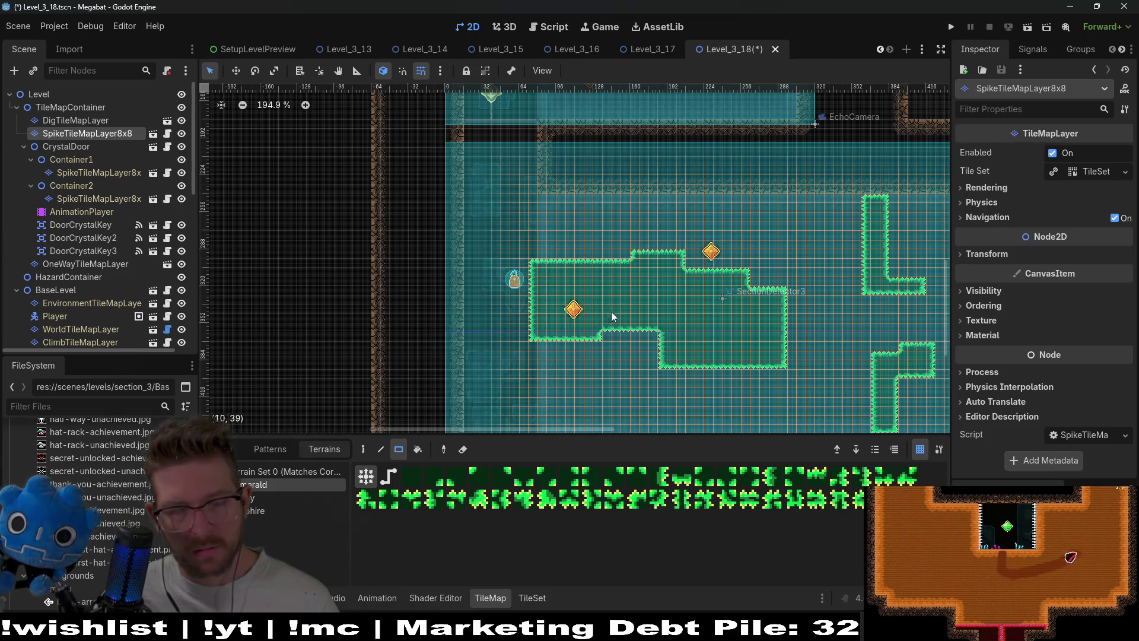
{"action": "scroll", "coordinate": [95, 291], "scroll_direction": "down", "scroll_amount": 5}
{"action": "scroll", "coordinate": [83, 314], "scroll_direction": "down", "scroll_amount": 2}
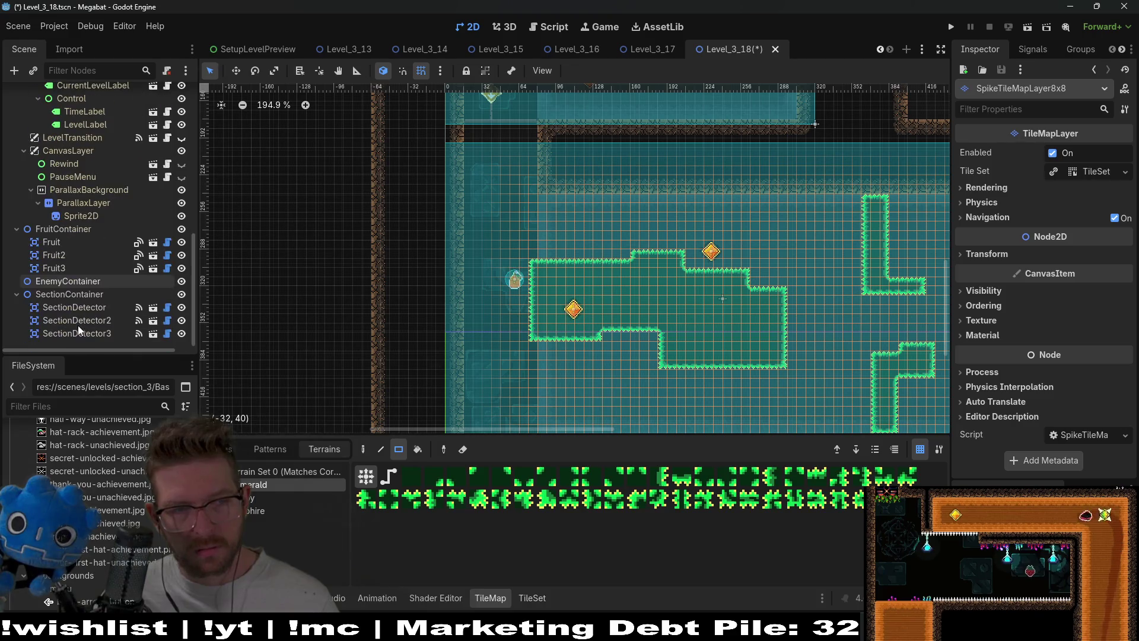
{"action": "scroll", "coordinate": [79, 315], "scroll_direction": "up", "scroll_amount": 10}
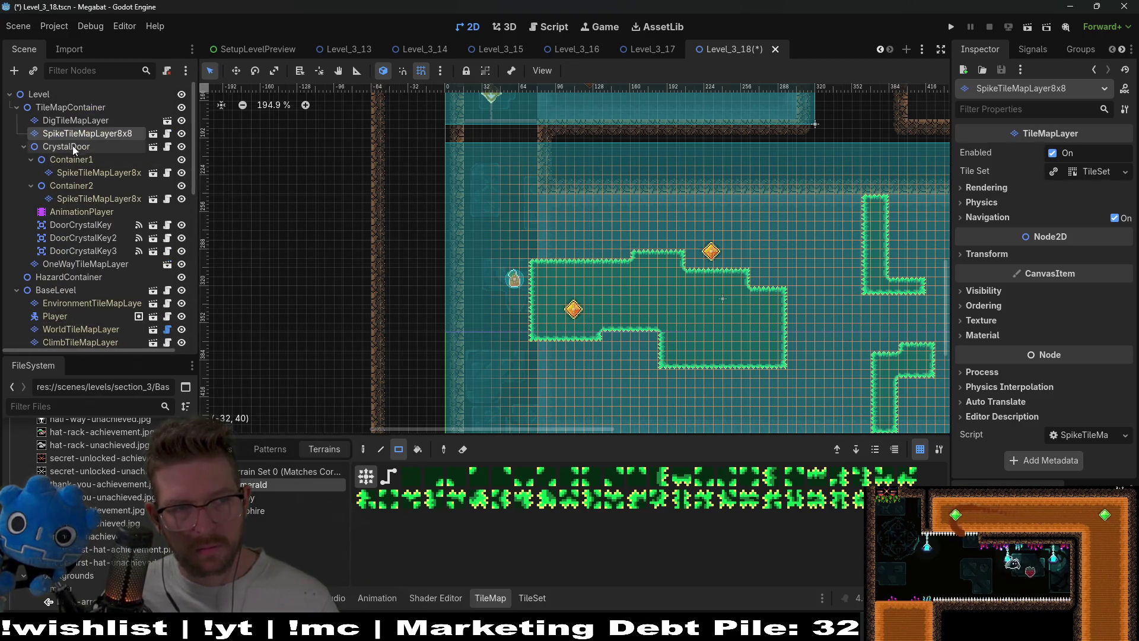
{"action": "left_click", "coordinate": [85, 224]}
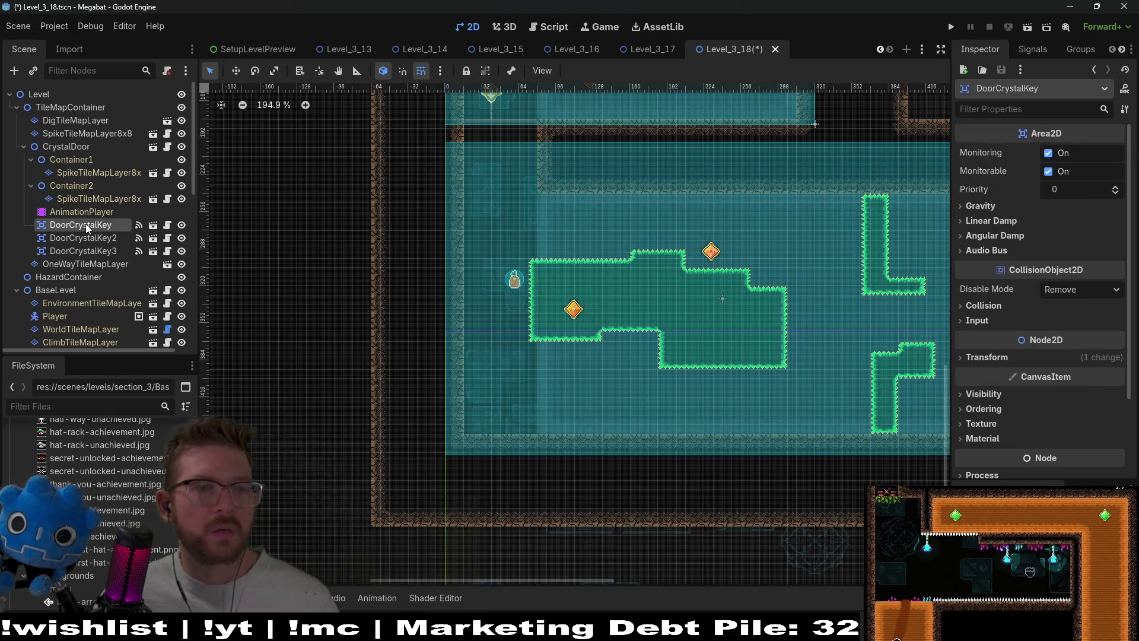
Move DoorCrystalKey right beside the L-shaped spikes and DoorCrystalKey2 to the room's lower right.
{"action": "scroll", "coordinate": [810, 305], "scroll_direction": "right", "scroll_amount": 5}
{"action": "key", "text": "w"}
{"action": "left_click_drag", "start_coordinate": [593, 252], "coordinate": [662, 228]}
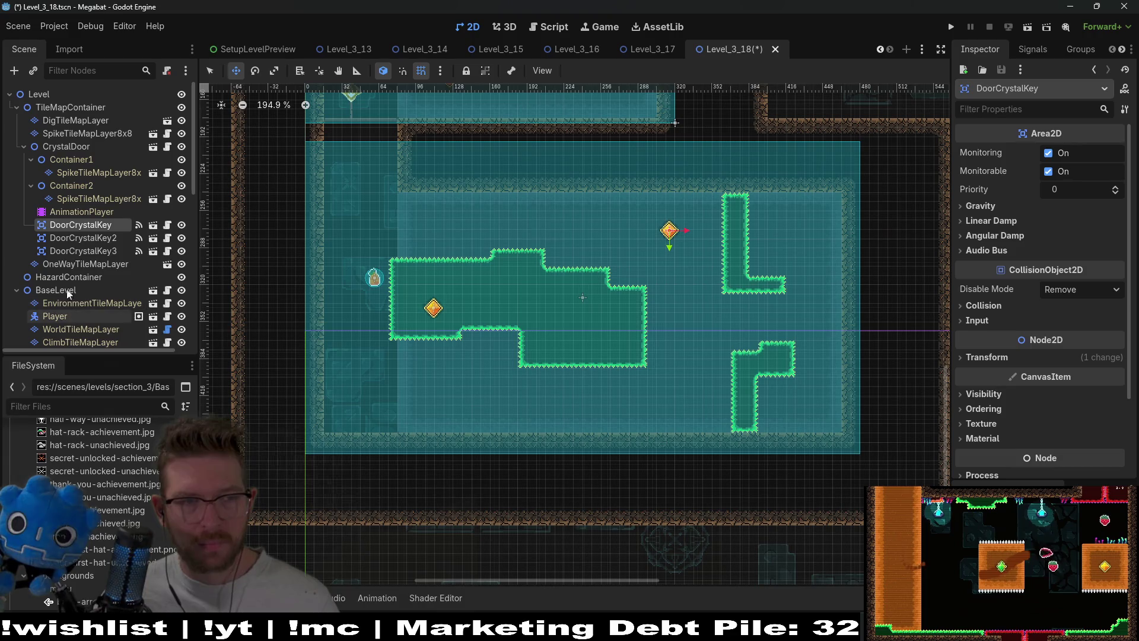
{"action": "left_click_drag", "start_coordinate": [768, 234], "coordinate": [797, 231]}
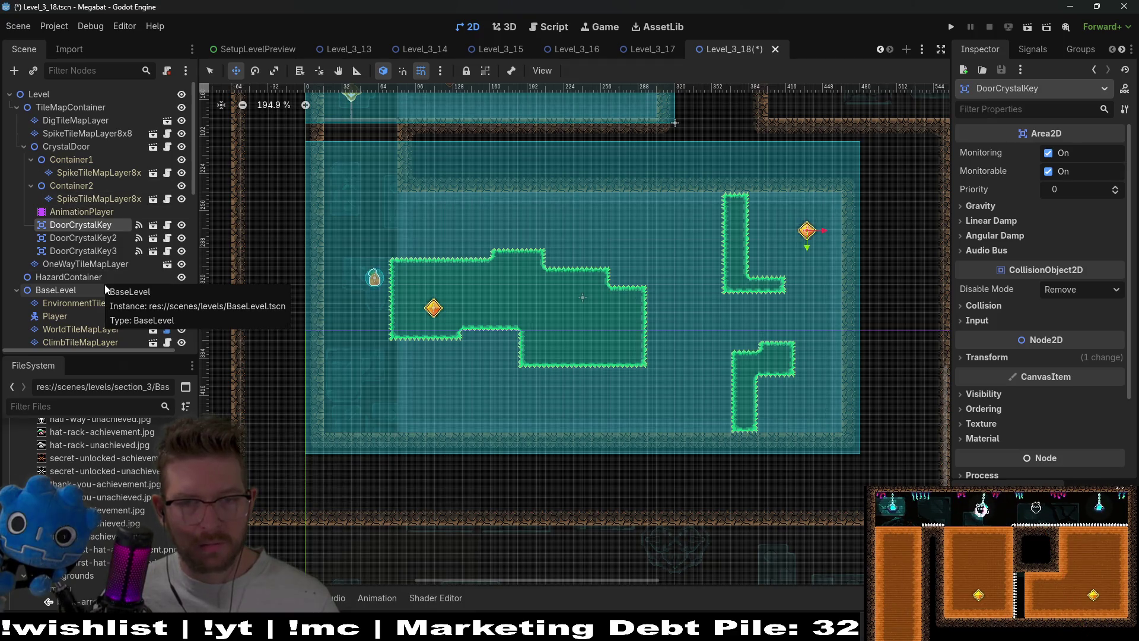
{"action": "left_click", "coordinate": [76, 243]}
{"action": "mouse_move", "coordinate": [439, 321]}
{"action": "left_mouse_down"}
{"action": "mouse_move", "coordinate": [656, 395]}
{"action": "mouse_move", "coordinate": [806, 417]}
{"action": "left_mouse_up"}
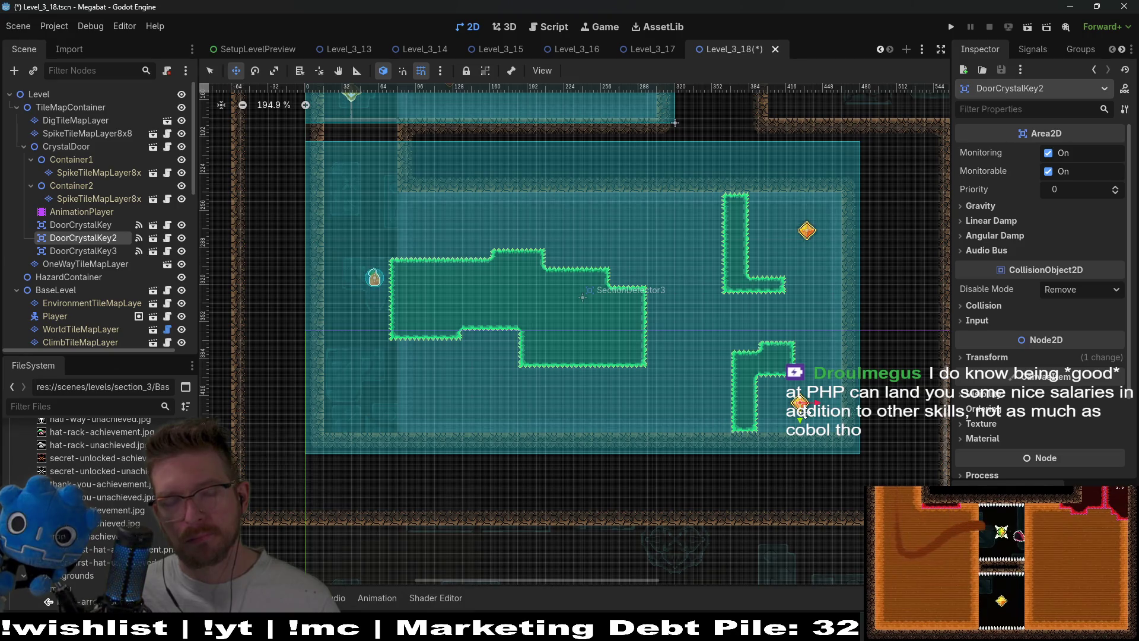
Move Fruit3 right, just left of the upper spikes.
{"action": "scroll", "coordinate": [68, 225], "scroll_direction": "down", "scroll_amount": 10}
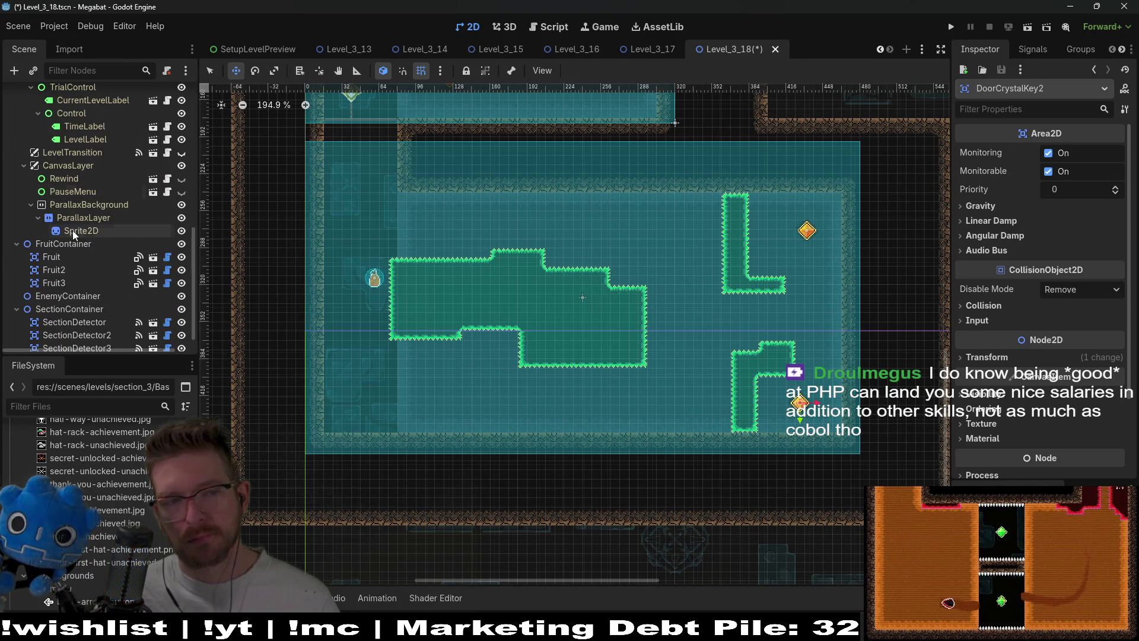
{"action": "left_click", "coordinate": [73, 280]}
{"action": "mouse_move", "coordinate": [552, 237]}
{"action": "left_mouse_down"}
{"action": "mouse_move", "coordinate": [620, 232]}
{"action": "mouse_move", "coordinate": [683, 246]}
{"action": "left_mouse_up"}
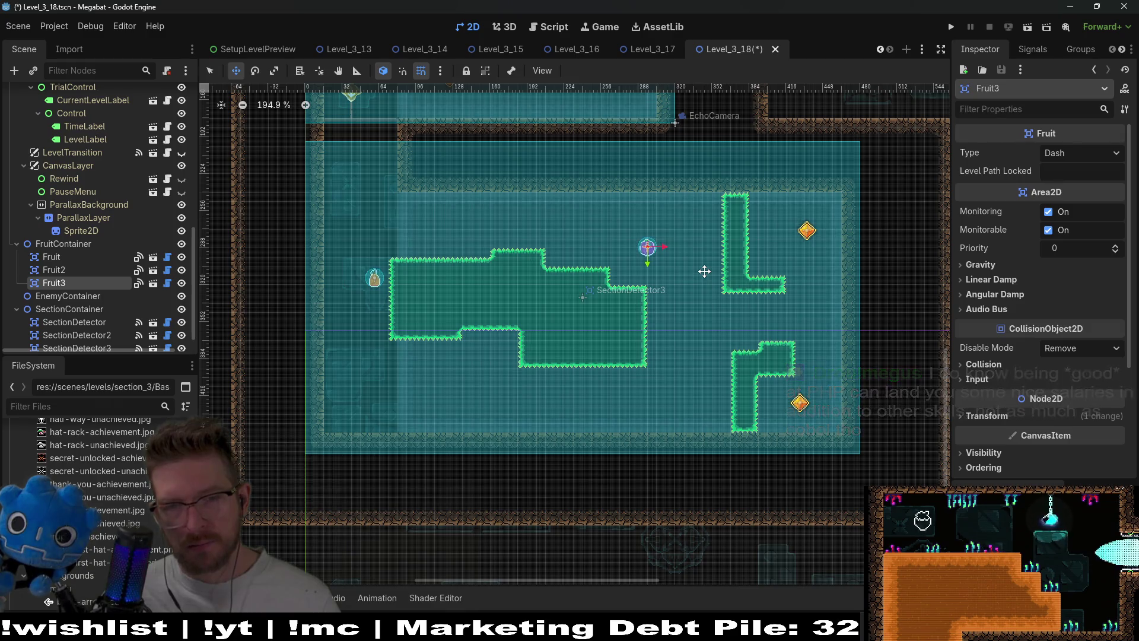
Set Fruit3's type to Teleport and check the placement of Fruit2 and Fruit3.
{"action": "left_click", "coordinate": [1072, 154]}
{"action": "left_click", "coordinate": [1068, 201]}
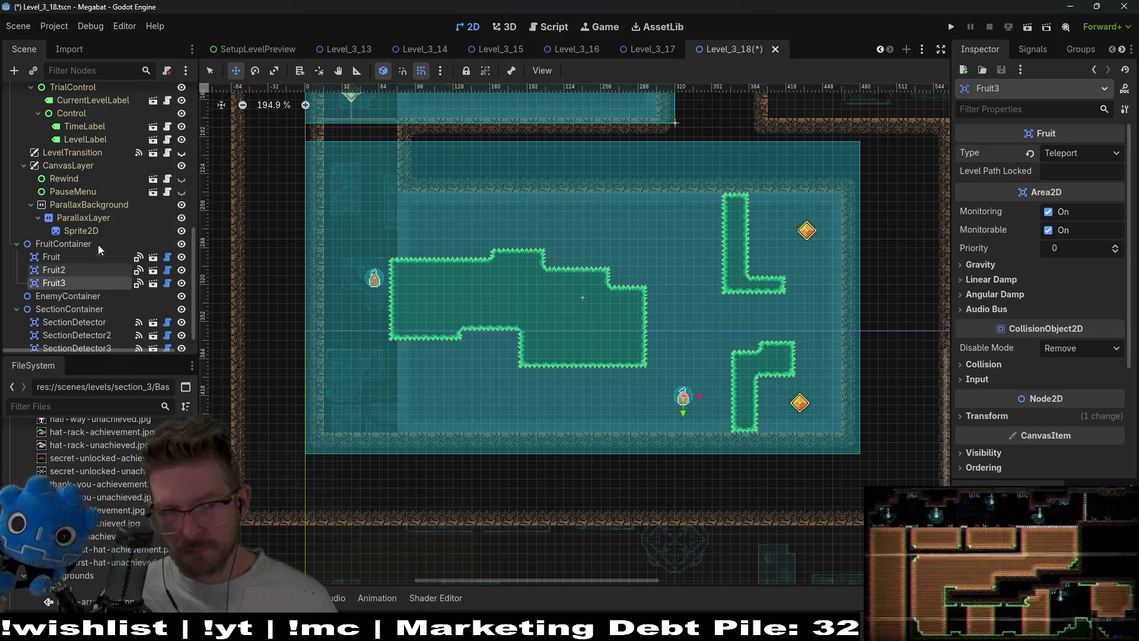
{"action": "left_click", "coordinate": [71, 270]}
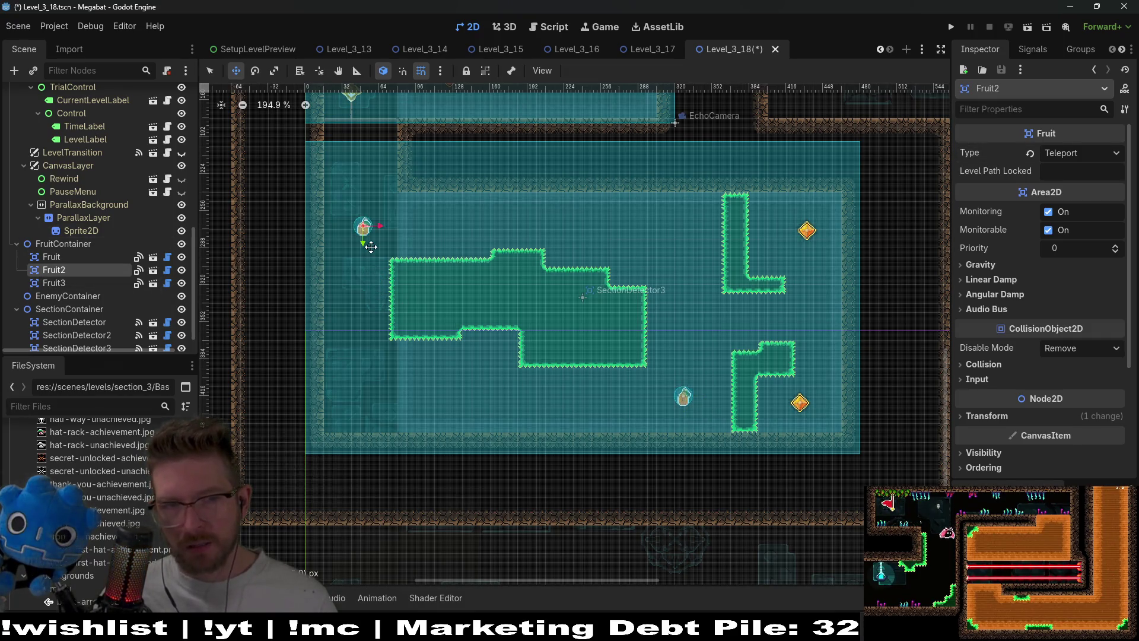
{"action": "left_click", "coordinate": [53, 282]}
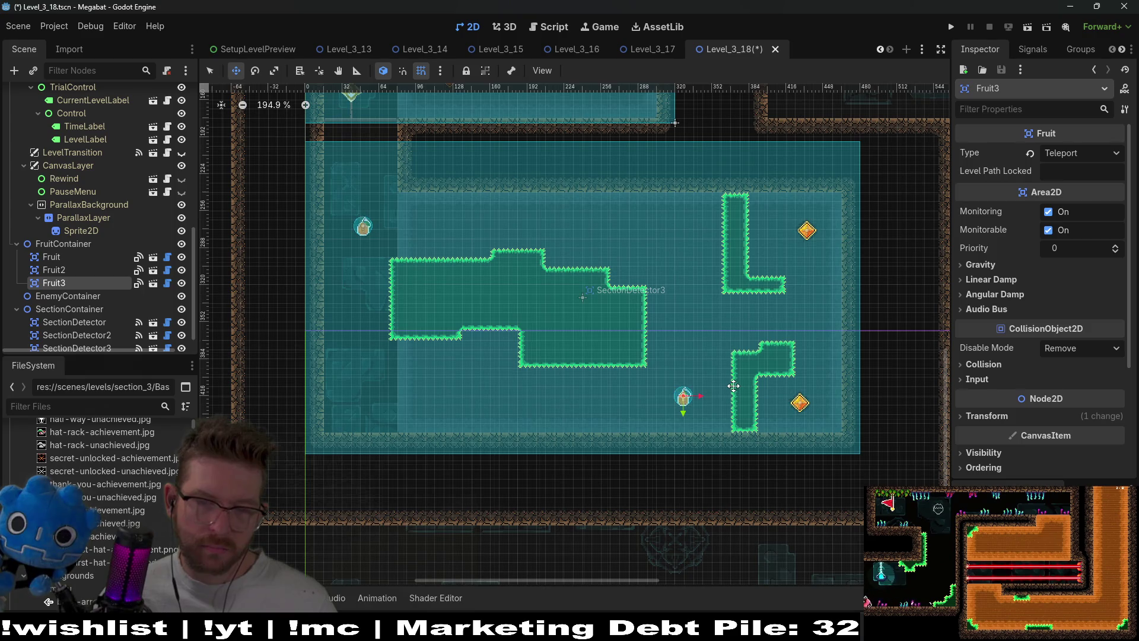
Playtest the scene: grab the fruit, dash right and down into the spikes, then quit with F8.
{"action": "left_click", "coordinate": [1028, 29]}
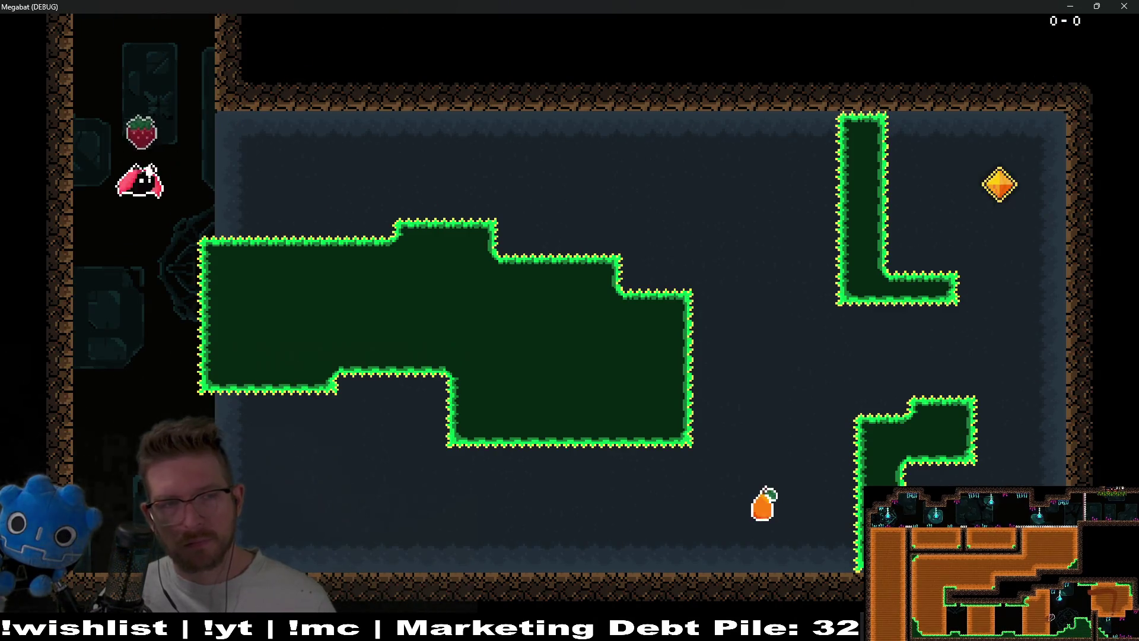
{"action": "key", "text": "x"}
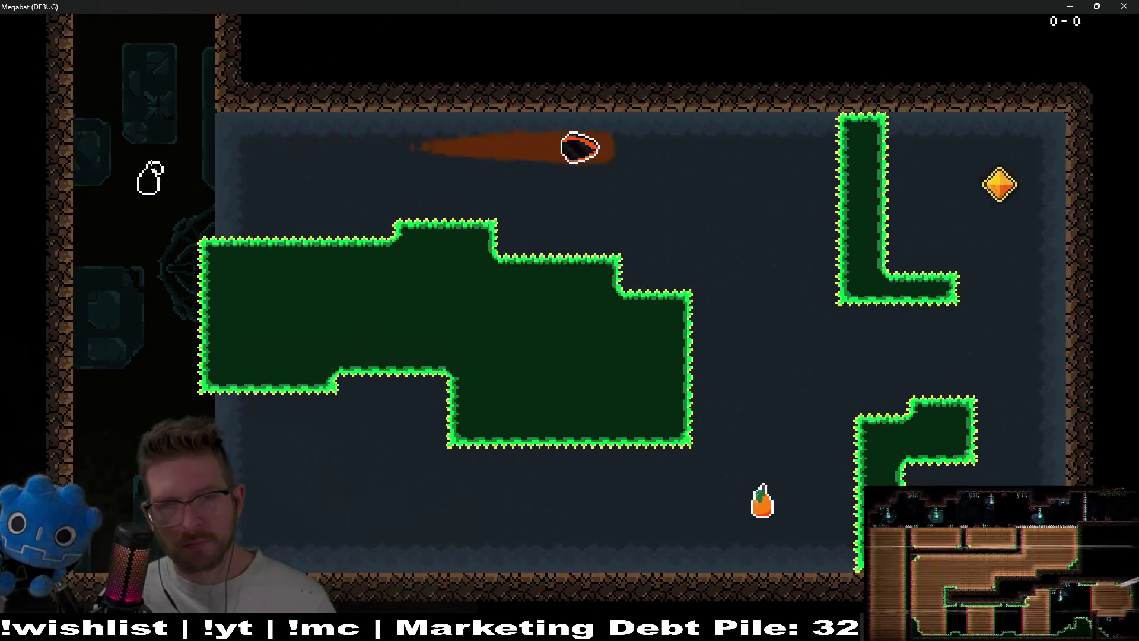
{"action": "key", "text": "Down"}
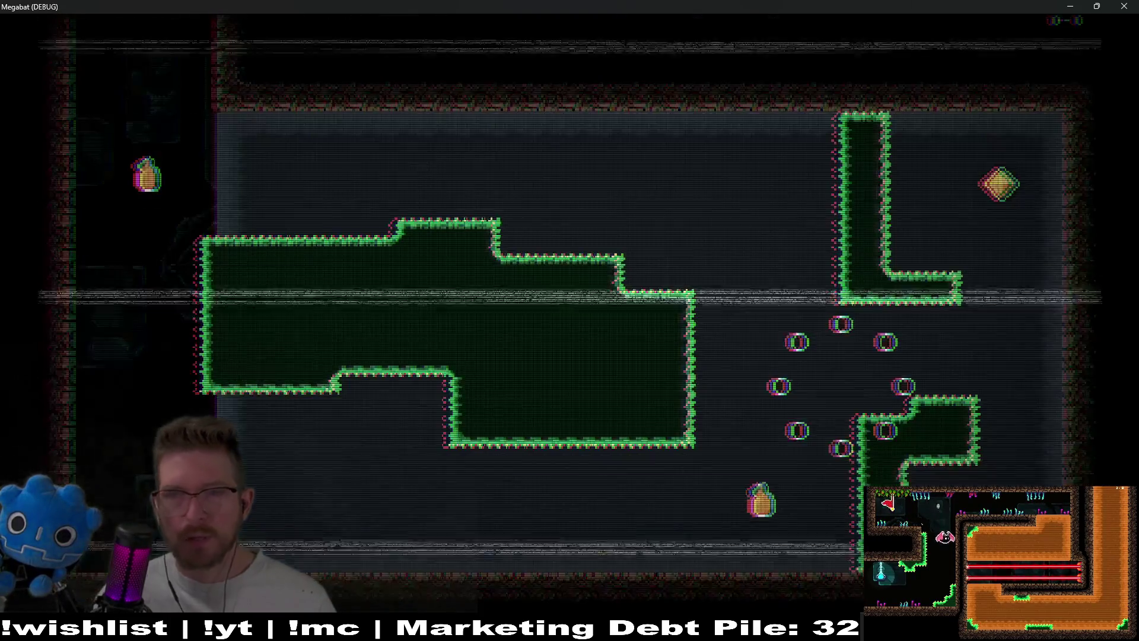
{"action": "key", "text": "F8"}
{"action": "scroll", "coordinate": [136, 196], "scroll_direction": "up", "scroll_amount": 10}
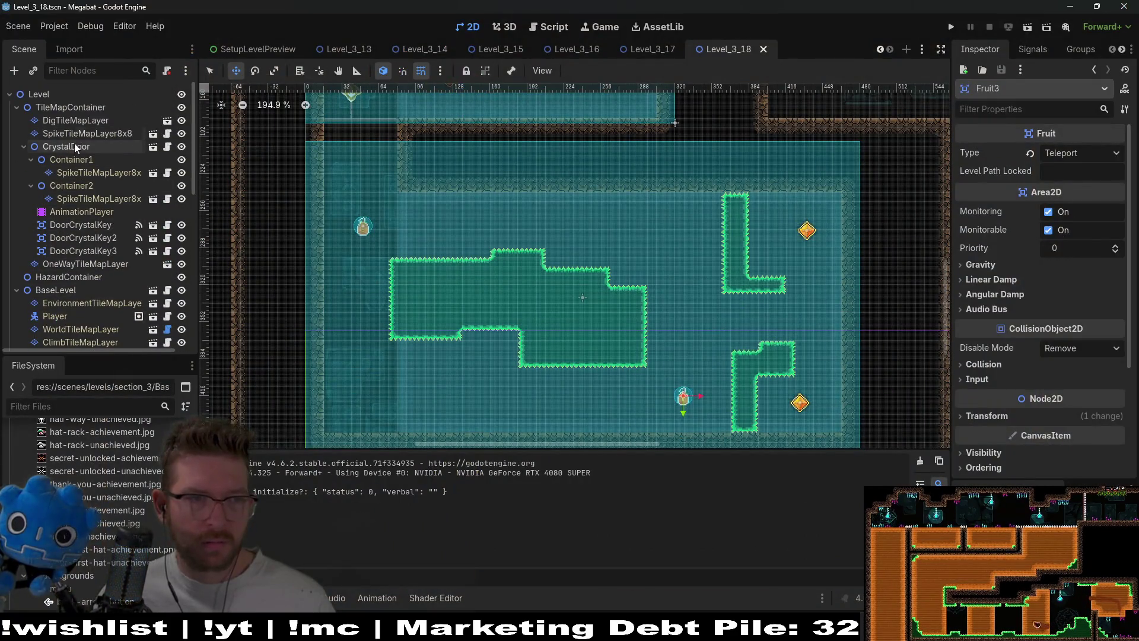
Add an Area2D child node under SpikeTileMapLayer8x8.
{"action": "left_click", "coordinate": [75, 147]}
{"action": "left_click", "coordinate": [84, 133]}
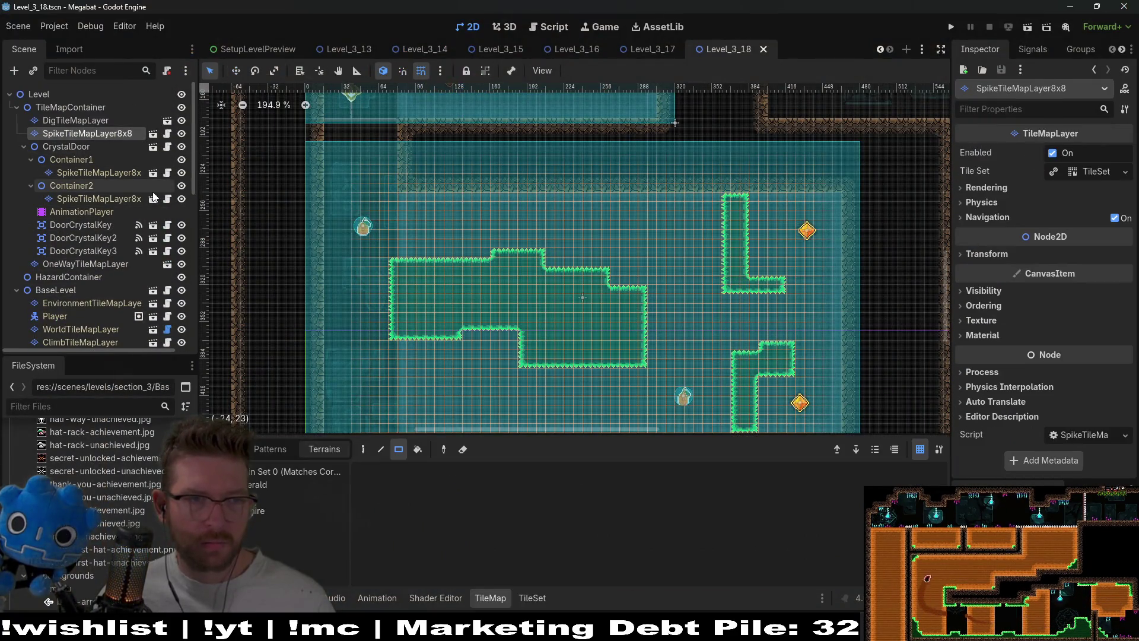
{"action": "key", "text": "ctrl+shift+a"}
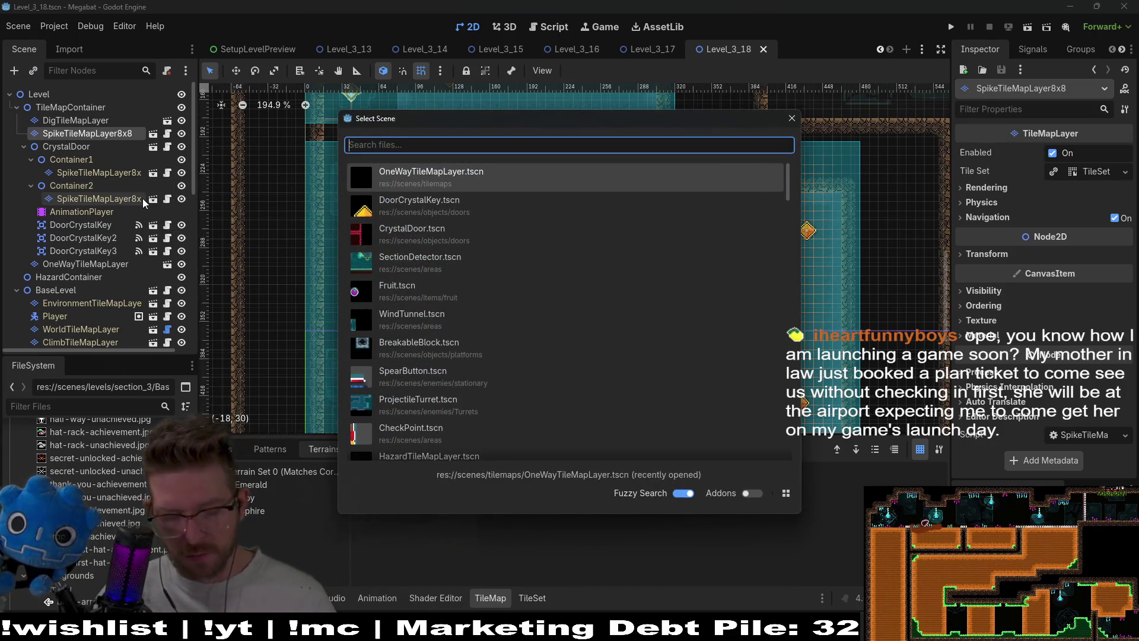
{"action": "key", "text": "Escape"}
{"action": "key", "text": "ctrl+a"}
{"action": "type", "text": "area"}
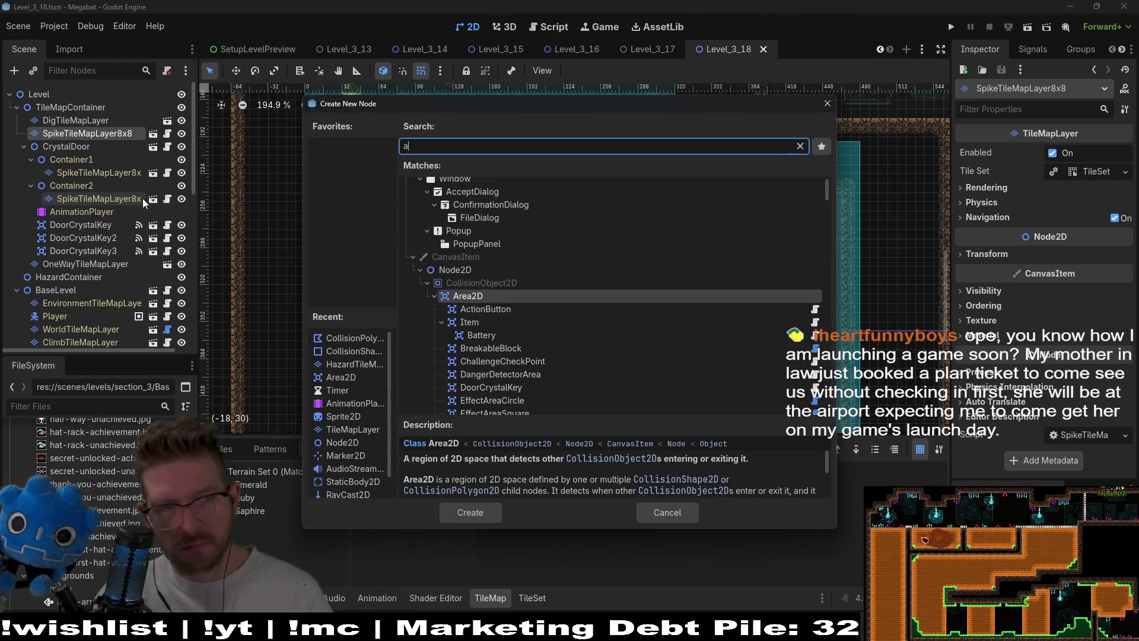
{"action": "key", "text": "Return"}
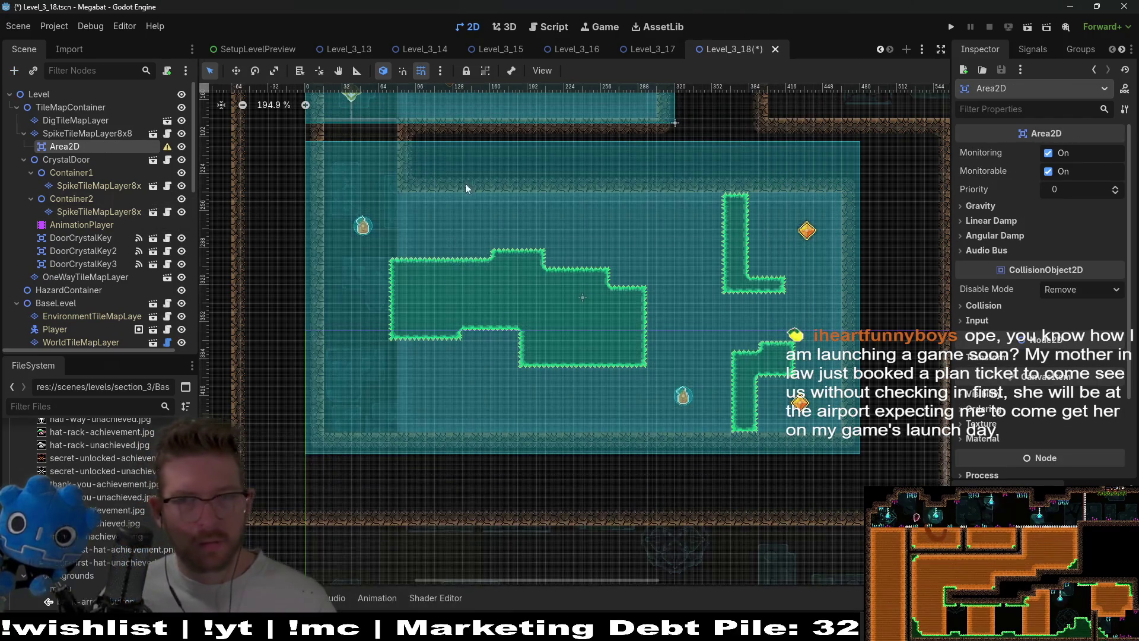
Add a CollisionShape2D to the Area2D and give it a new RectangleShape2D.
{"action": "left_click", "coordinate": [71, 133]}
{"action": "left_click", "coordinate": [66, 144]}
{"action": "key", "text": "ctrl+a"}
{"action": "type", "text": "colision"}
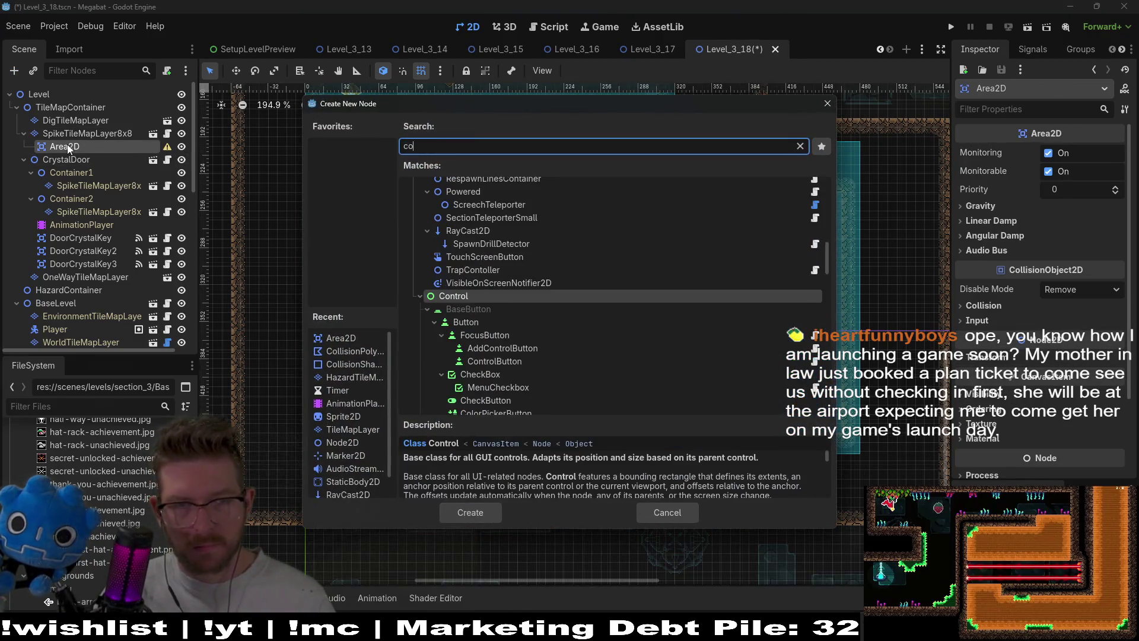
{"action": "key", "text": "Return"}
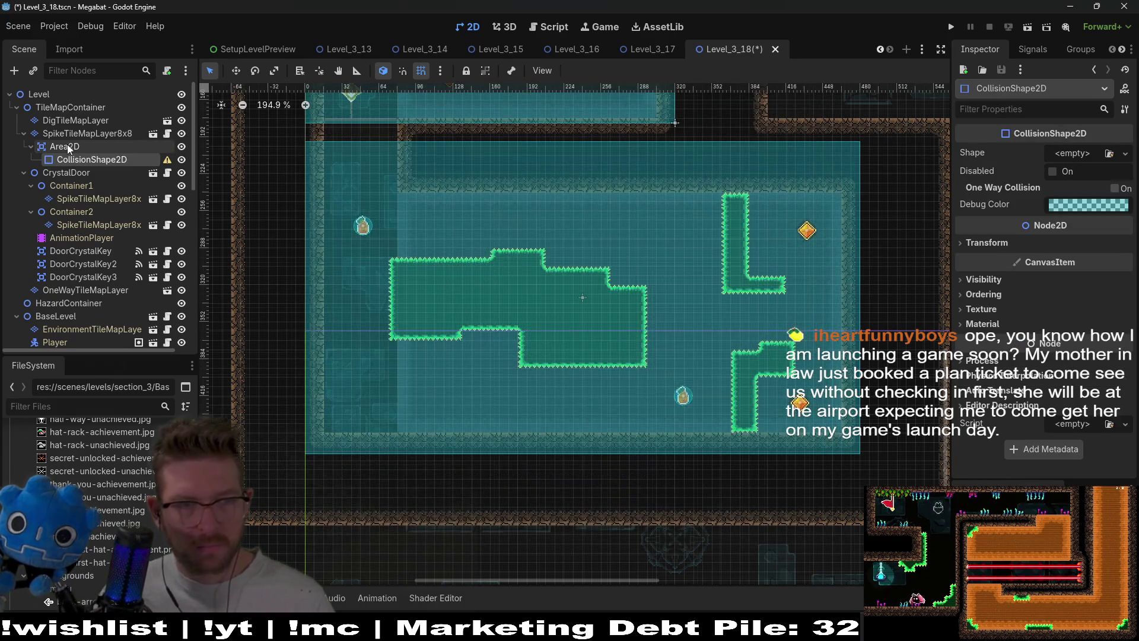
{"action": "left_click", "coordinate": [65, 145]}
{"action": "left_click", "coordinate": [74, 158]}
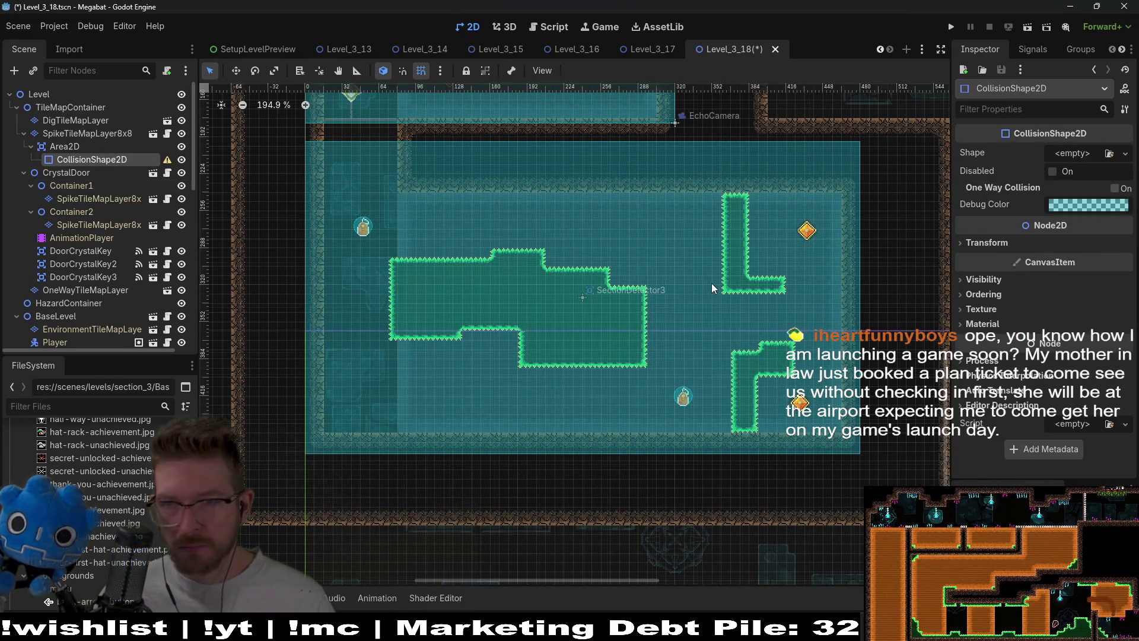
{"action": "left_click", "coordinate": [1064, 154]}
{"action": "left_click", "coordinate": [1038, 241]}
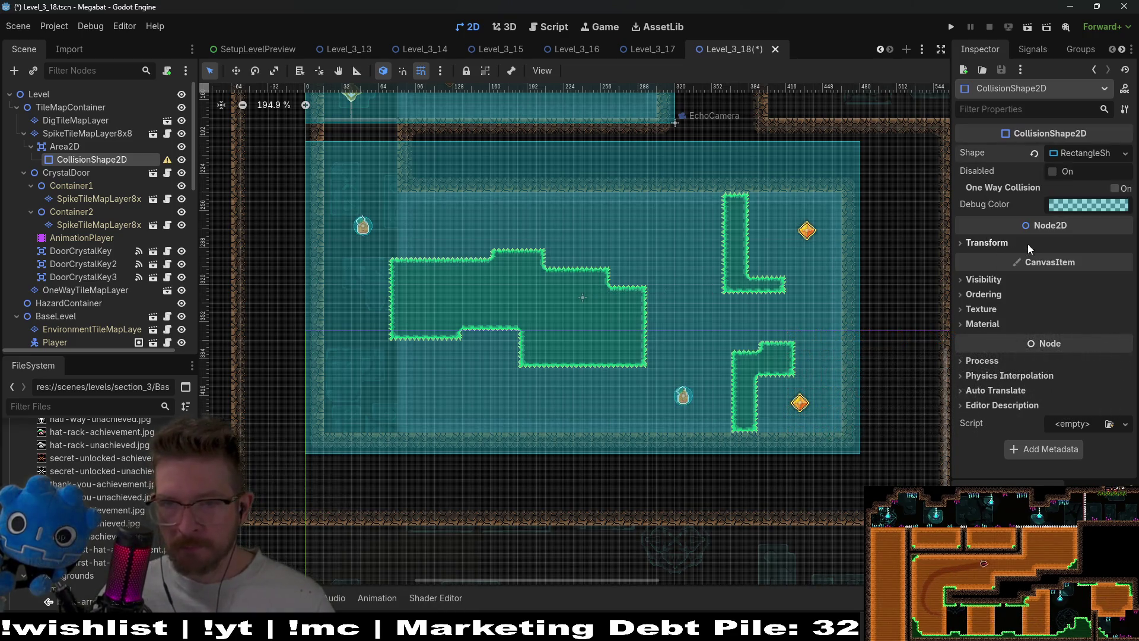
Stretch the collision rectangle over the whole room, then save and run the scene.
{"action": "key", "text": "w"}
{"action": "mouse_move", "coordinate": [594, 314]}
{"action": "left_mouse_down"}
{"action": "mouse_move", "coordinate": [608, 302]}
{"action": "mouse_move", "coordinate": [843, 440]}
{"action": "left_mouse_up"}
{"action": "left_click_drag", "start_coordinate": [582, 282], "coordinate": [402, 188]}
{"action": "scroll", "coordinate": [403, 294], "scroll_direction": "up", "scroll_amount": 5}
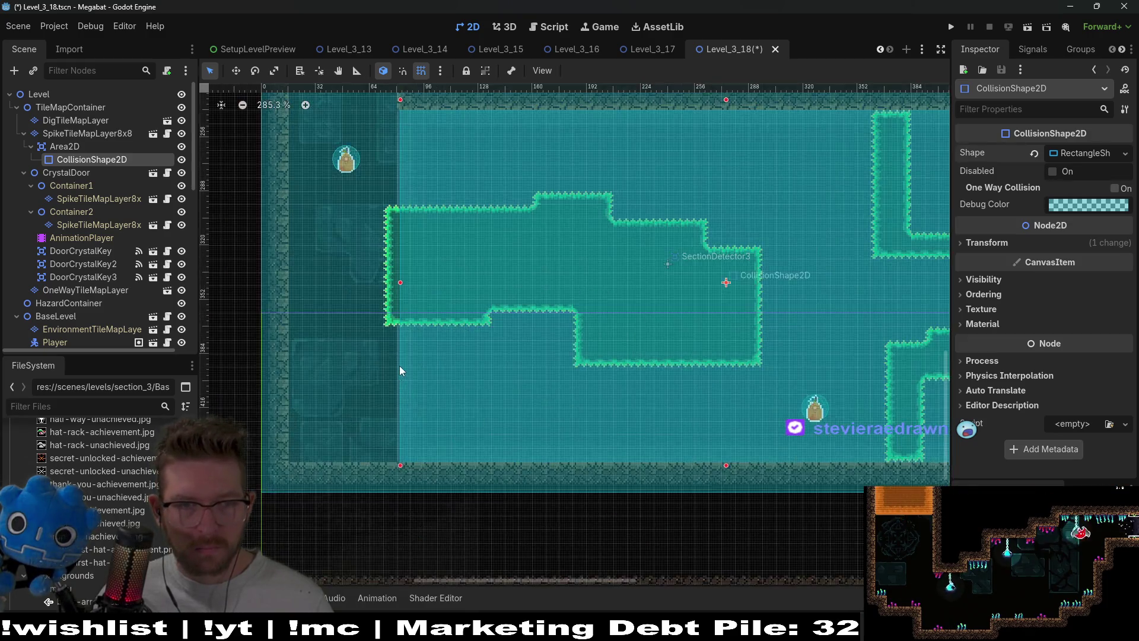
{"action": "left_click", "coordinate": [400, 236]}
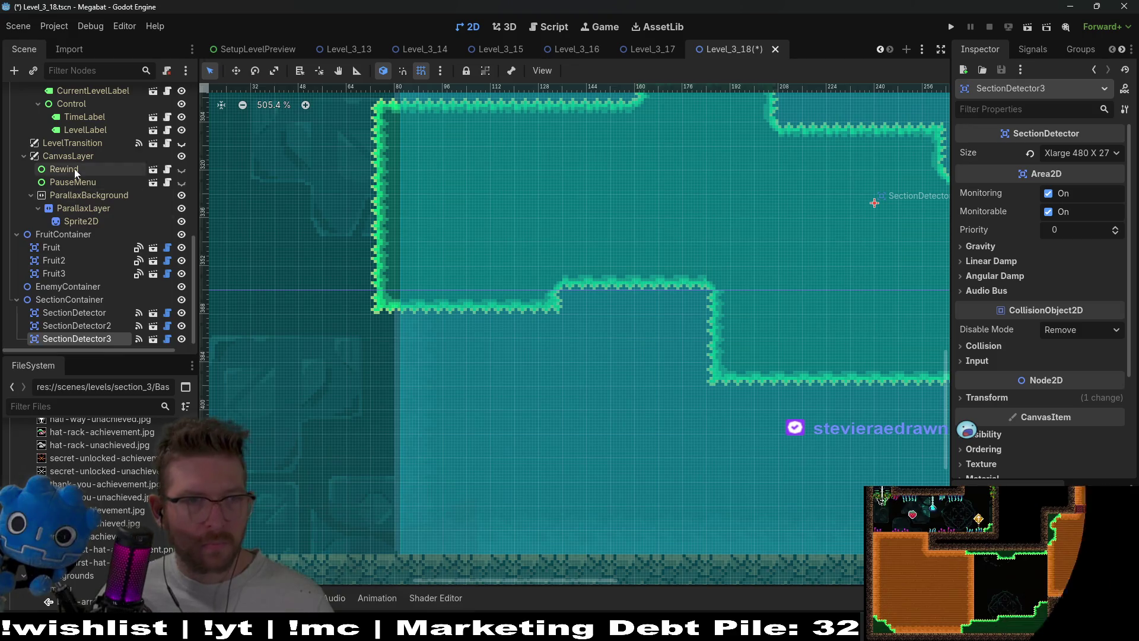
{"action": "scroll", "coordinate": [80, 171], "scroll_direction": "up", "scroll_amount": 10}
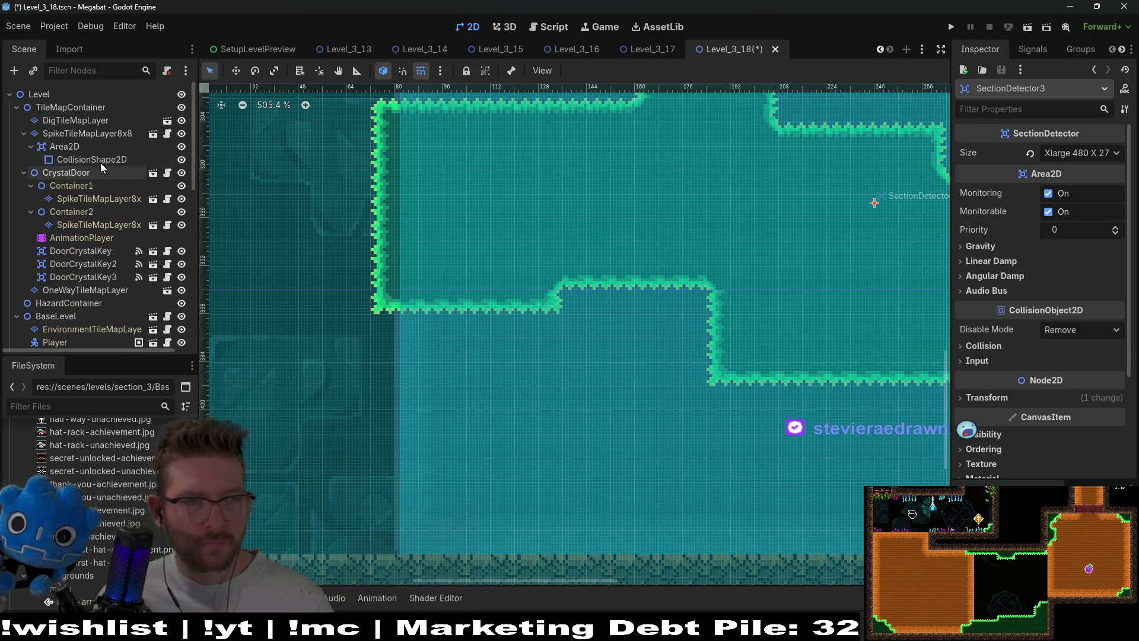
{"action": "left_click", "coordinate": [100, 161]}
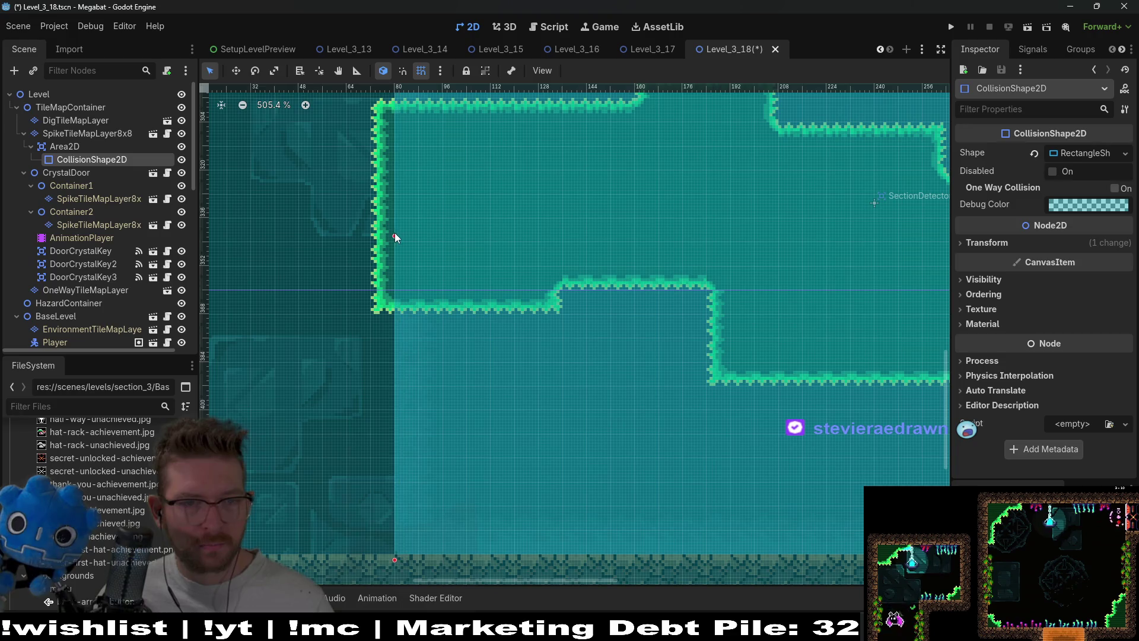
{"action": "key", "text": "shift+f"}
{"action": "scroll", "coordinate": [678, 297], "scroll_direction": "up", "scroll_amount": 3}
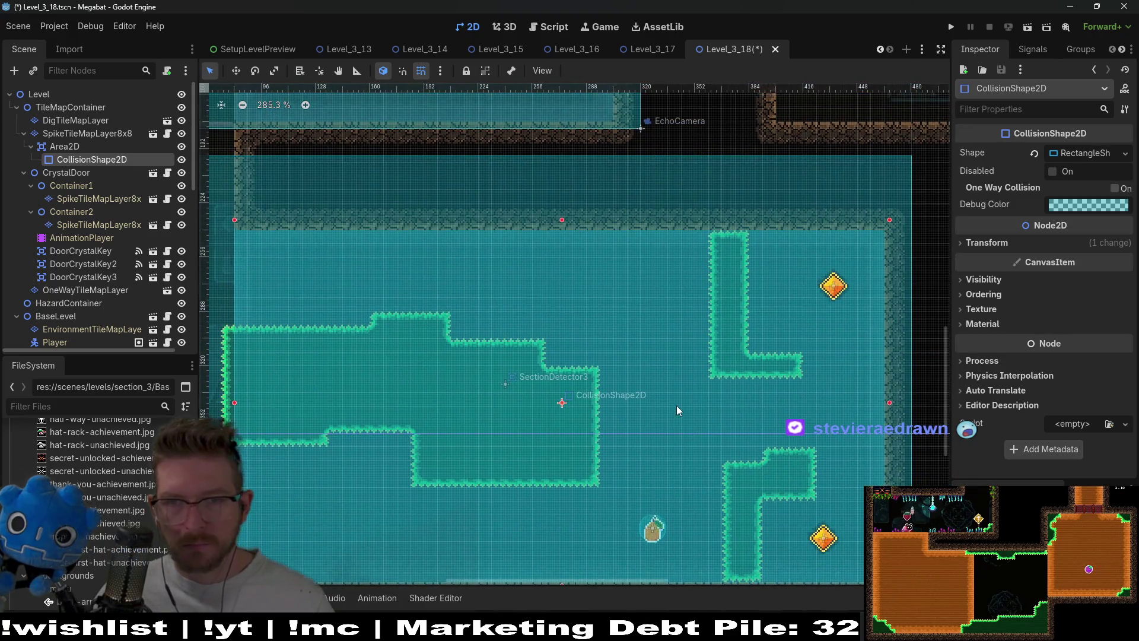
{"action": "left_click", "coordinate": [1028, 28]}
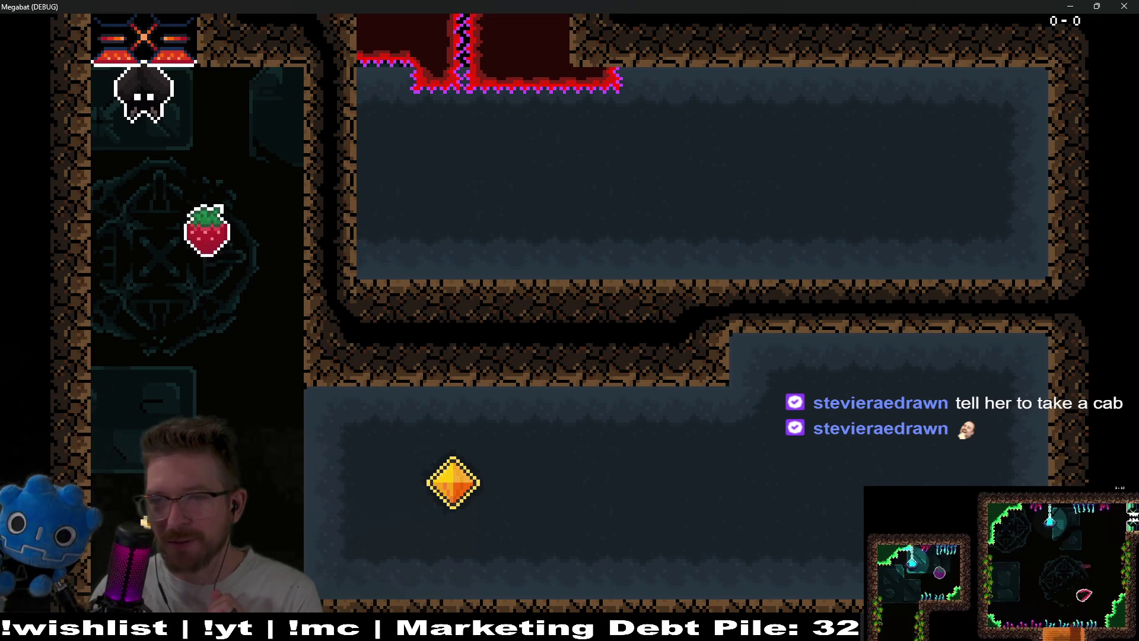
Fly the bat through the rooms up into the spike room, dashing across and grabbing the strawberry.
{"action": "key", "text": "Right"}
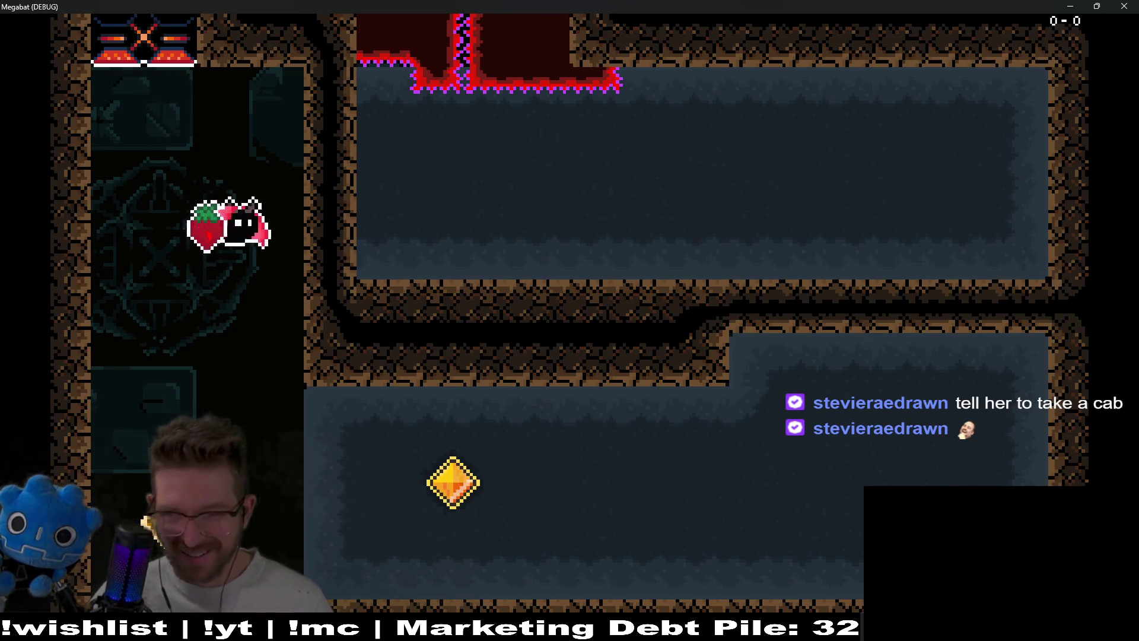
{"action": "key", "text": "Right"}
{"action": "key", "text": "Left"}
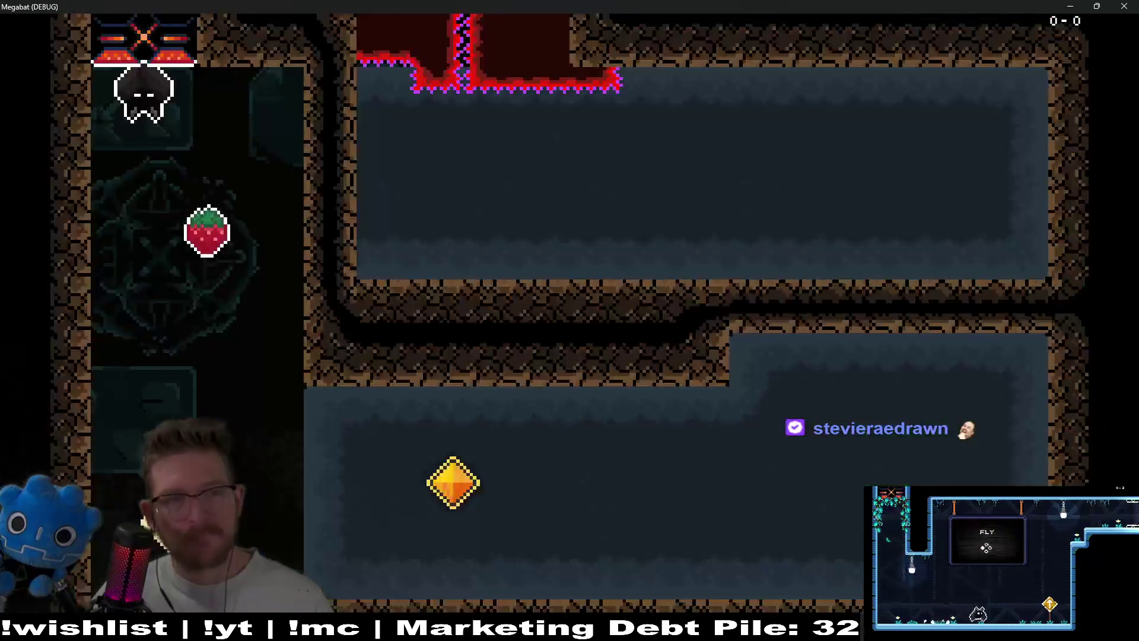
{"action": "key", "text": "Up"}
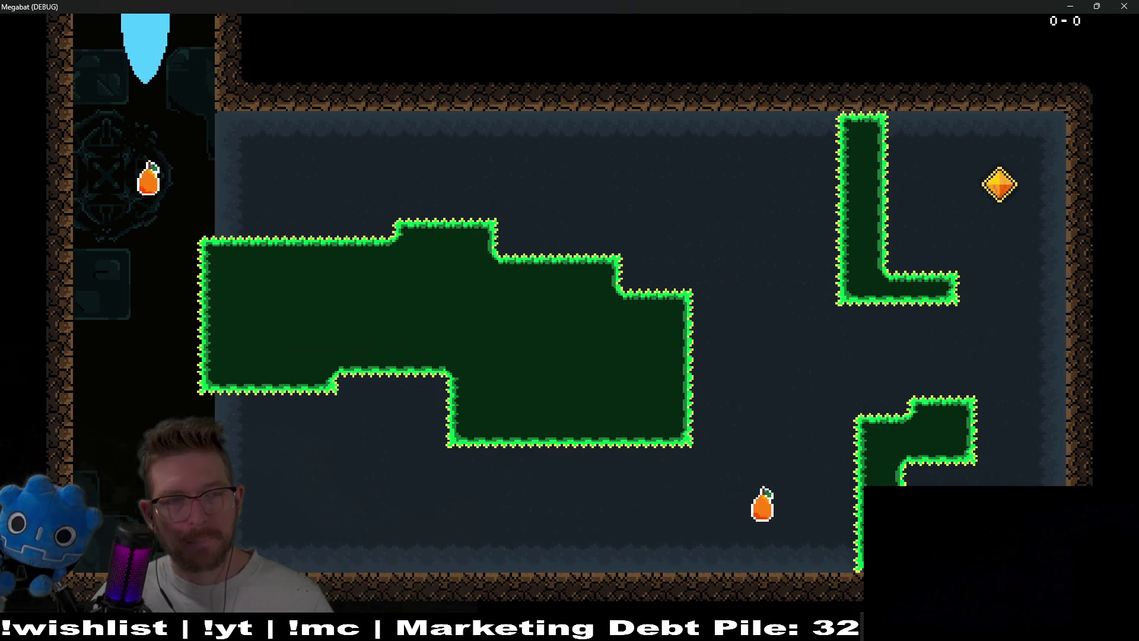
{"action": "key", "text": "Right"}
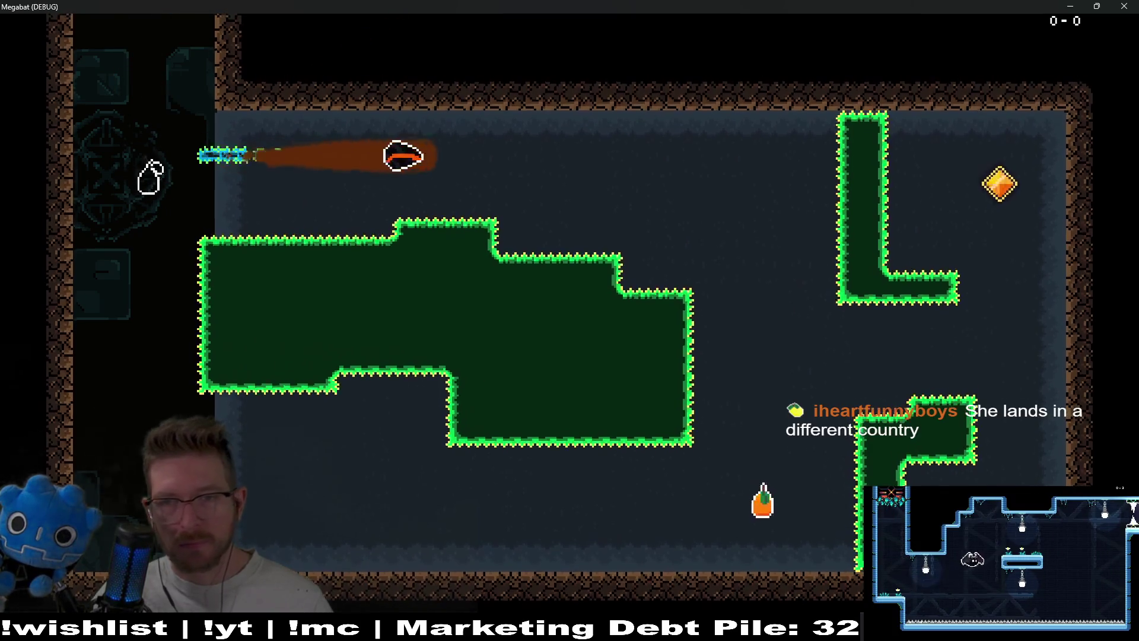
{"action": "key", "text": "Down"}
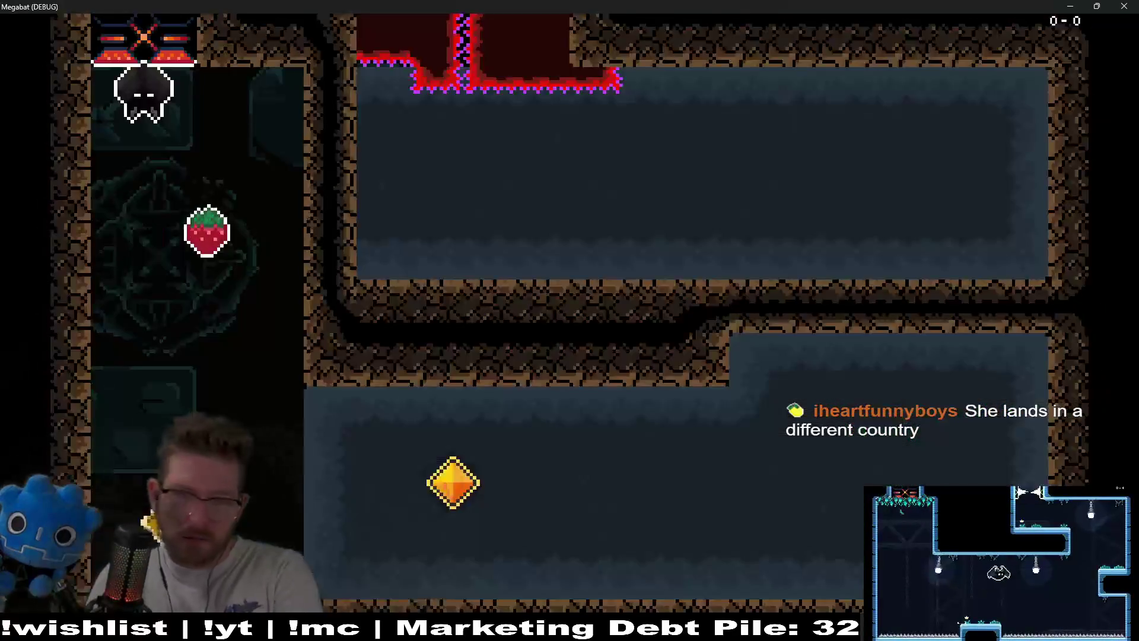
{"action": "key", "text": "Down"}
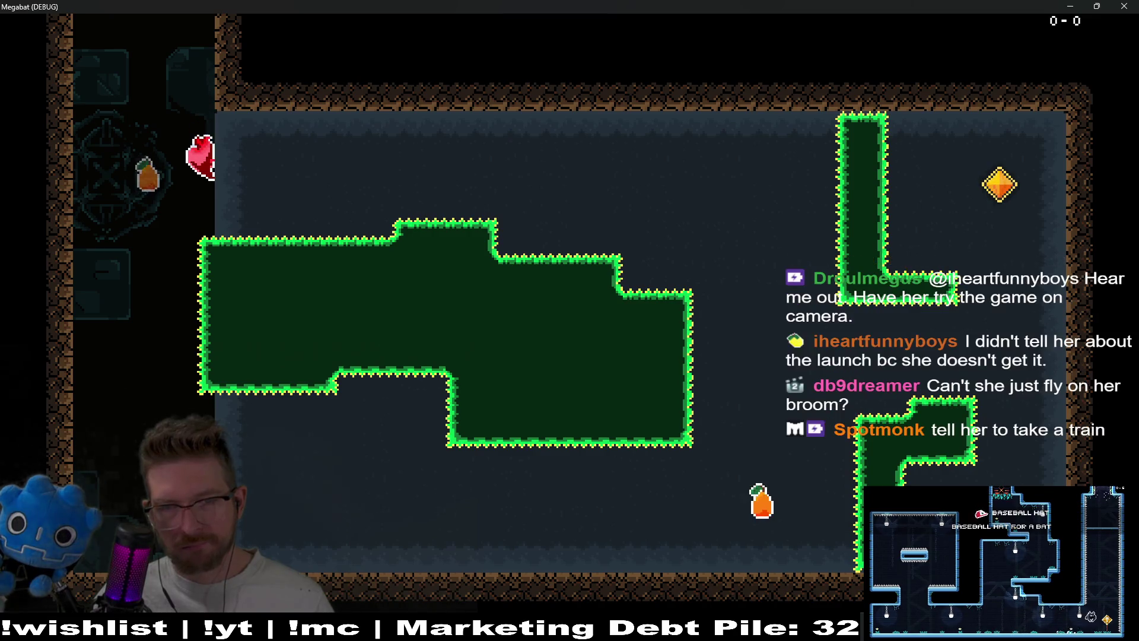
Launch the bat to the diamond key, fly back down-left, and close the game window.
{"action": "key", "text": "Right"}
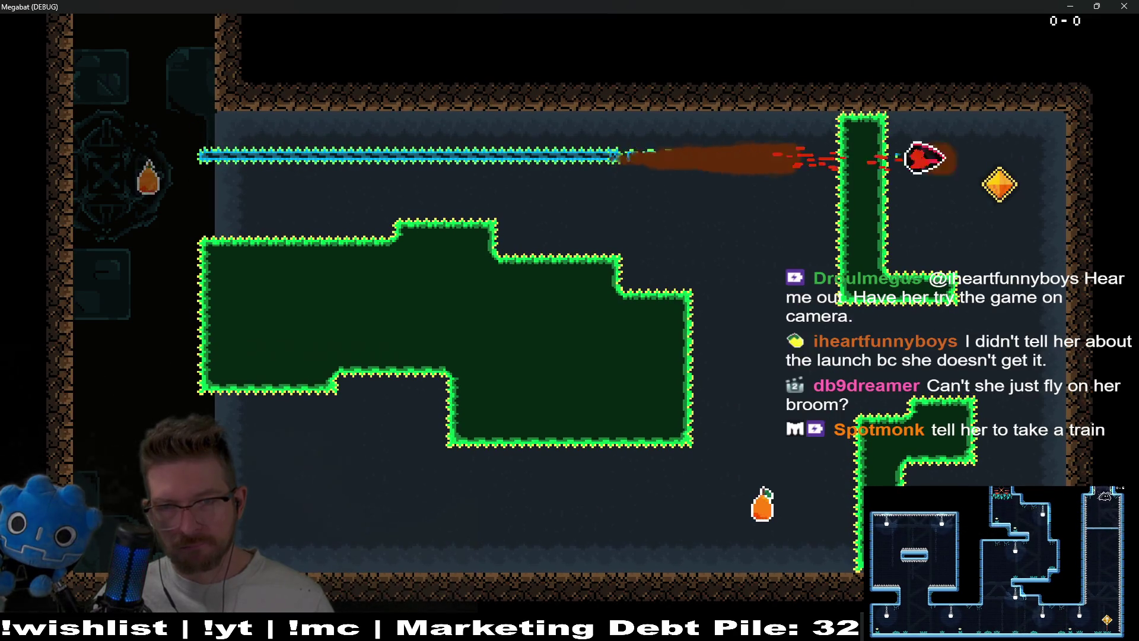
{"action": "key", "text": "Down"}
{"action": "key", "text": "Left"}
{"action": "key", "text": "Down"}
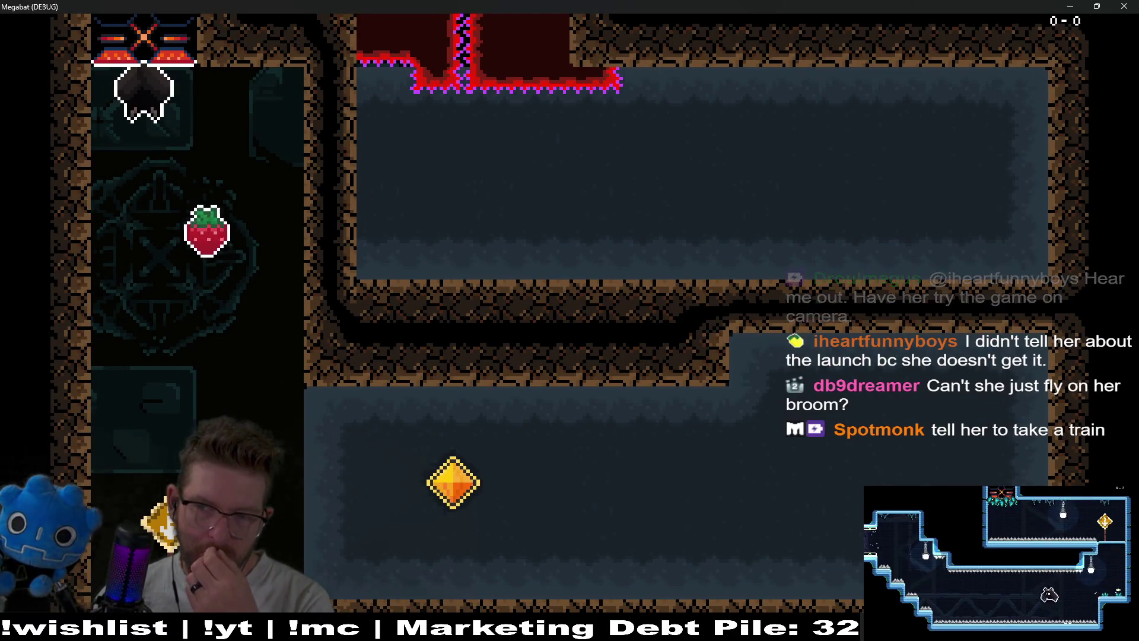
{"action": "left_click", "coordinate": [1125, 5]}
{"action": "scroll", "coordinate": [688, 246], "scroll_direction": "down", "scroll_amount": 4}
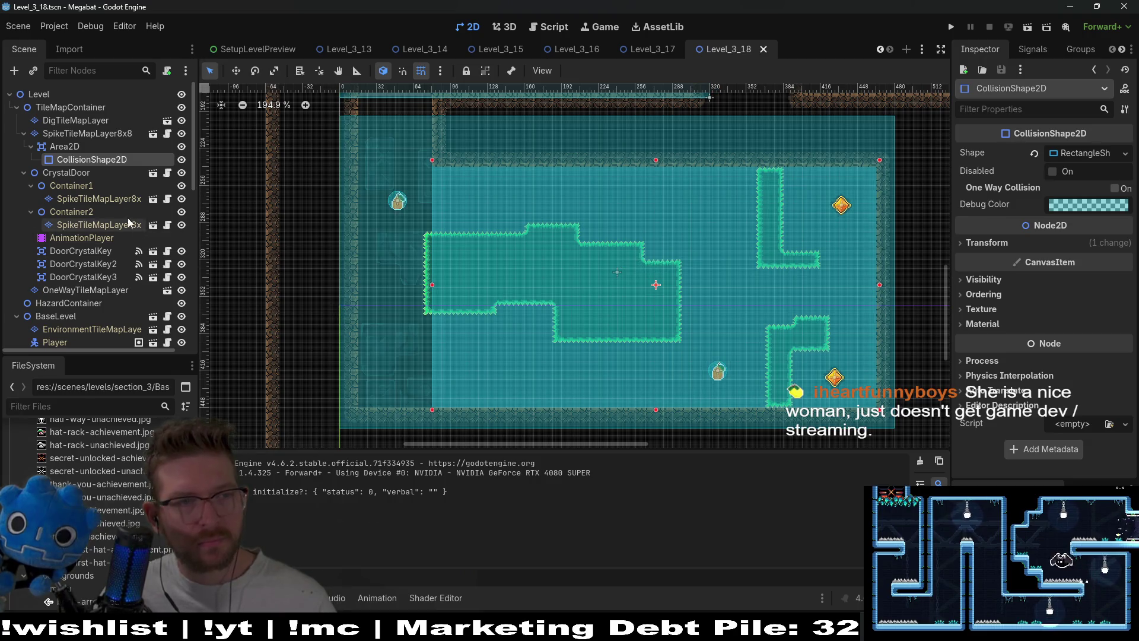
Paint Emerald terrain on SpikeTileMapLayer8x8 to split the central spikes into two blocks.
{"action": "left_click", "coordinate": [95, 132]}
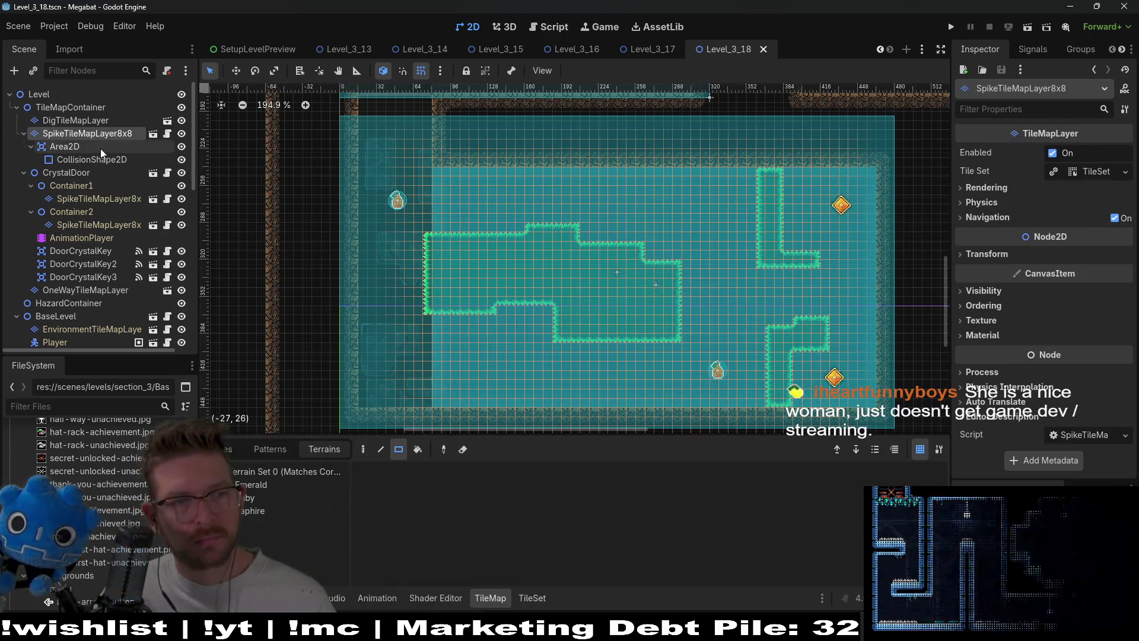
{"action": "left_click", "coordinate": [254, 484]}
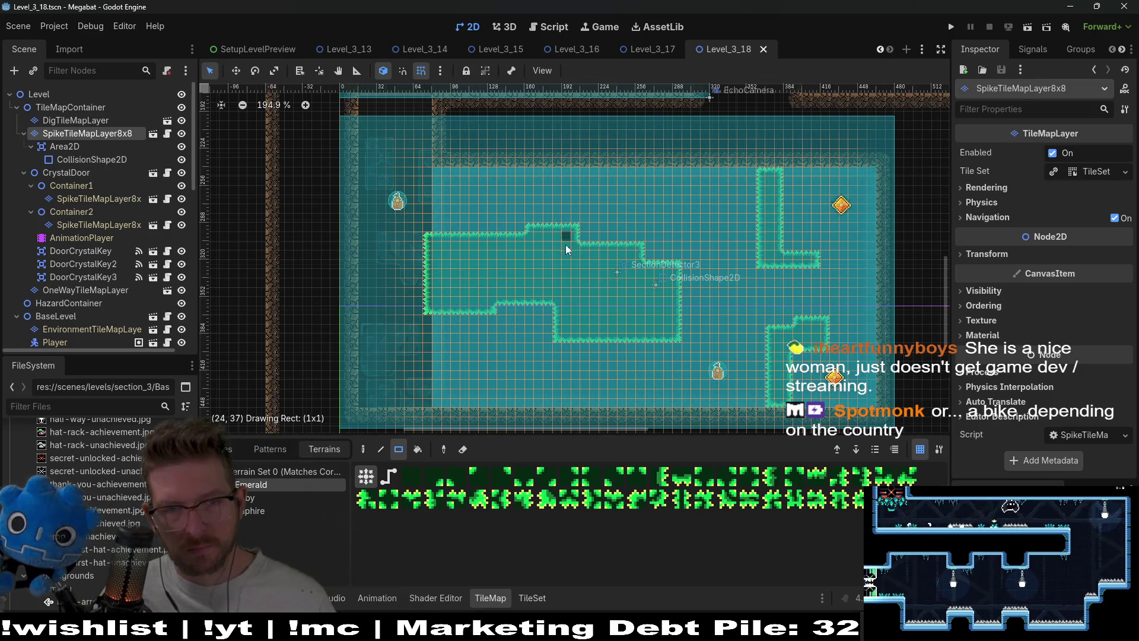
{"action": "left_click_drag", "start_coordinate": [611, 337], "coordinate": [612, 338]}
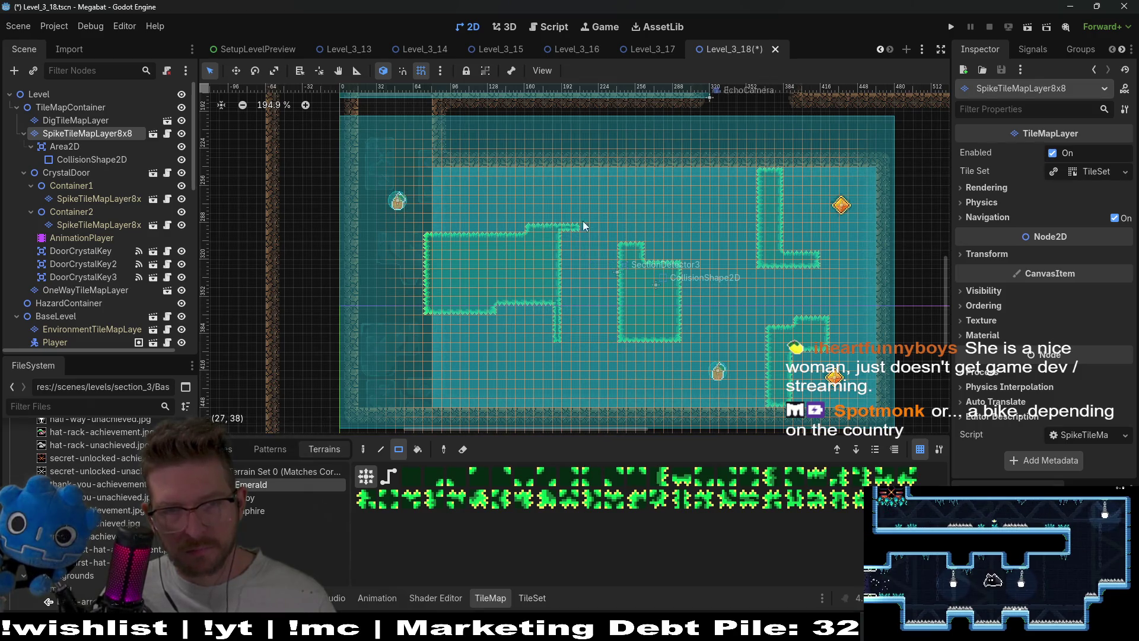
{"action": "scroll", "coordinate": [89, 244], "scroll_direction": "down", "scroll_amount": 10}
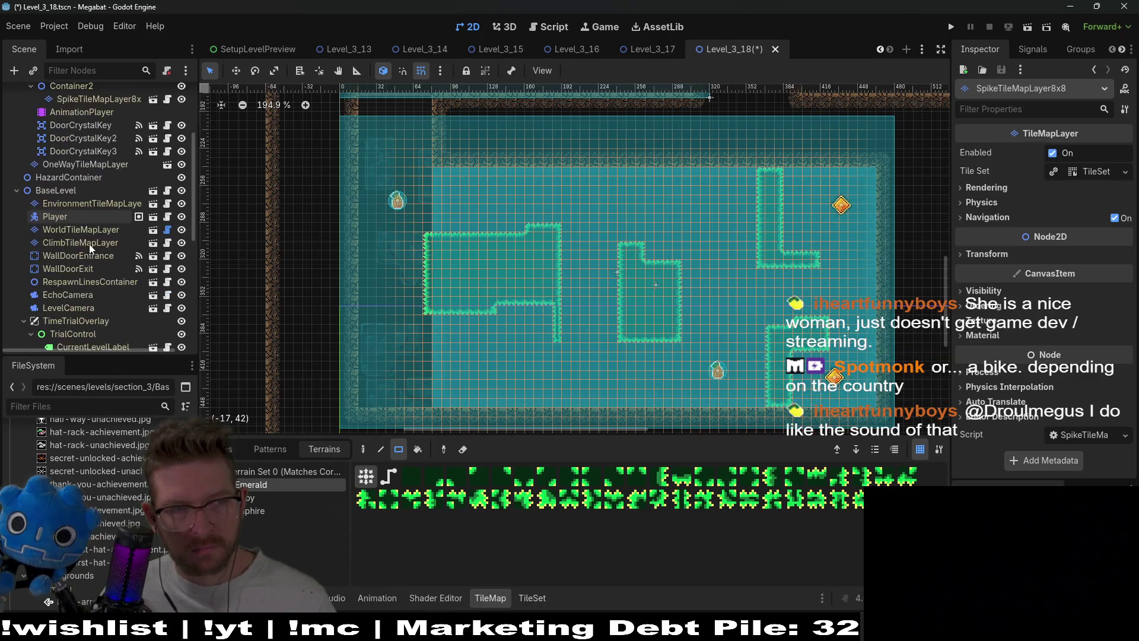
{"action": "left_click", "coordinate": [79, 306]}
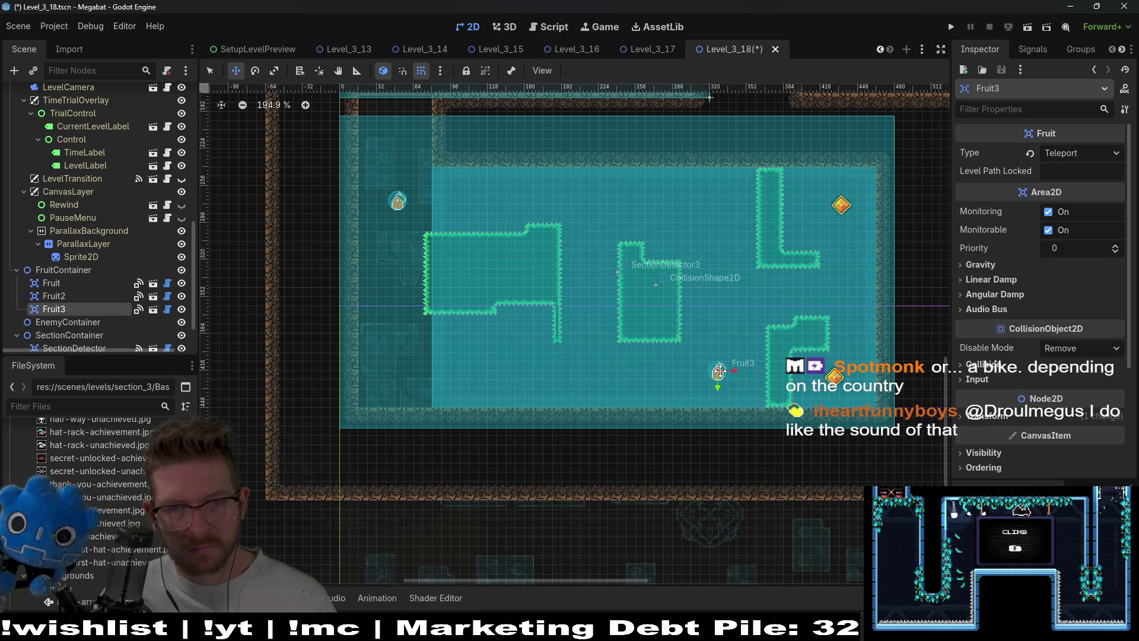
Move Fruit3 into the gap between the spike blocks, then save and run the scene.
{"action": "left_click_drag", "start_coordinate": [617, 322], "coordinate": [589, 274]}
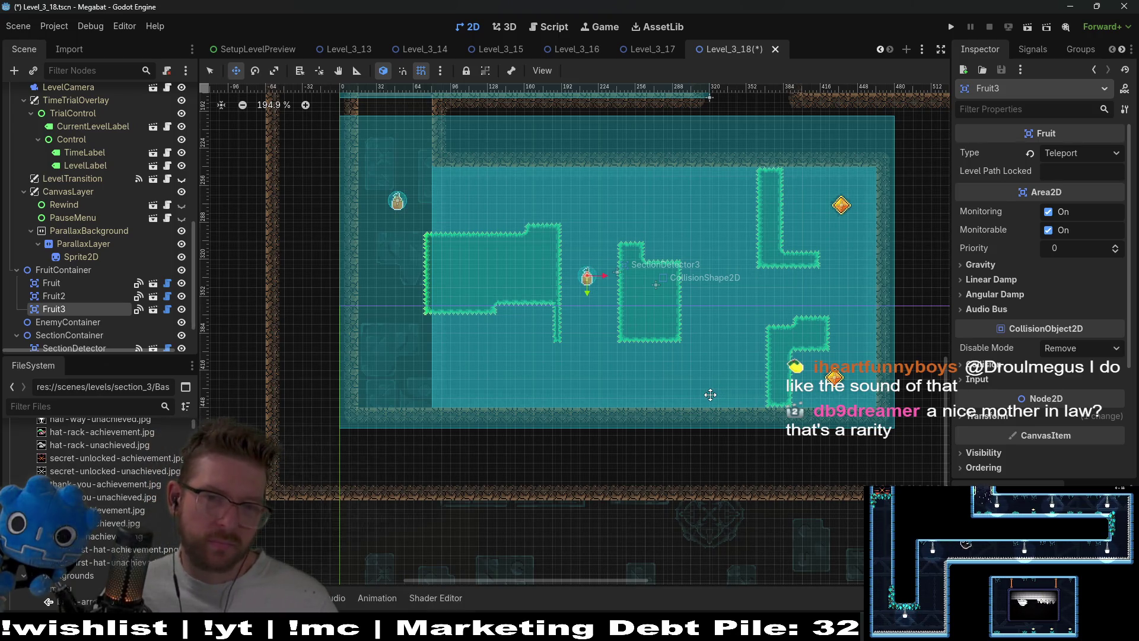
{"action": "left_click", "coordinate": [1027, 26]}
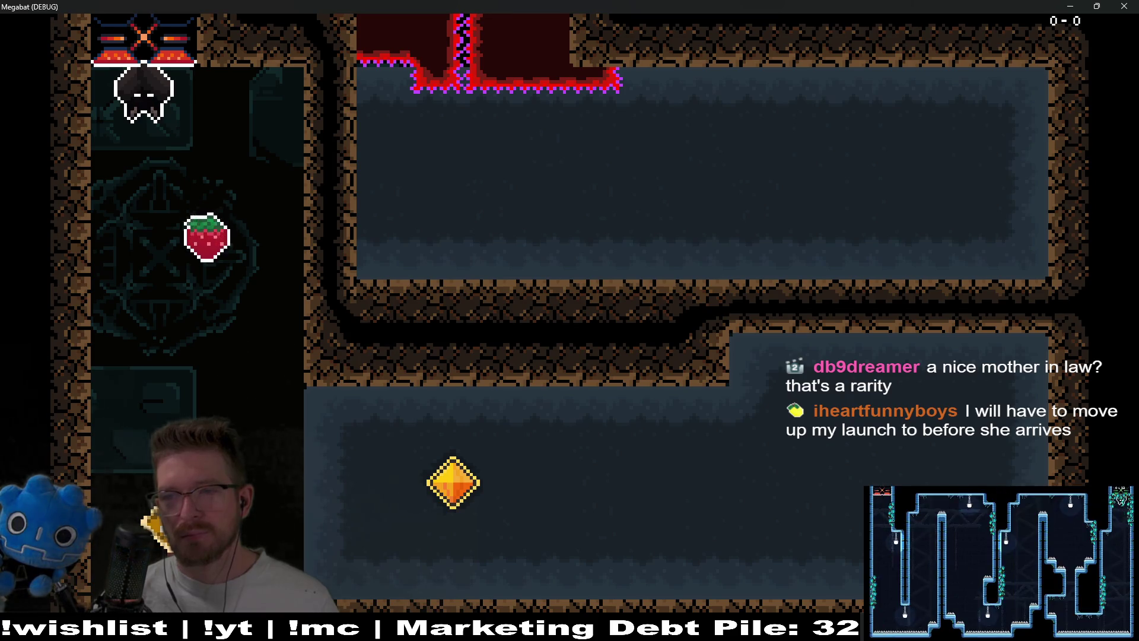
Play the room twice, dropping onto the strawberry and dashing right to the diamond.
{"action": "key", "text": "space"}
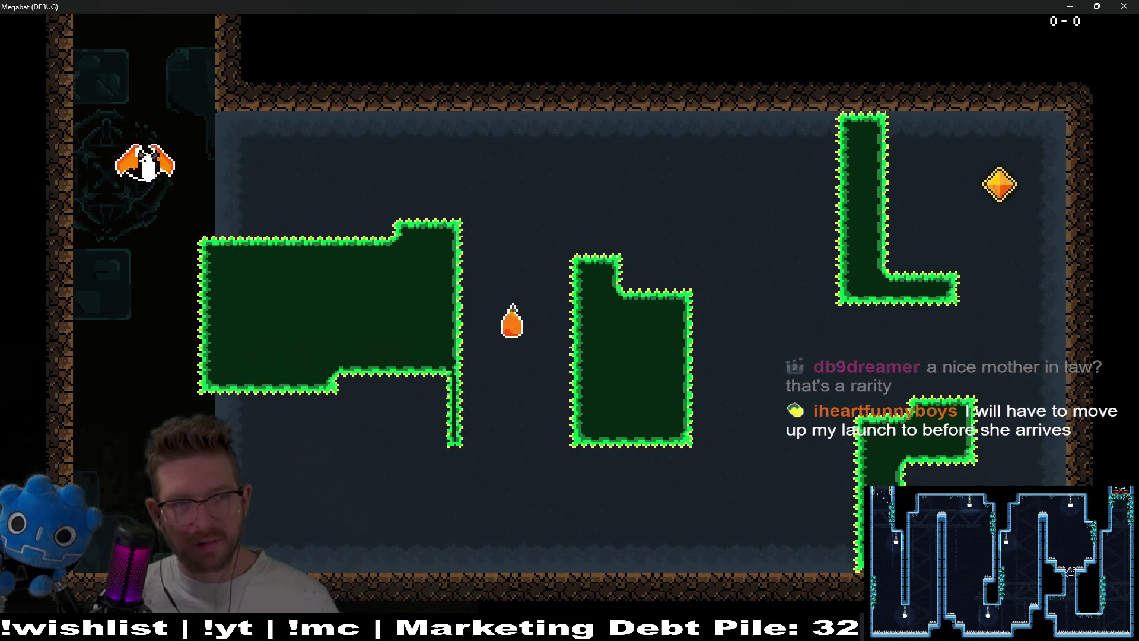
{"action": "key", "text": "Right"}
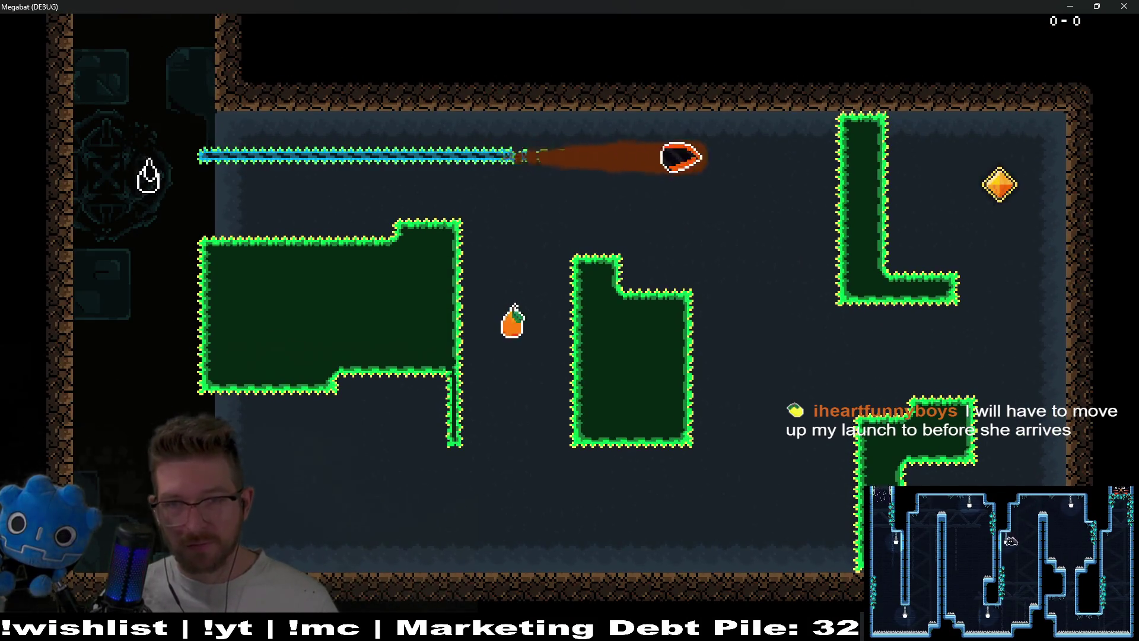
{"action": "key", "text": "Down"}
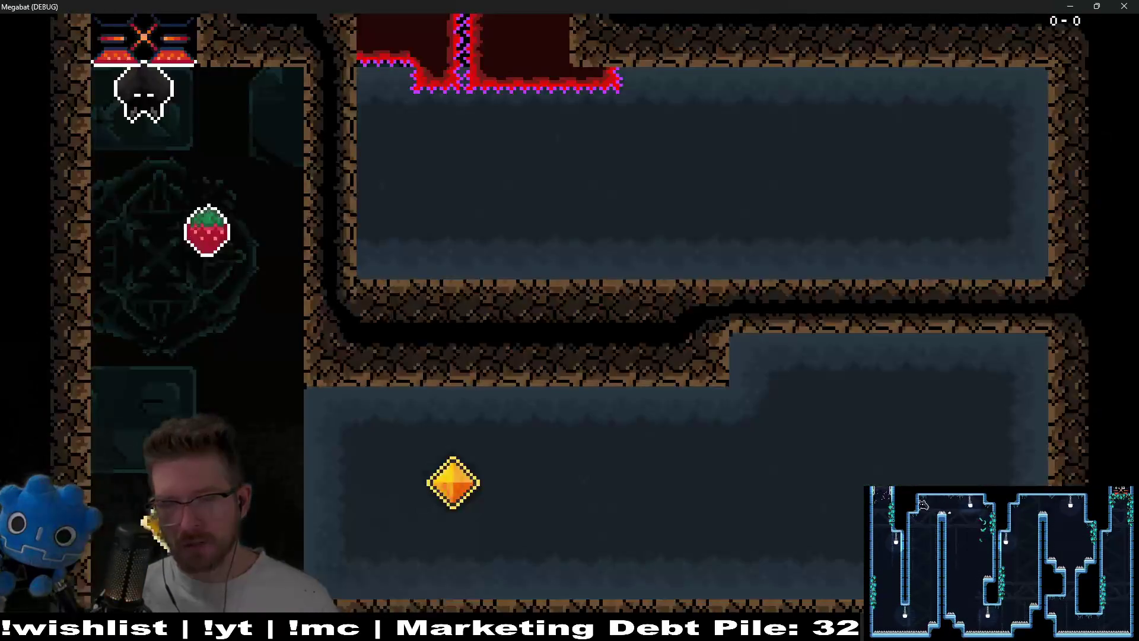
{"action": "key", "text": "Down"}
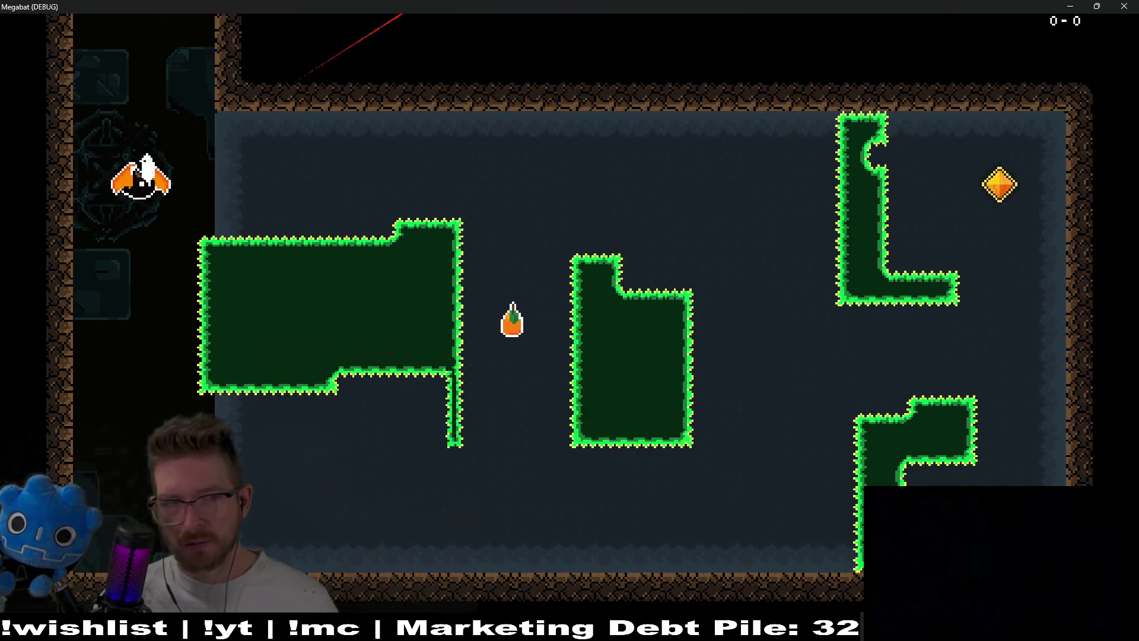
{"action": "key", "text": "Right"}
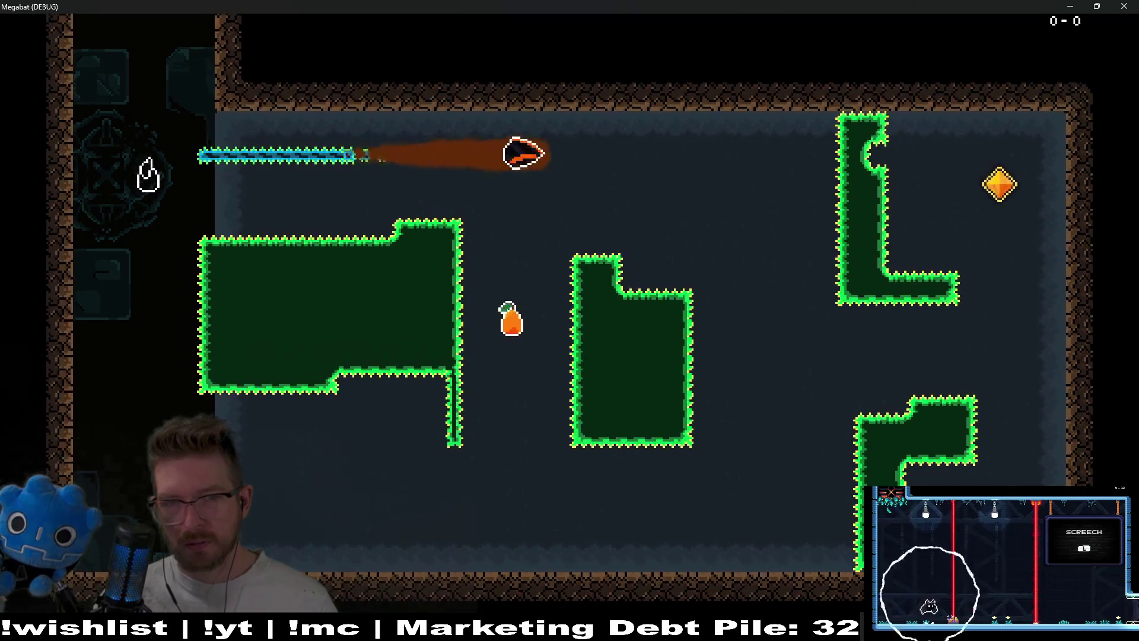
{"action": "key", "text": "Down"}
{"action": "key", "text": "Left"}
{"action": "key", "text": "Up"}
Fly along the room bottom, swoop onto the pear, collect the gem, then quit with F8.
{"action": "key", "text": "Down"}
{"action": "key", "text": "Right"}
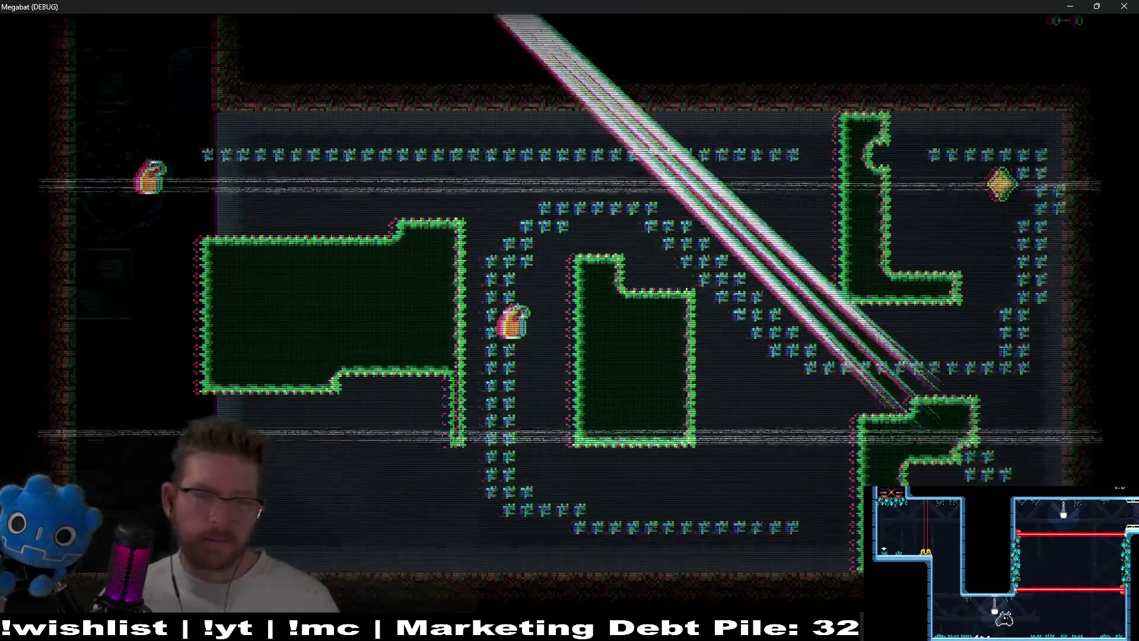
{"action": "key", "text": "Down"}
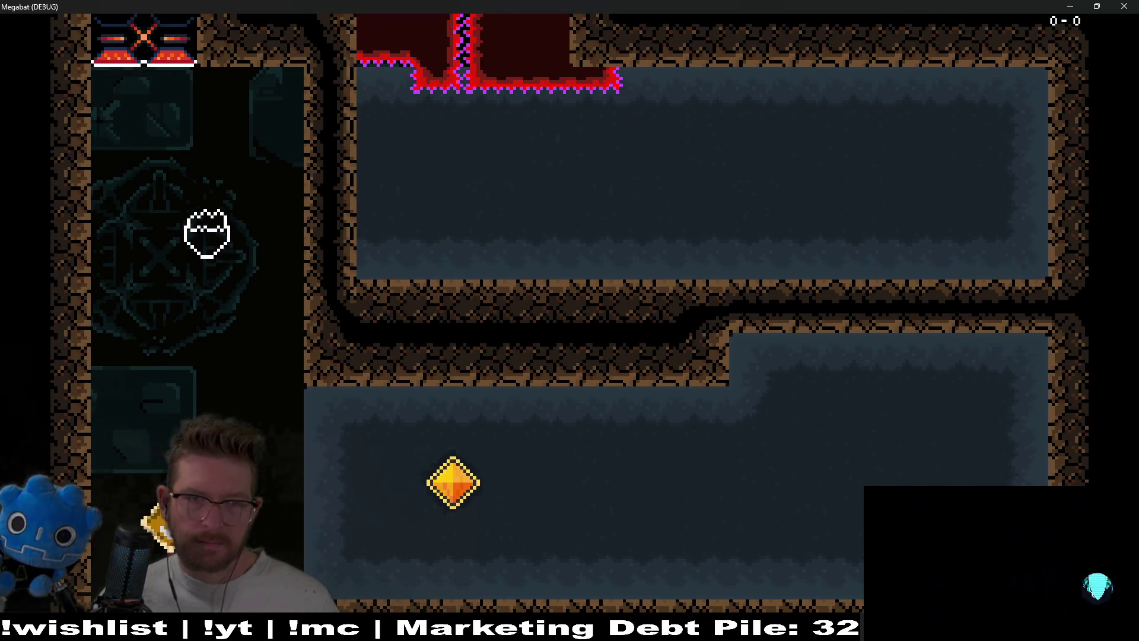
{"action": "key", "text": "Up"}
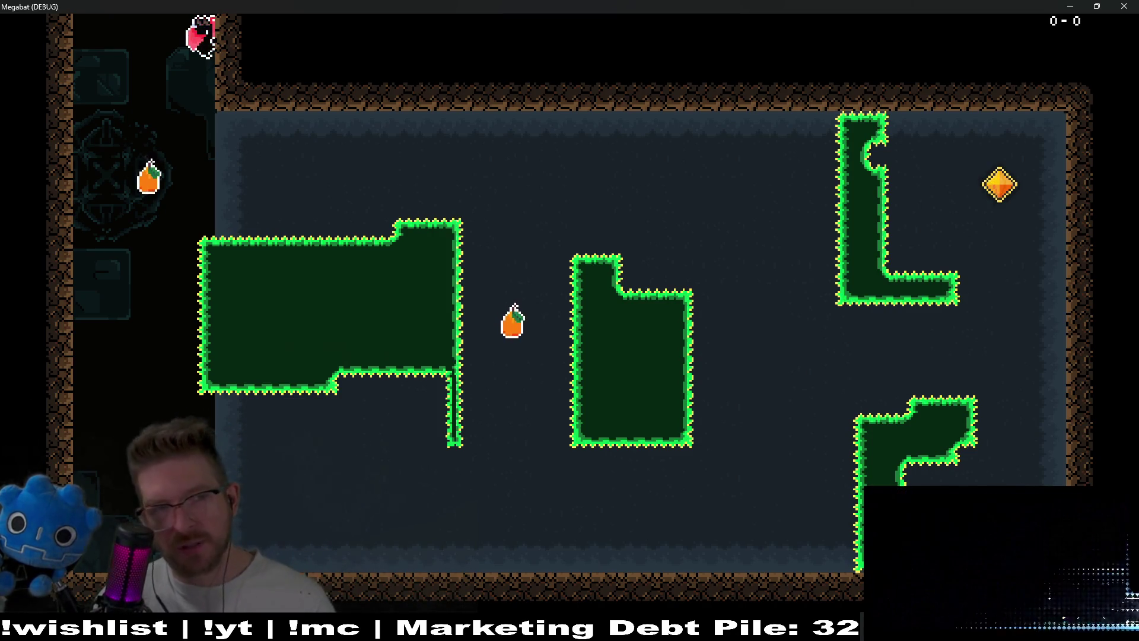
{"action": "key", "text": "Down"}
{"action": "key", "text": "Right"}
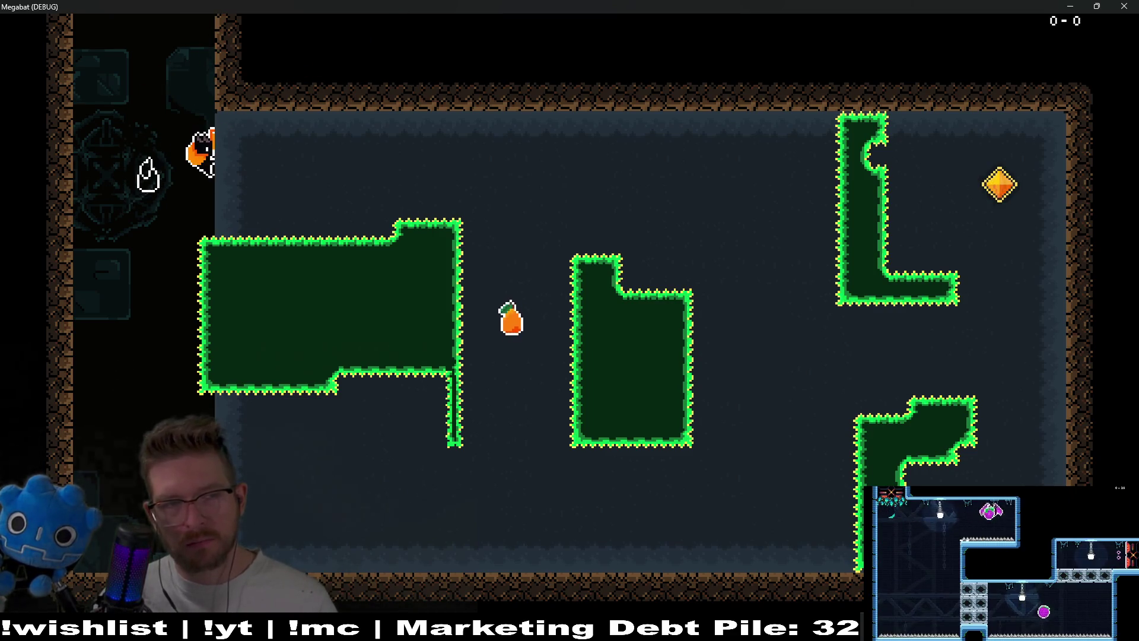
{"action": "key", "text": "Right"}
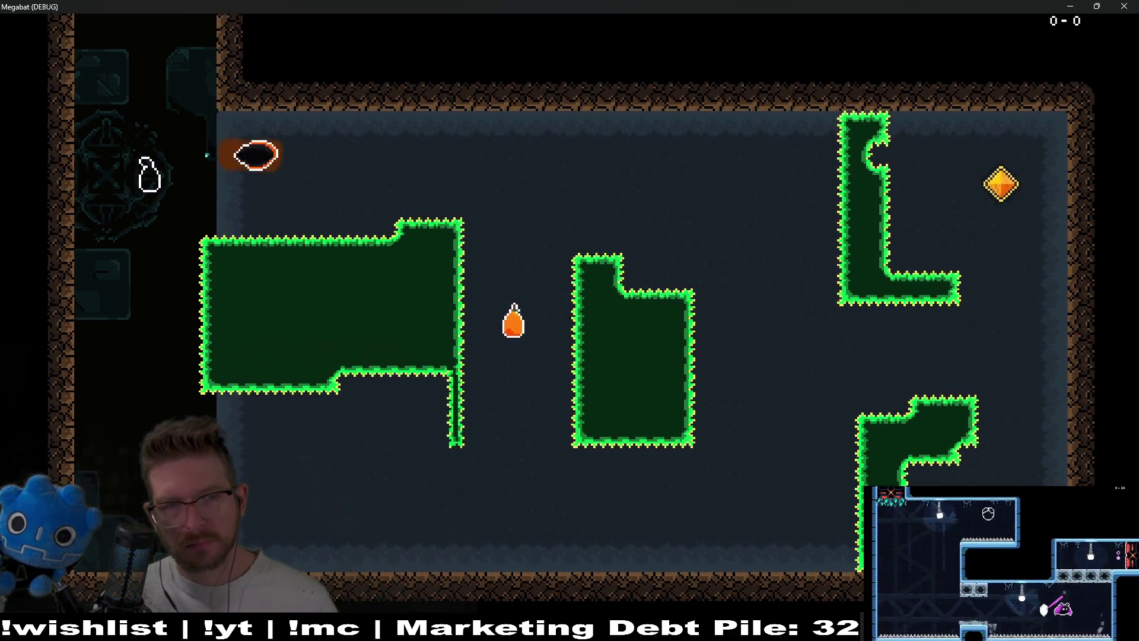
{"action": "key", "text": "Down"}
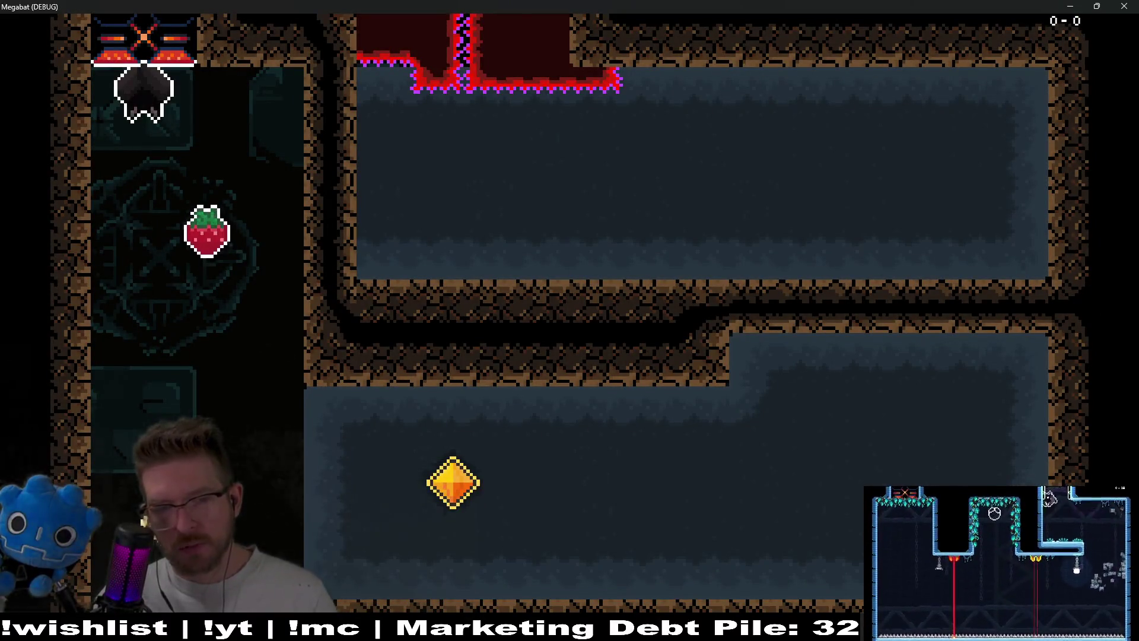
{"action": "key", "text": "F8"}
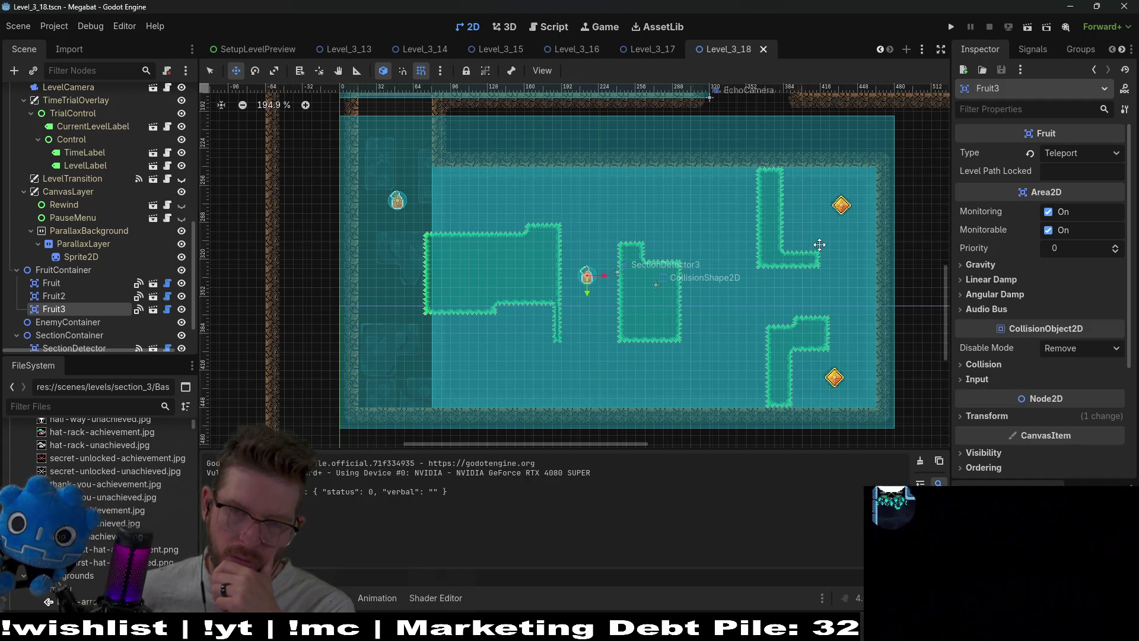
Paint a rectangle row of WorldTileMapLayer wall tiles along the top of the lower room.
{"action": "left_click_drag", "start_coordinate": [823, 278], "coordinate": [745, 229]}
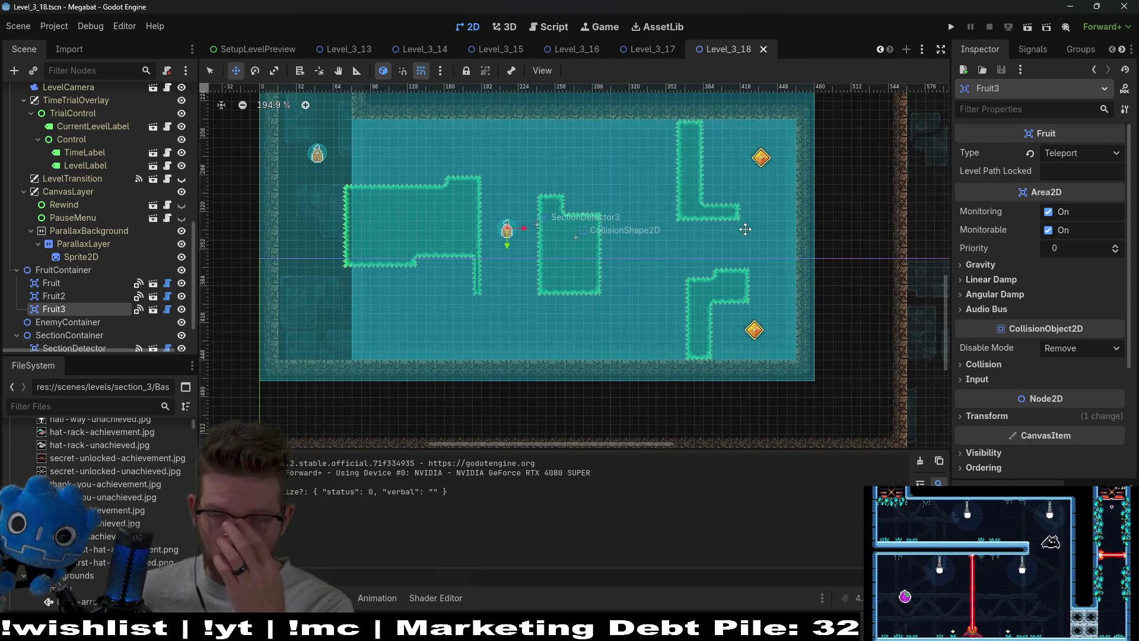
{"action": "scroll", "coordinate": [800, 283], "scroll_direction": "down", "scroll_amount": 4}
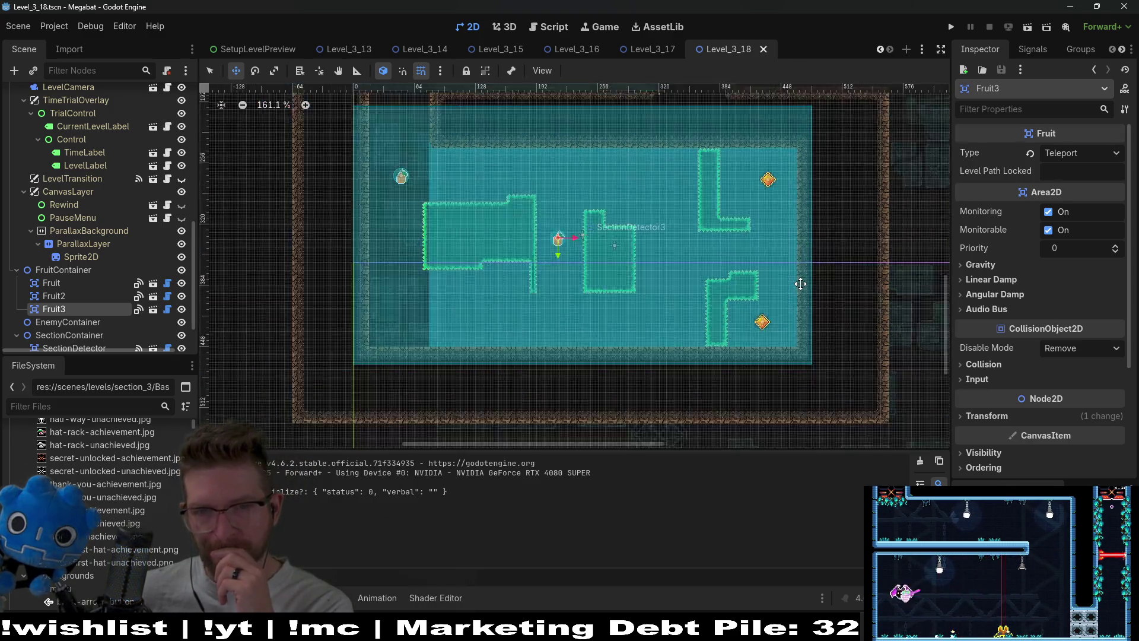
{"action": "left_click_drag", "start_coordinate": [701, 204], "coordinate": [685, 280]}
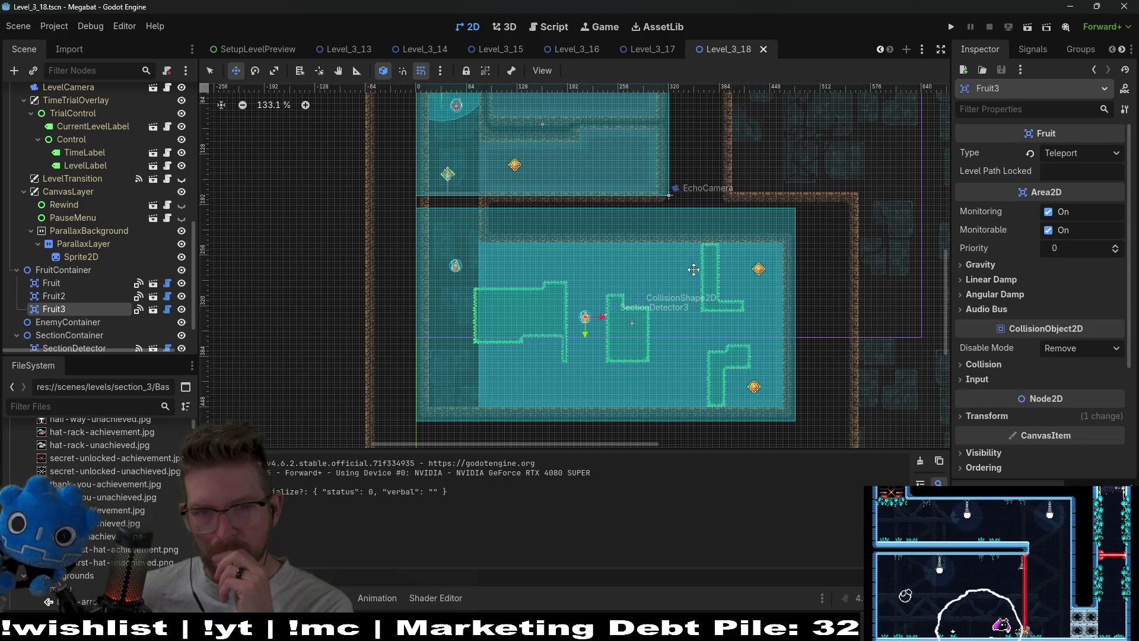
{"action": "scroll", "coordinate": [89, 138], "scroll_direction": "up", "scroll_amount": 10}
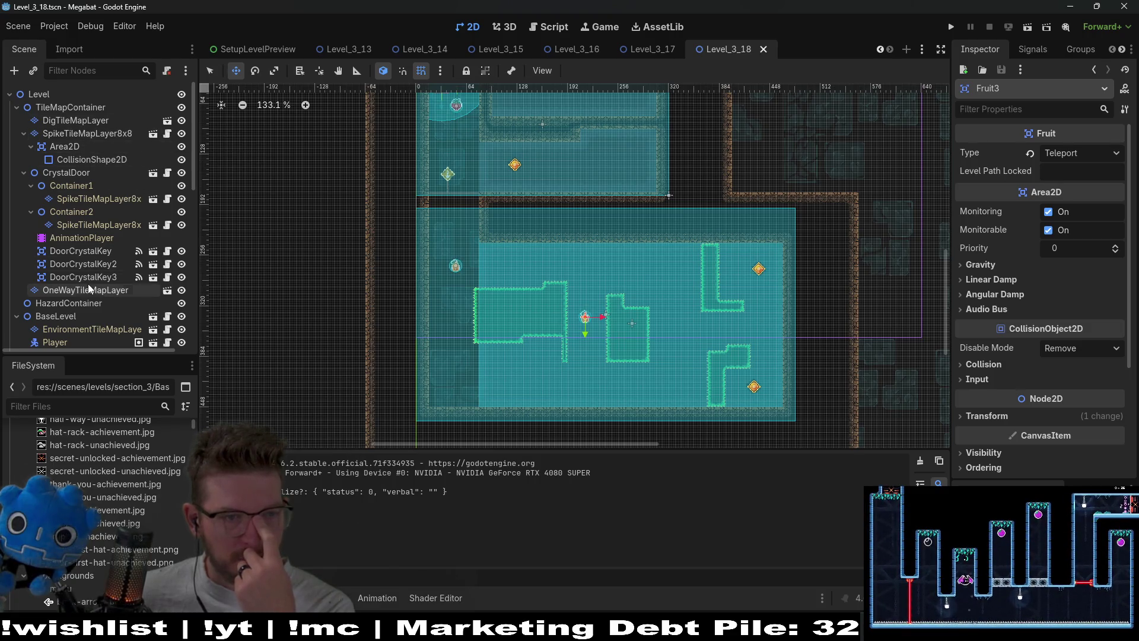
{"action": "scroll", "coordinate": [83, 249], "scroll_direction": "down", "scroll_amount": 4}
{"action": "left_click", "coordinate": [83, 230]}
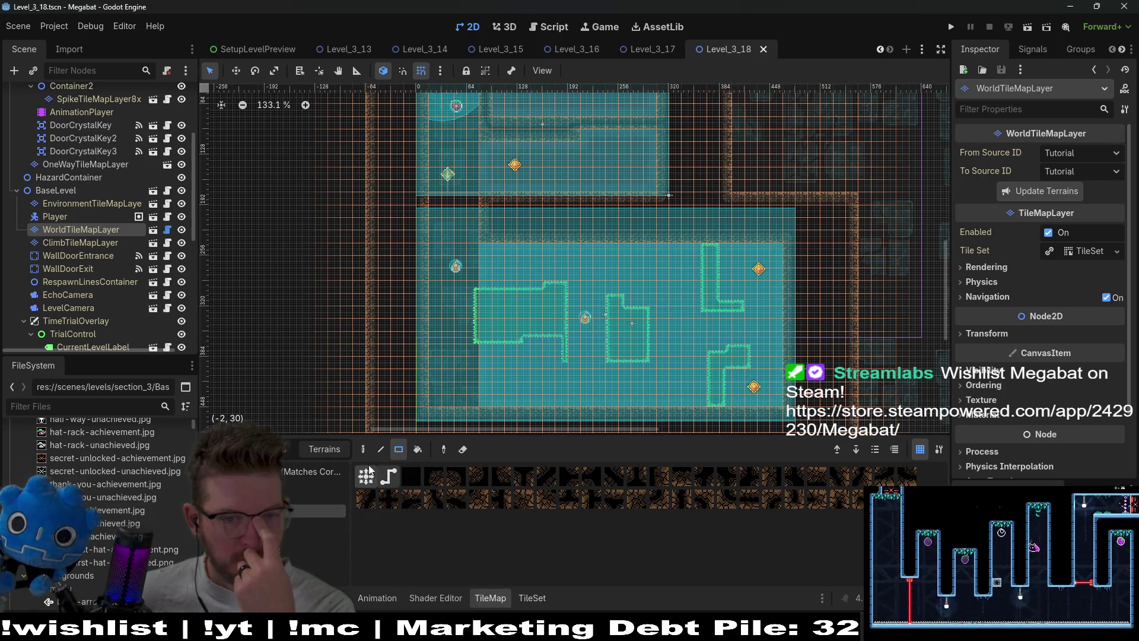
{"action": "left_click", "coordinate": [398, 449]}
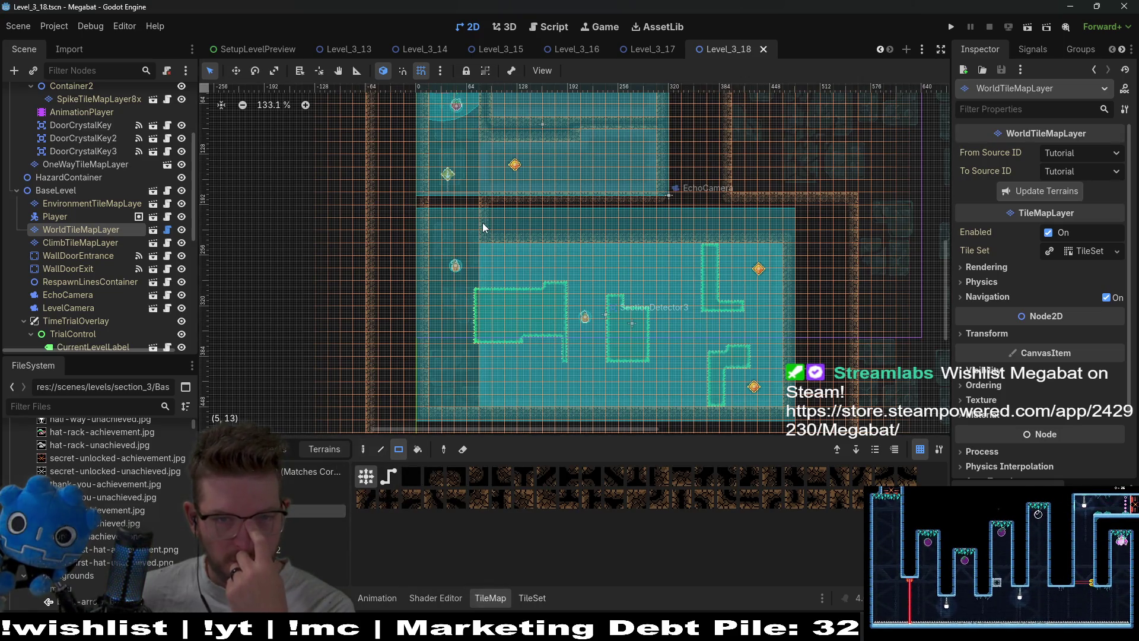
{"action": "left_click_drag", "start_coordinate": [590, 237], "coordinate": [790, 235]}
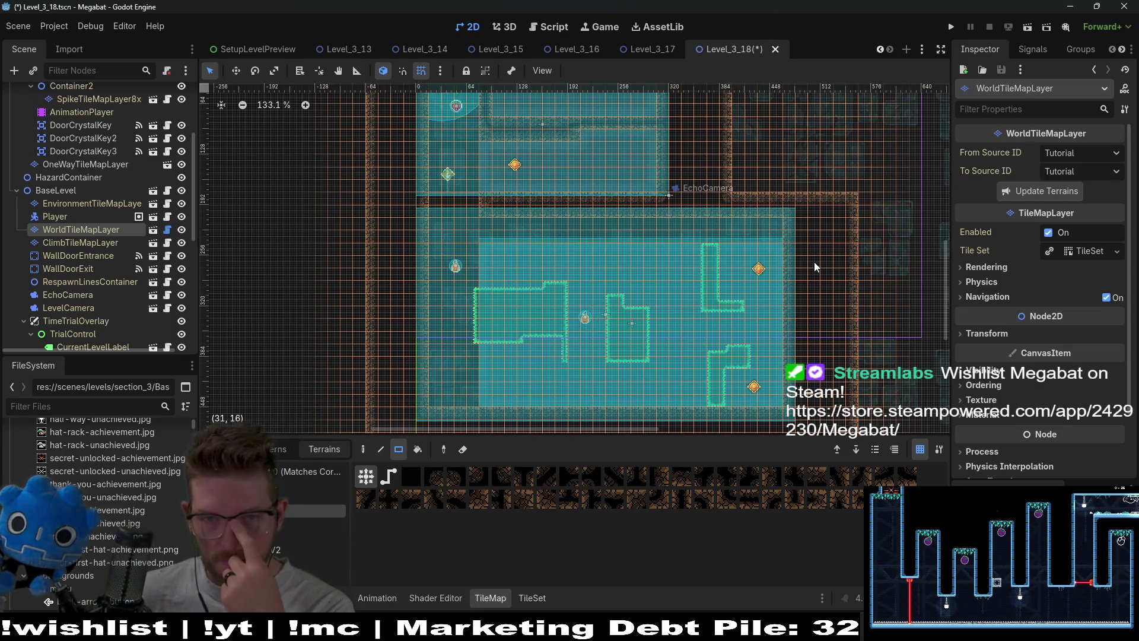
Check the spike and dig tile layers, then select the spike Area2D's CollisionShape2D and zoom in.
{"action": "scroll", "coordinate": [102, 185], "scroll_direction": "up", "scroll_amount": 5}
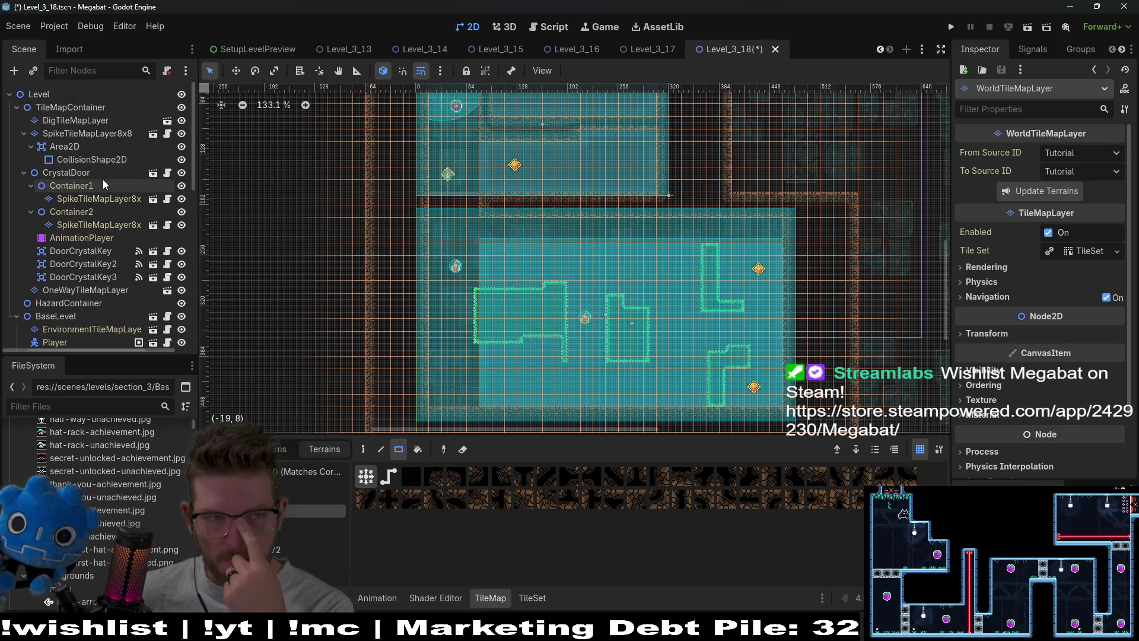
{"action": "left_click", "coordinate": [91, 133]}
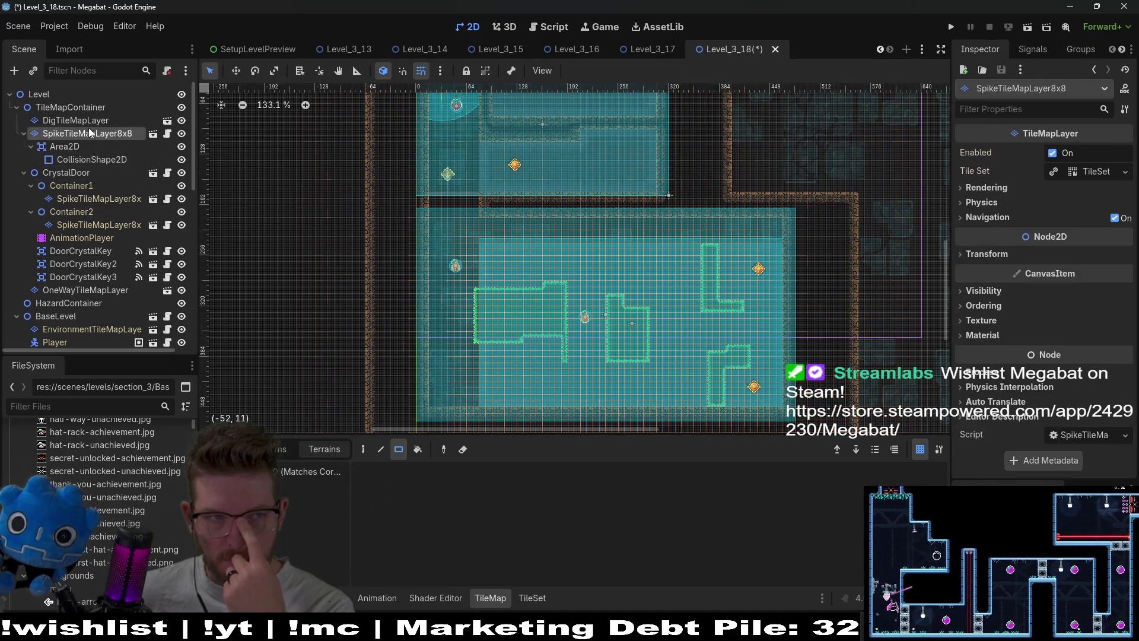
{"action": "left_click", "coordinate": [88, 120]}
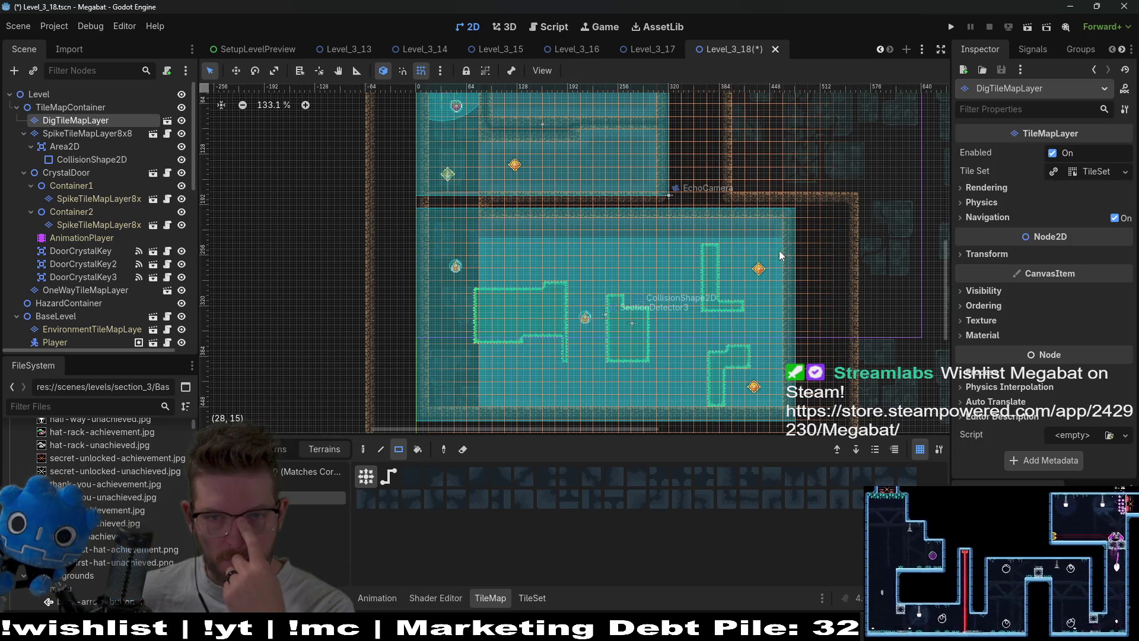
{"action": "left_click", "coordinate": [92, 159]}
{"action": "scroll", "coordinate": [669, 245], "scroll_direction": "up", "scroll_amount": 7}
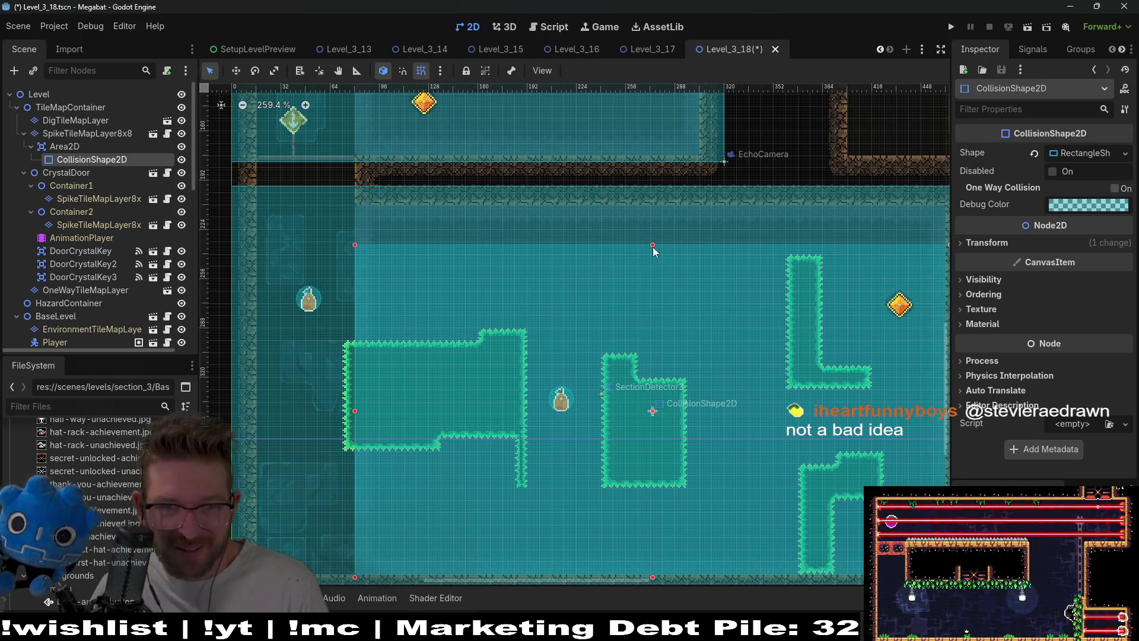
Drag the CollisionShape2D's top handle up to make the collision zone taller.
{"action": "left_click_drag", "start_coordinate": [652, 247], "coordinate": [652, 203]}
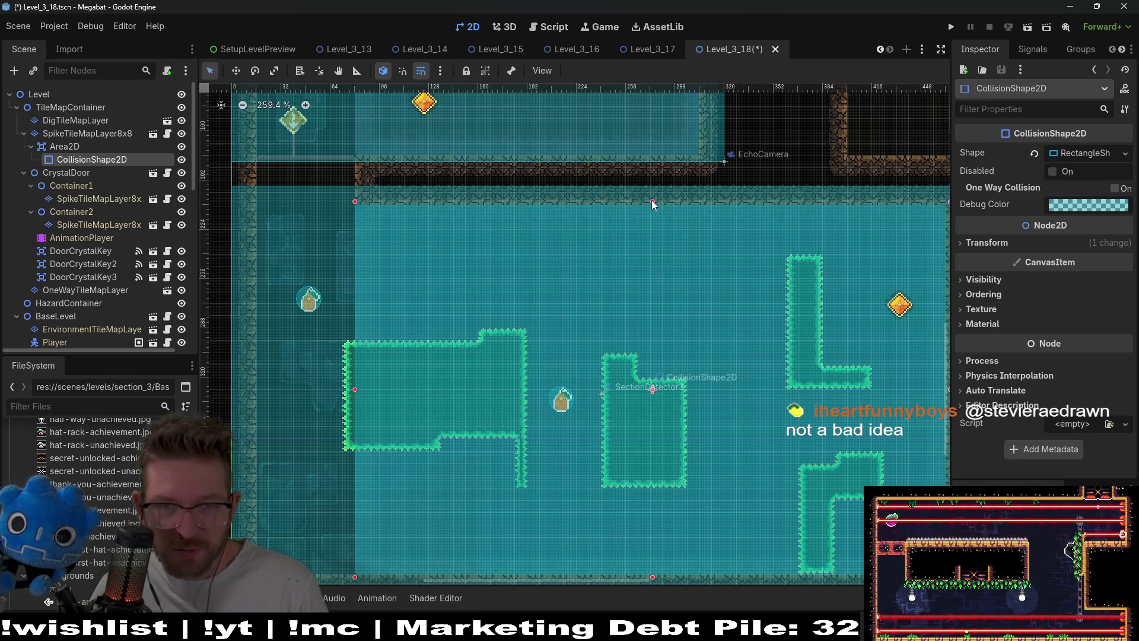
{"action": "scroll", "coordinate": [730, 371], "scroll_direction": "down", "scroll_amount": 5}
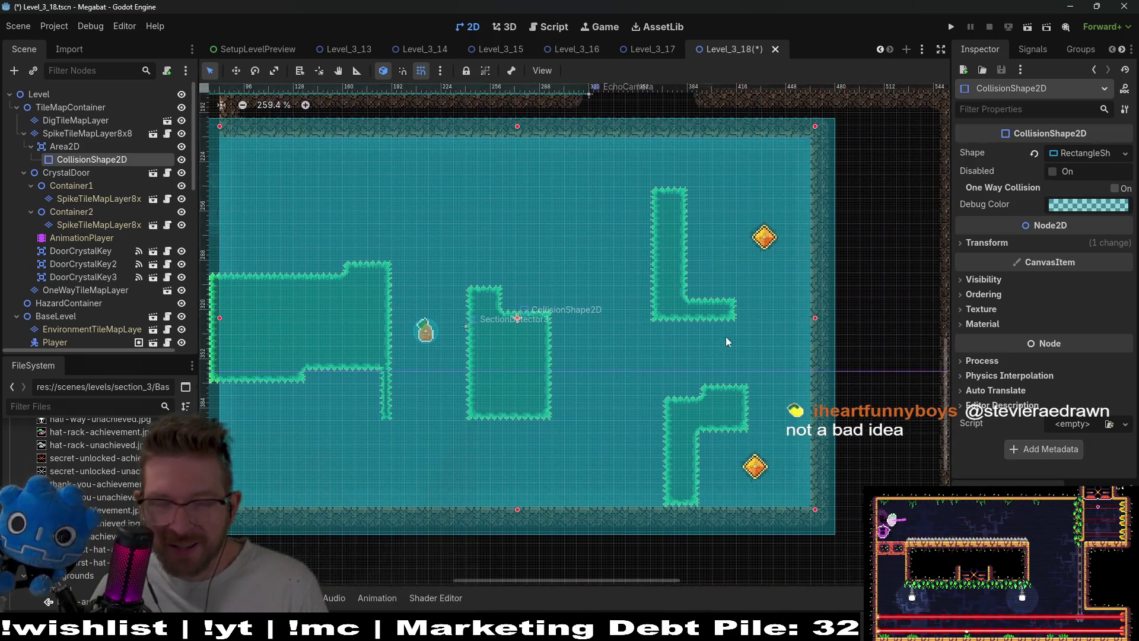
{"action": "scroll", "coordinate": [728, 319], "scroll_direction": "down", "scroll_amount": 3}
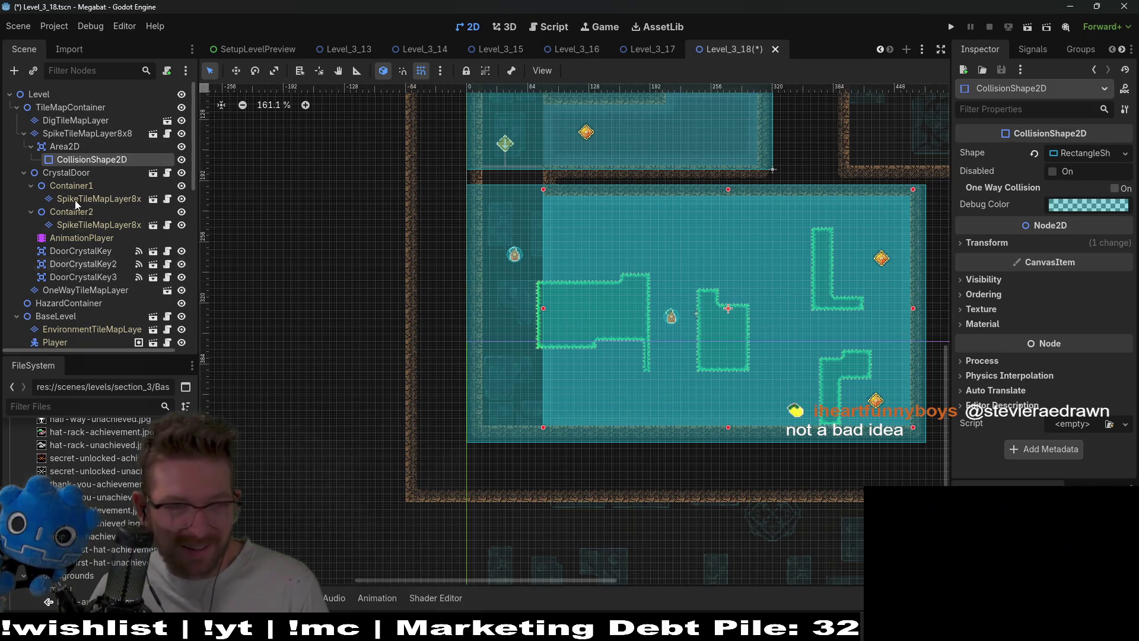
Extend the left spike block upward with Emerald terrain on SpikeTileMapLayer8x8.
{"action": "left_click", "coordinate": [84, 134]}
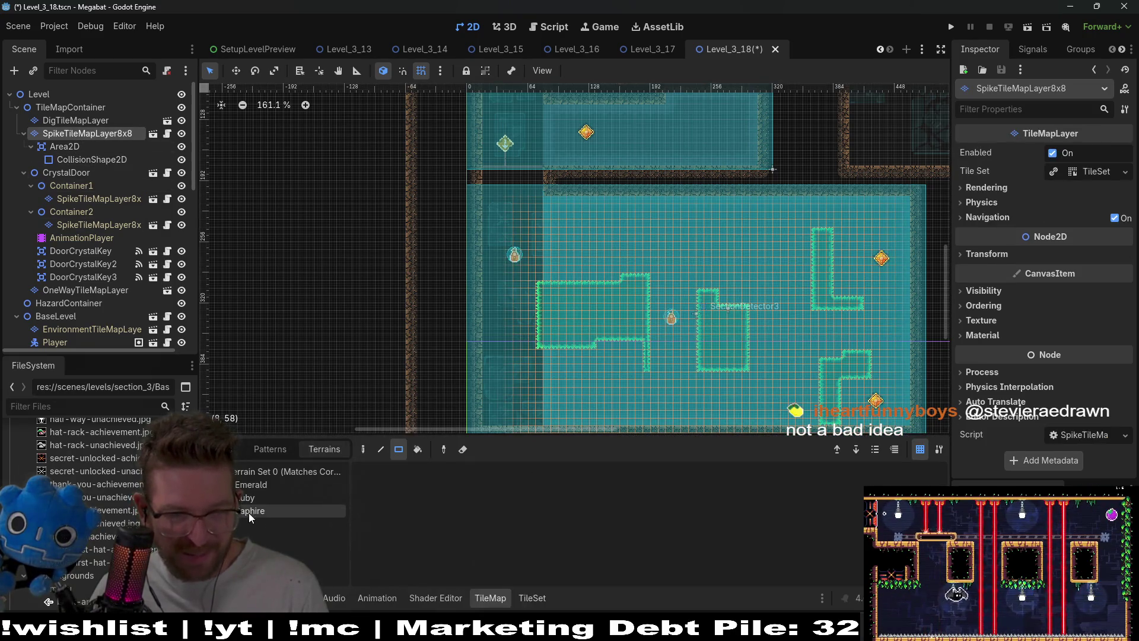
{"action": "left_click", "coordinate": [261, 486]}
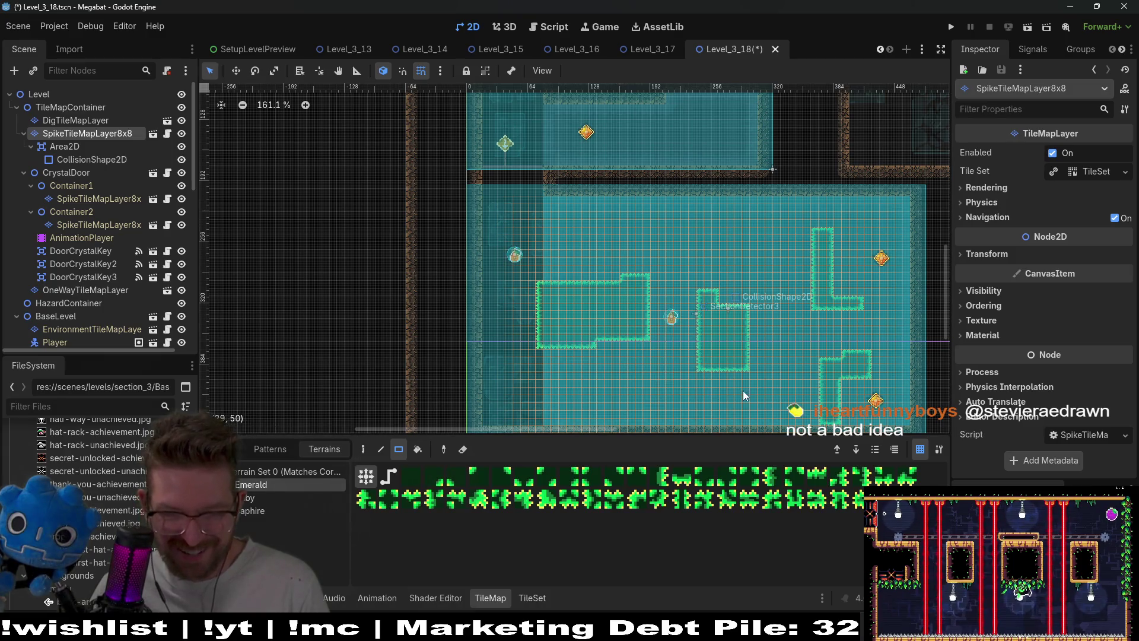
{"action": "left_click_drag", "start_coordinate": [742, 391], "coordinate": [611, 329]}
{"action": "left_click_drag", "start_coordinate": [663, 276], "coordinate": [670, 311]}
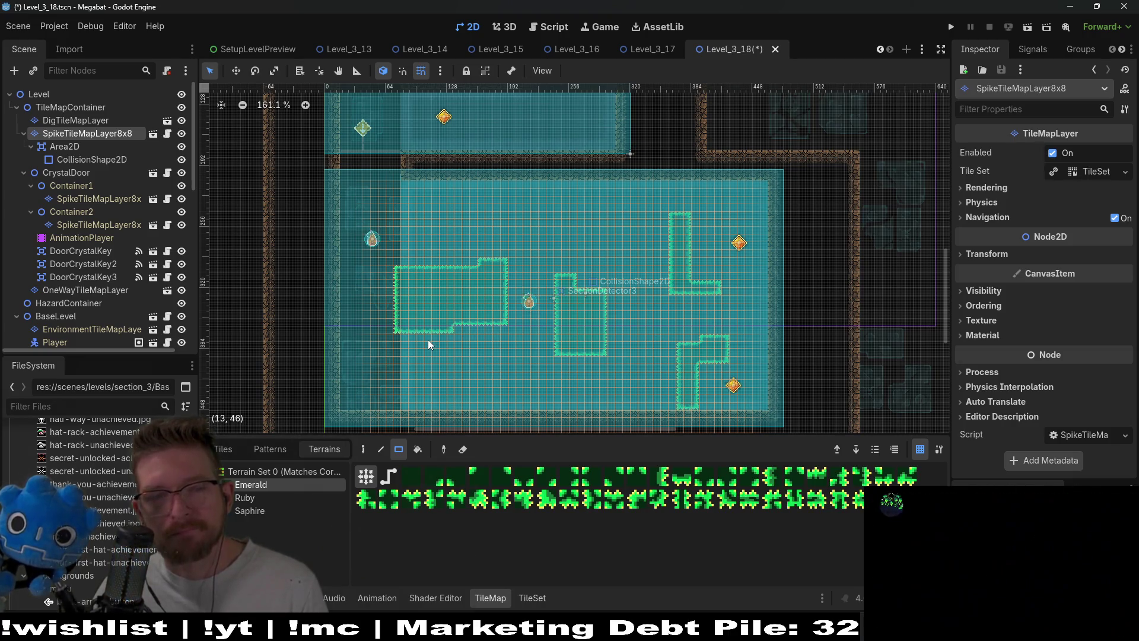
{"action": "left_click_drag", "start_coordinate": [403, 233], "coordinate": [485, 281]}
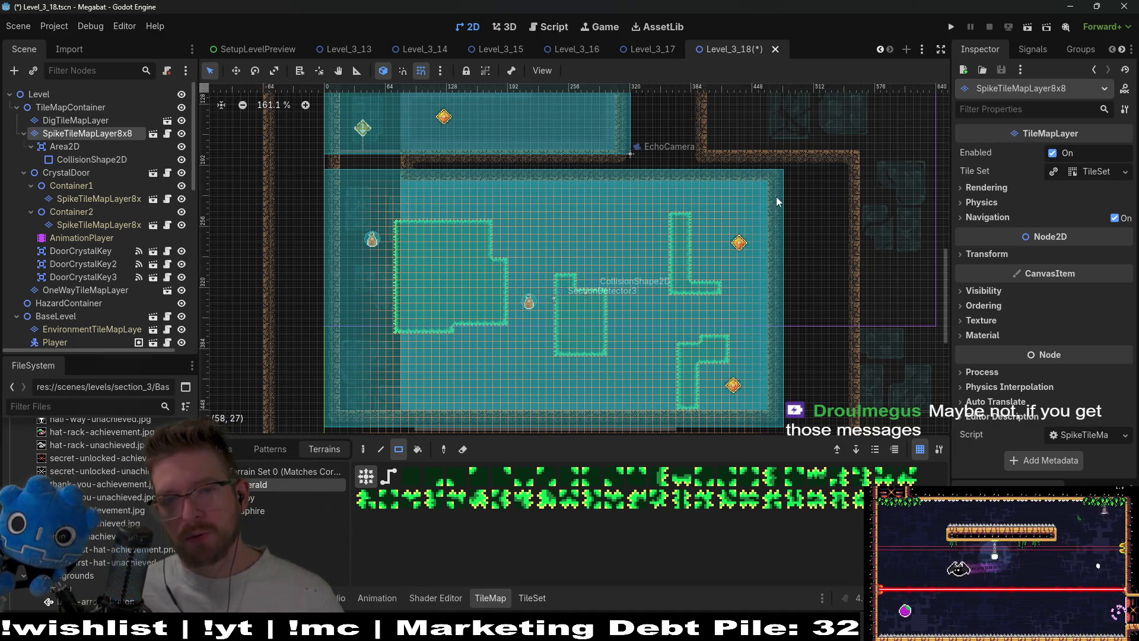
Reshape the upper-right spike L to hang from the ceiling, trimming its bar and extending its foot.
{"action": "left_click_drag", "start_coordinate": [673, 190], "coordinate": [688, 237]}
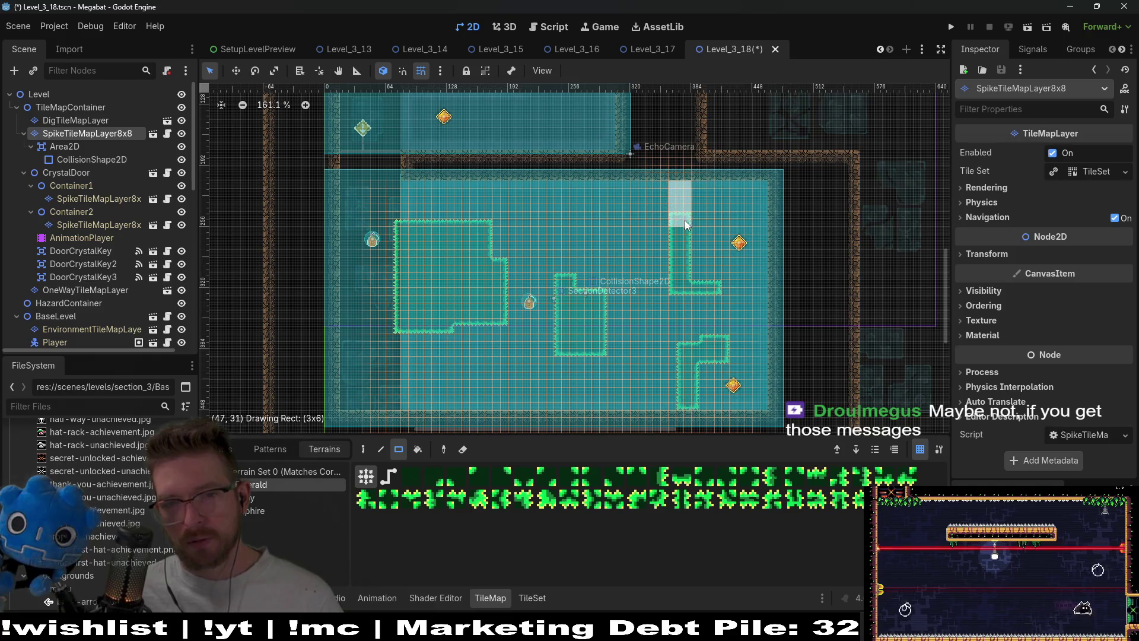
{"action": "left_click_drag", "start_coordinate": [664, 278], "coordinate": [745, 300]}
{"action": "mouse_move", "coordinate": [686, 250]}
{"action": "left_mouse_down"}
{"action": "mouse_move", "coordinate": [697, 268]}
{"action": "mouse_move", "coordinate": [712, 241]}
{"action": "left_mouse_up"}
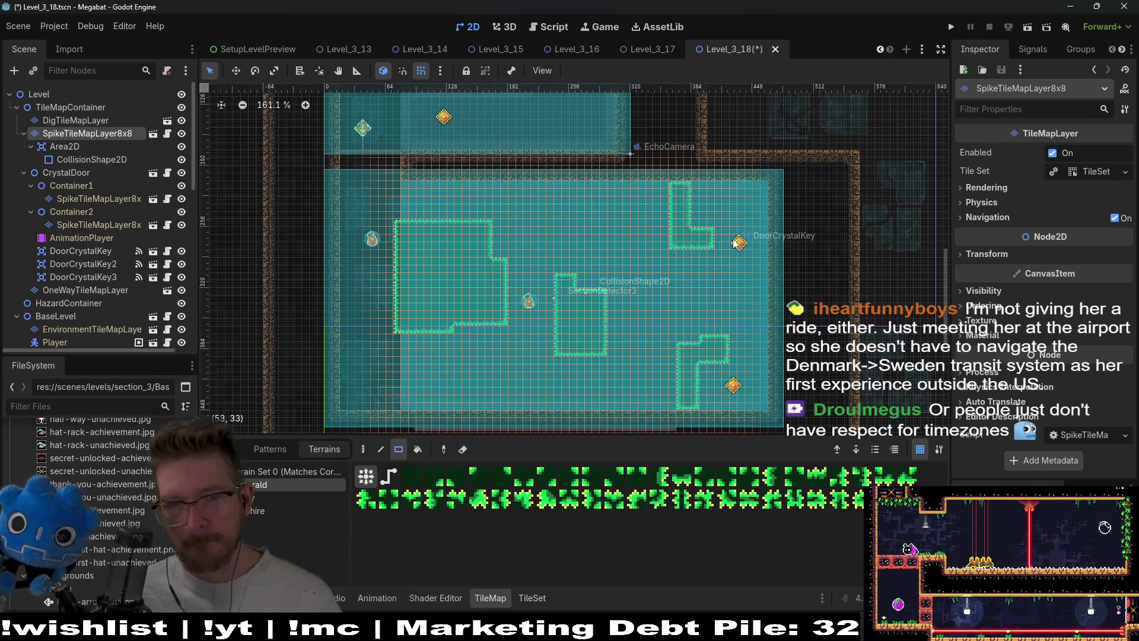
{"action": "left_click_drag", "start_coordinate": [716, 240], "coordinate": [727, 241]}
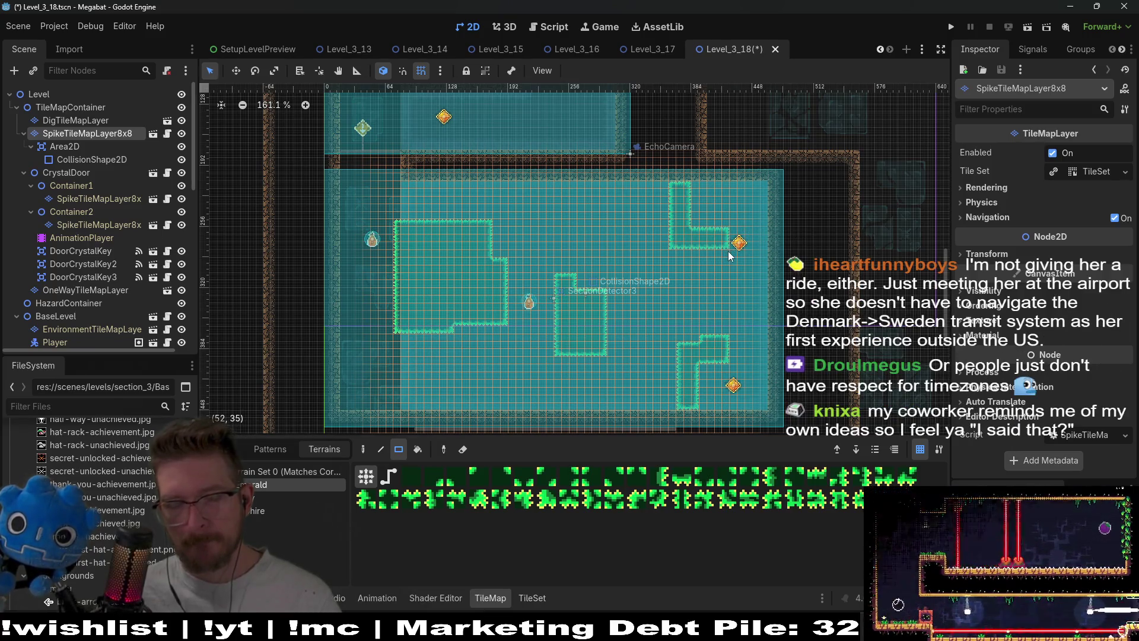
{"action": "scroll", "coordinate": [88, 244], "scroll_direction": "down", "scroll_amount": 10}
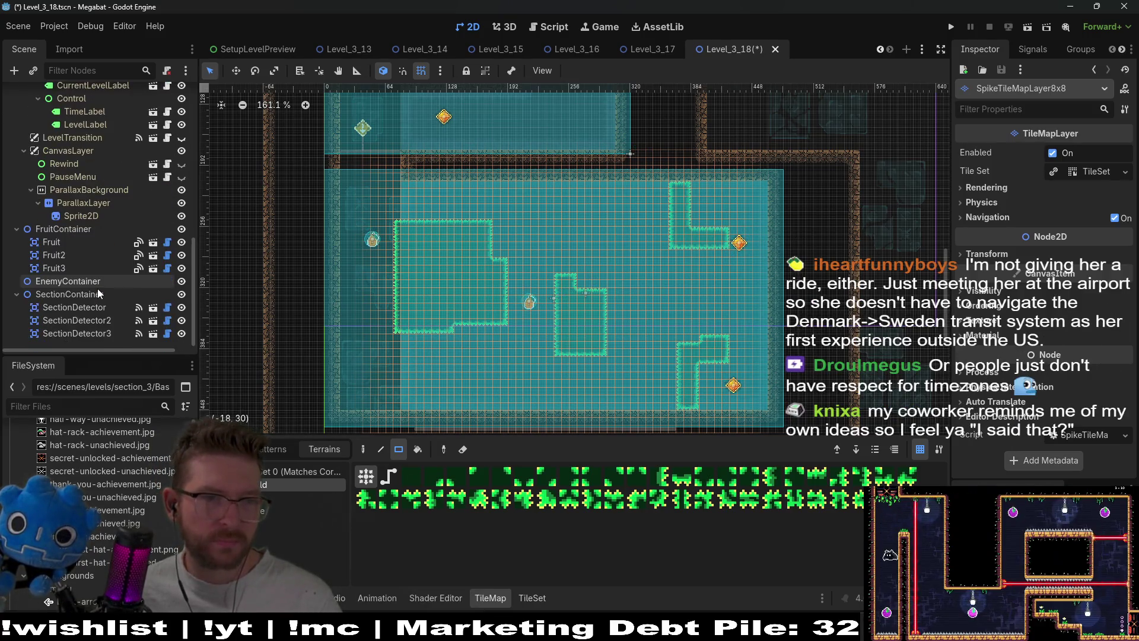
{"action": "left_click", "coordinate": [65, 267]}
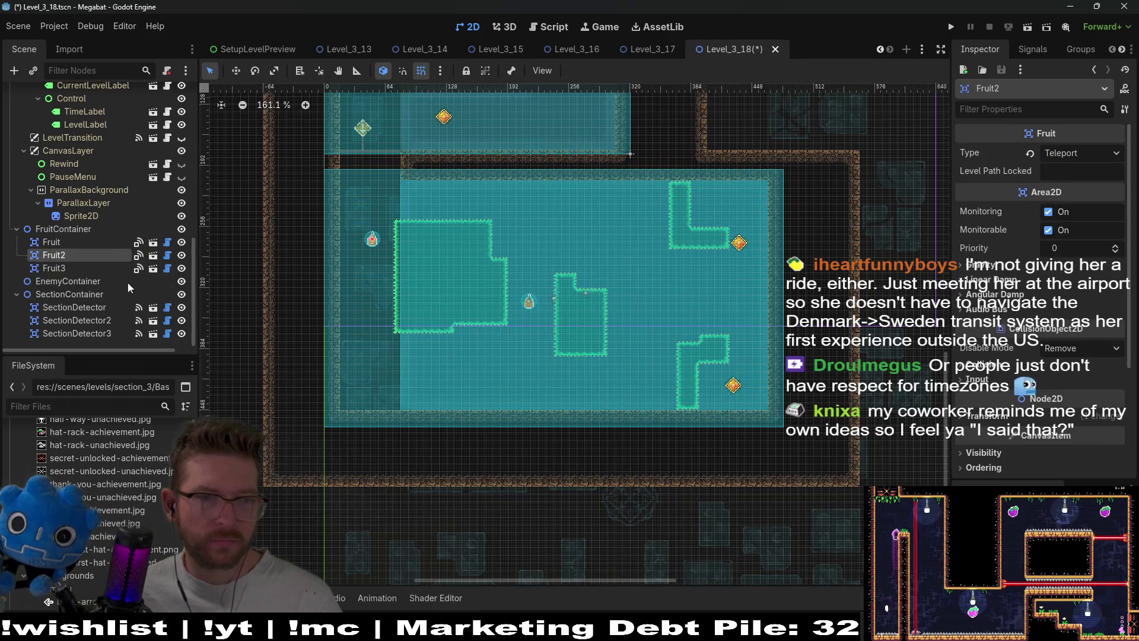
Move the DoorCrystalKey into the corner of the upper-right spike L, nudging it left and down.
{"action": "left_click", "coordinate": [63, 243]}
{"action": "scroll", "coordinate": [74, 276], "scroll_direction": "up", "scroll_amount": 10}
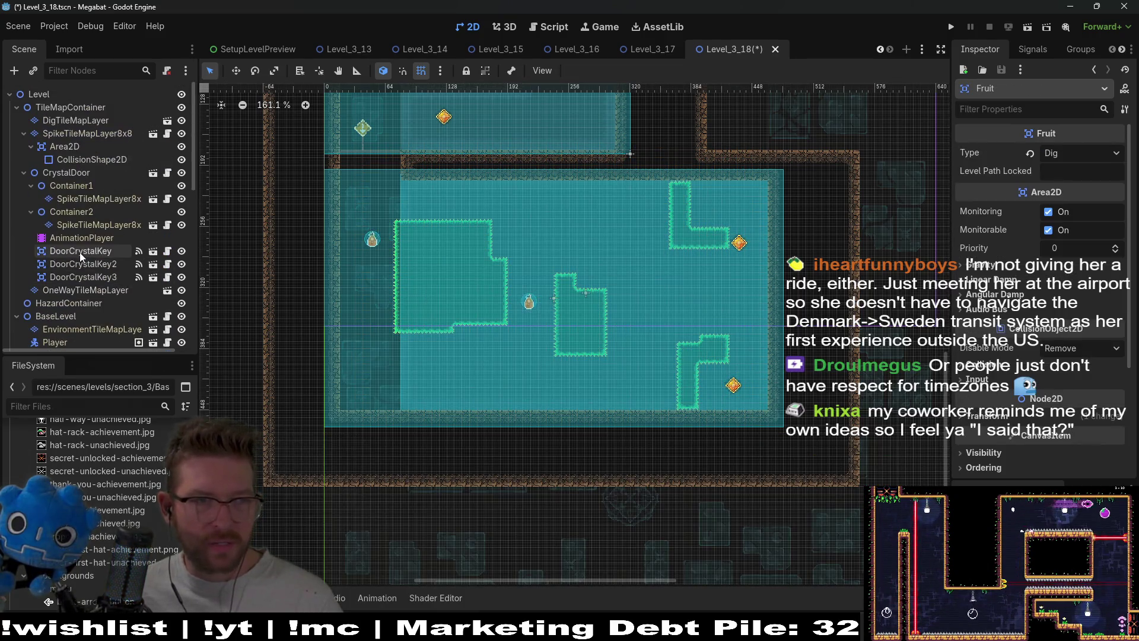
{"action": "left_click", "coordinate": [98, 246]}
{"action": "key", "text": "w"}
{"action": "left_click_drag", "start_coordinate": [717, 204], "coordinate": [721, 209]}
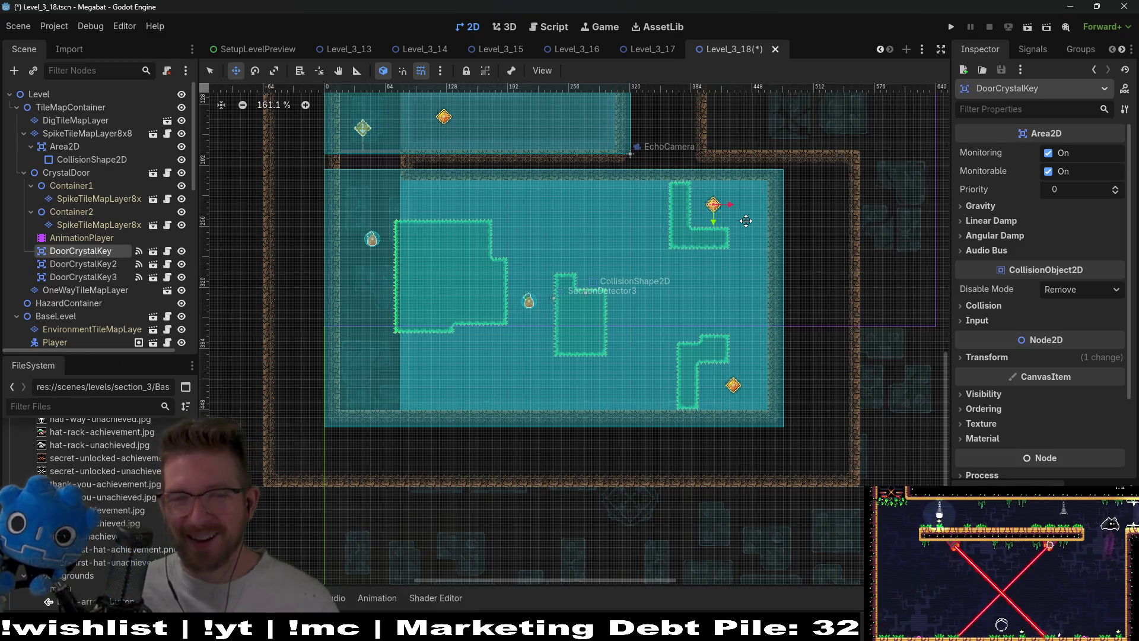
{"action": "scroll", "coordinate": [739, 209], "scroll_direction": "up", "scroll_amount": 4}
{"action": "left_click_drag", "start_coordinate": [674, 202], "coordinate": [723, 197]}
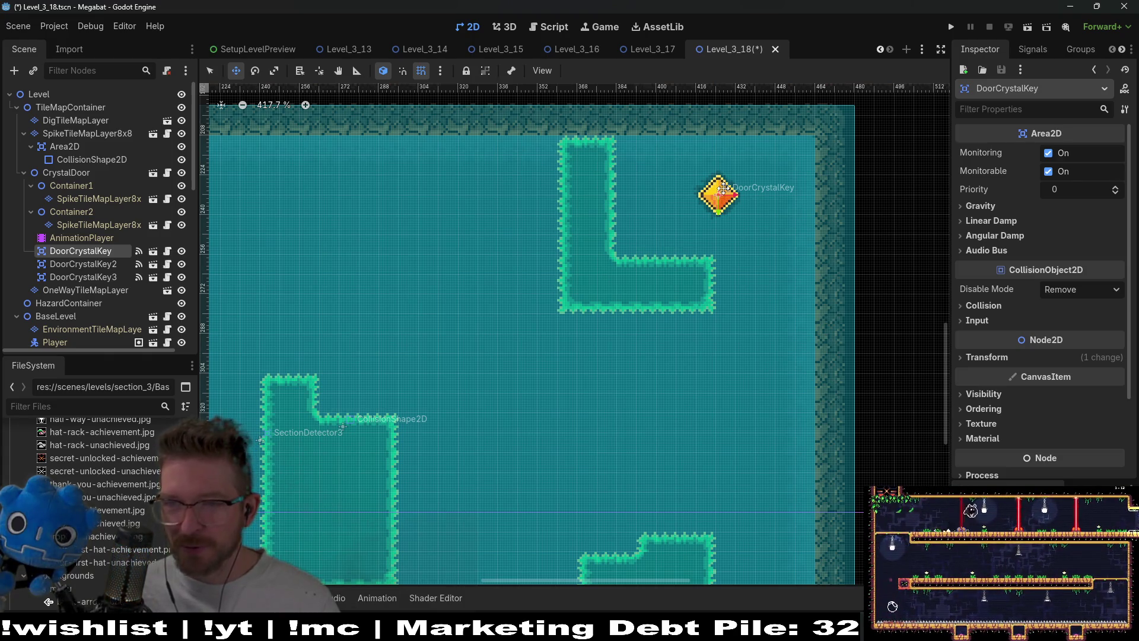
{"action": "scroll", "coordinate": [672, 197], "scroll_direction": "down", "scroll_amount": 3}
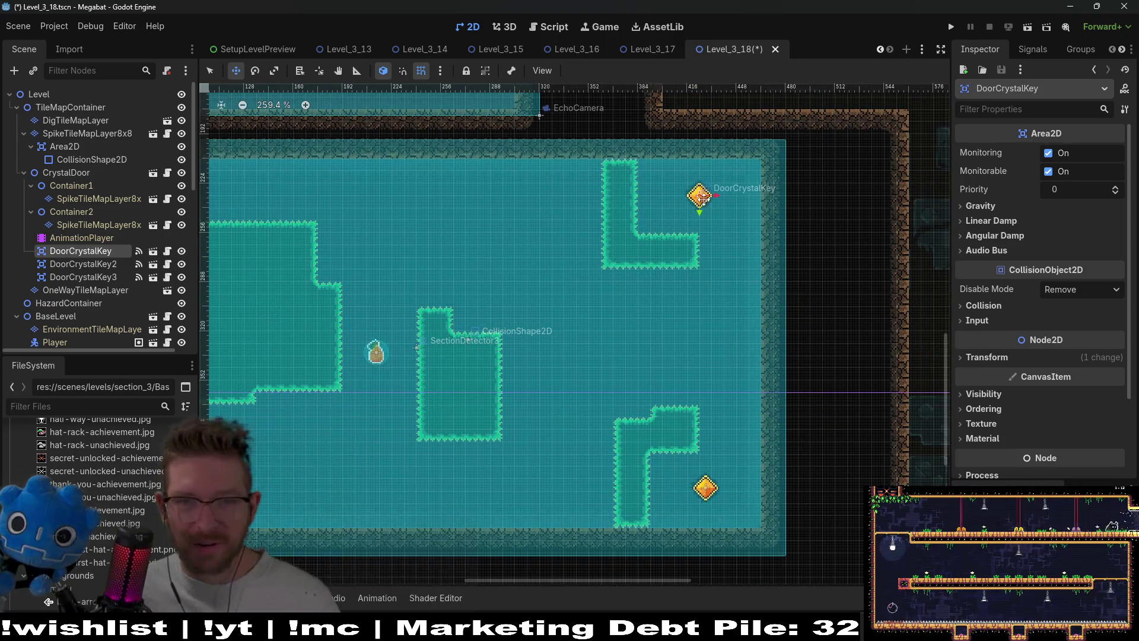
{"action": "scroll", "coordinate": [700, 196], "scroll_direction": "up", "scroll_amount": 7}
{"action": "key", "text": "Left"}
{"action": "key", "text": "Left"}
{"action": "key", "text": "Down"}
{"action": "scroll", "coordinate": [698, 193], "scroll_direction": "down", "scroll_amount": 9}
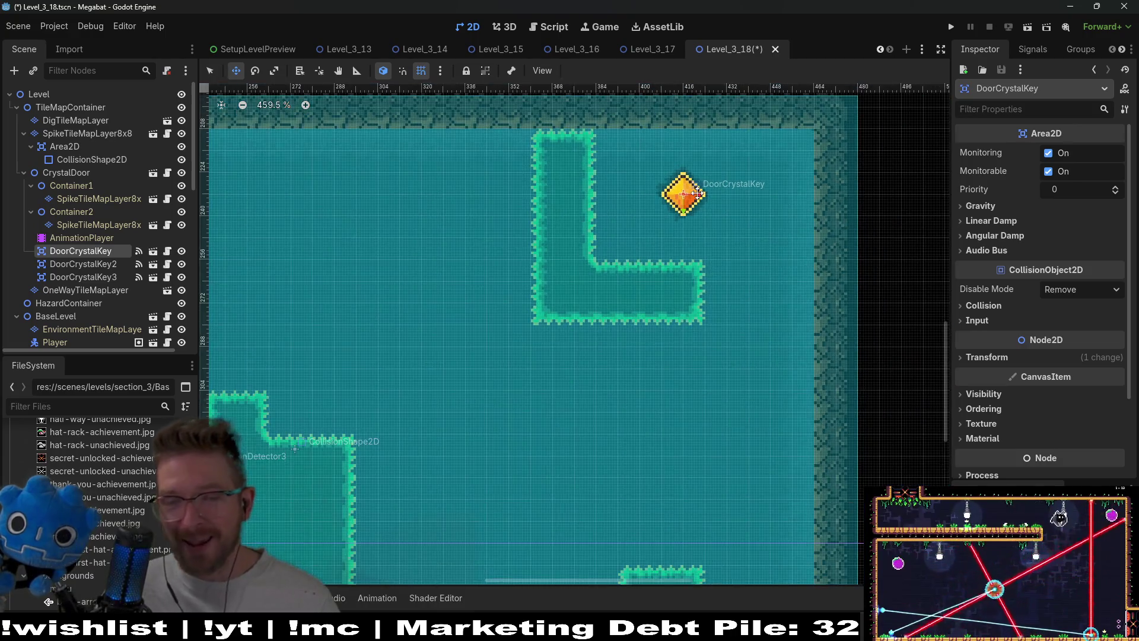
{"action": "scroll", "coordinate": [653, 323], "scroll_direction": "up", "scroll_amount": 2}
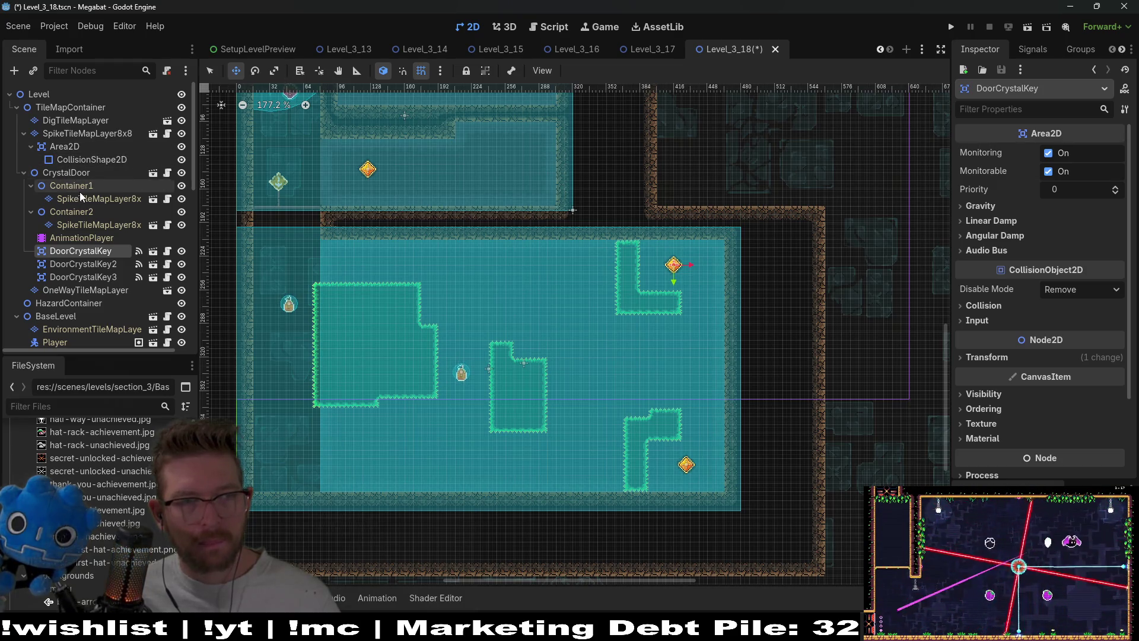
Extend the middle Emerald spike block upward, then run the current scene.
{"action": "left_click", "coordinate": [98, 136]}
{"action": "left_click", "coordinate": [261, 484]}
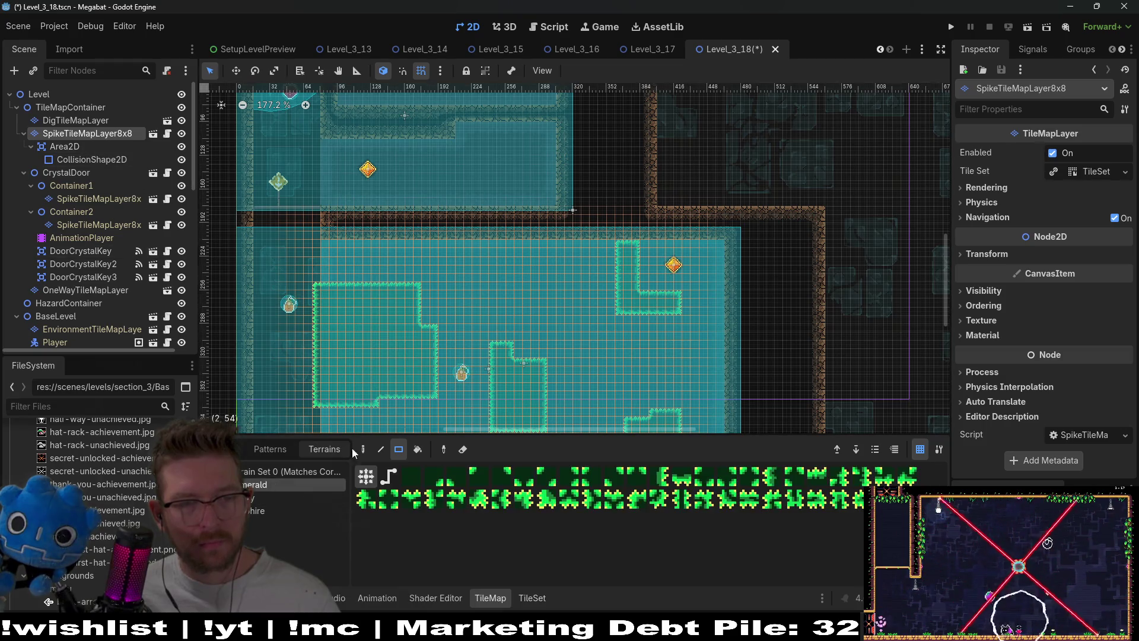
{"action": "left_click_drag", "start_coordinate": [527, 369], "coordinate": [536, 382]}
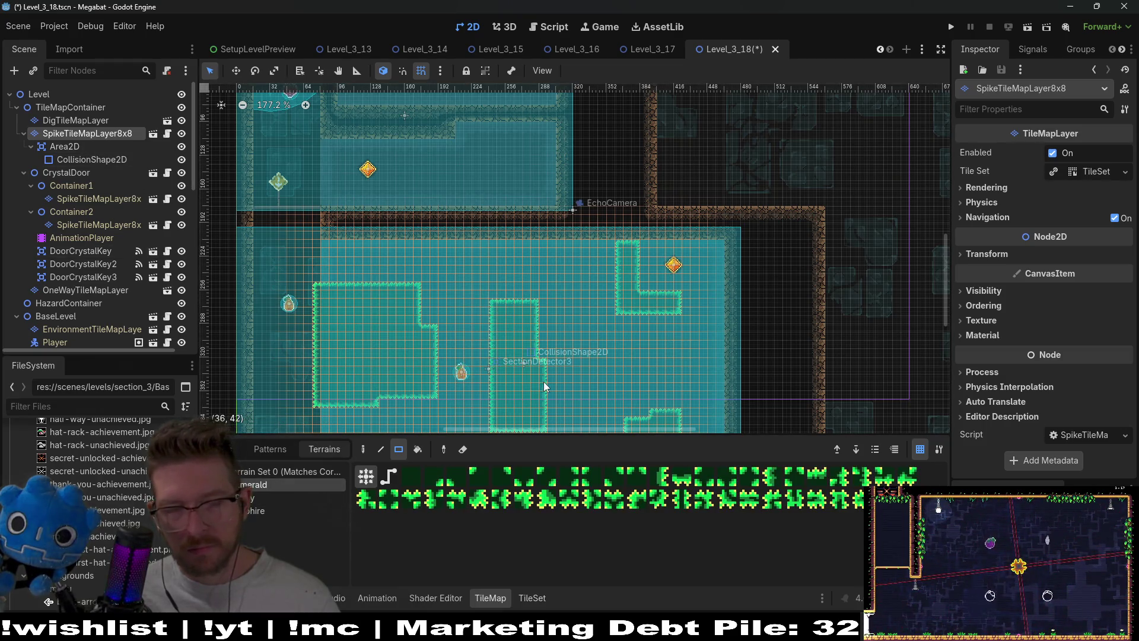
{"action": "scroll", "coordinate": [543, 382], "scroll_direction": "up", "scroll_amount": 1}
{"action": "left_click", "coordinate": [1027, 26]}
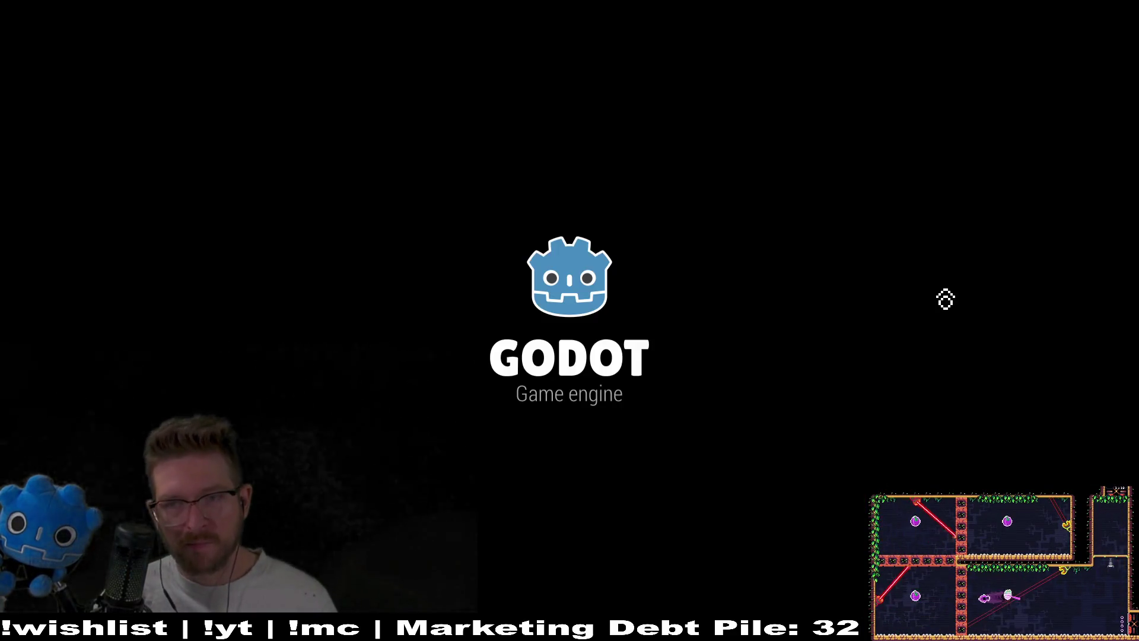
Fly the bat from the strawberry into the spike room, dashing along the ceiling and down the right wall.
{"action": "key", "text": "Down"}
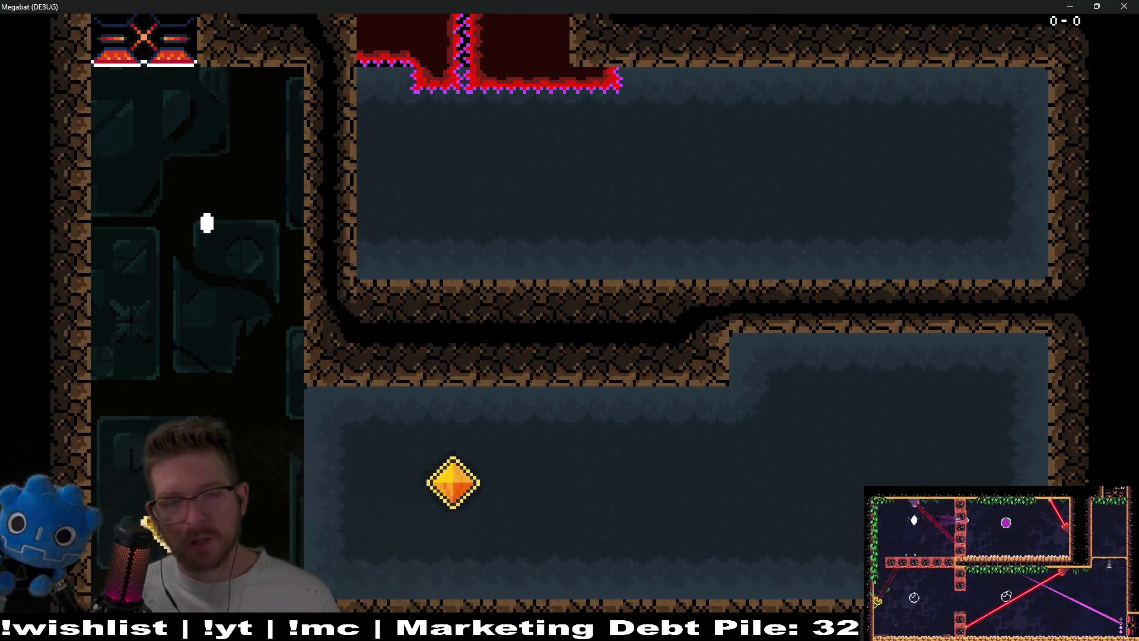
{"action": "key", "text": "Up"}
{"action": "key", "text": "Right"}
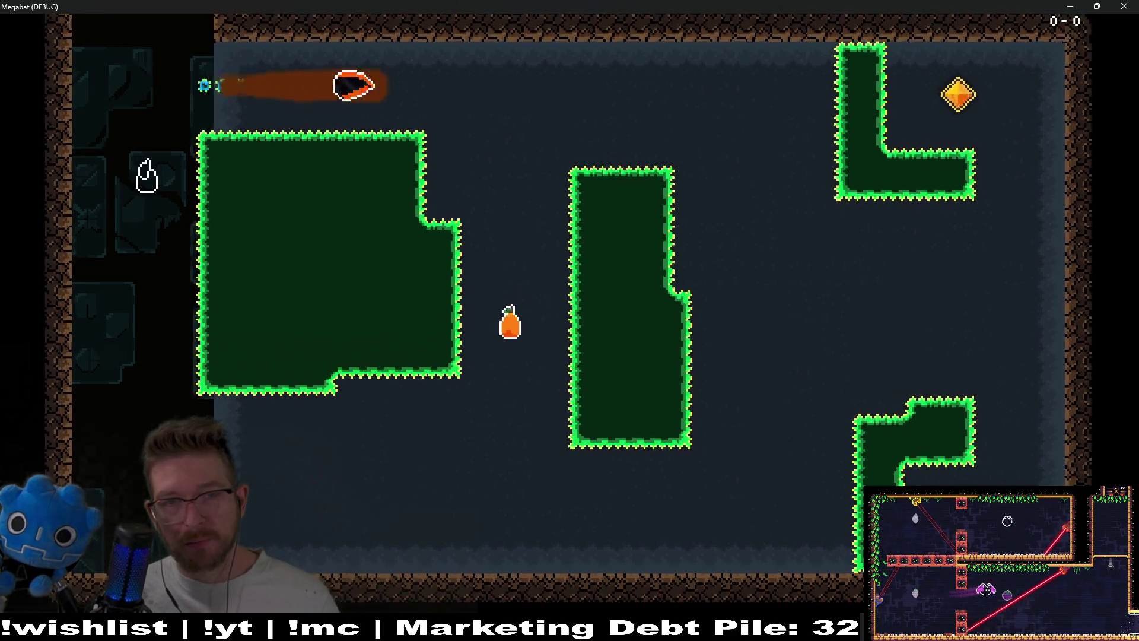
{"action": "key", "text": "Down"}
{"action": "key", "text": "Left"}
{"action": "key", "text": "Up"}
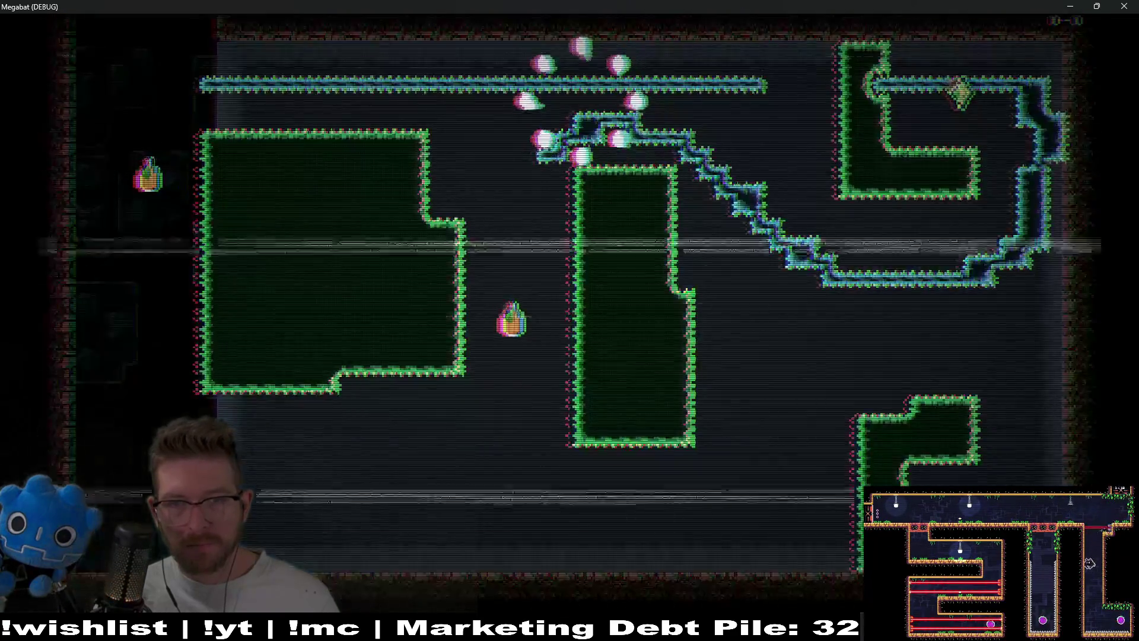
Return via the strawberry, collect the orange drop, and loop the room toward the crystal.
{"action": "key", "text": "Down"}
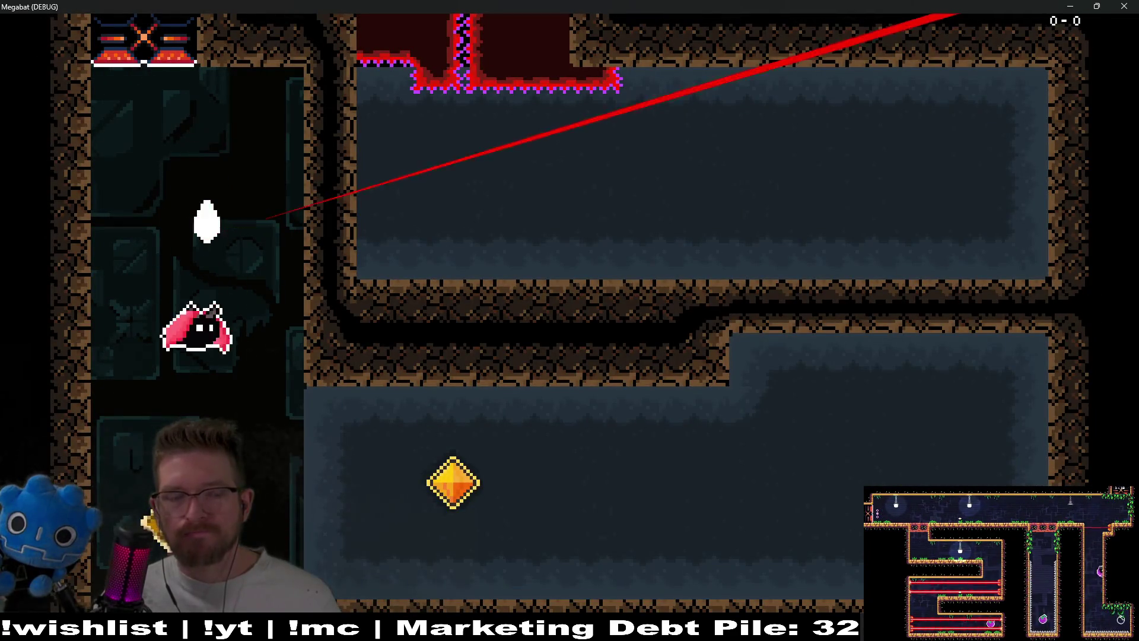
{"action": "key", "text": "Up"}
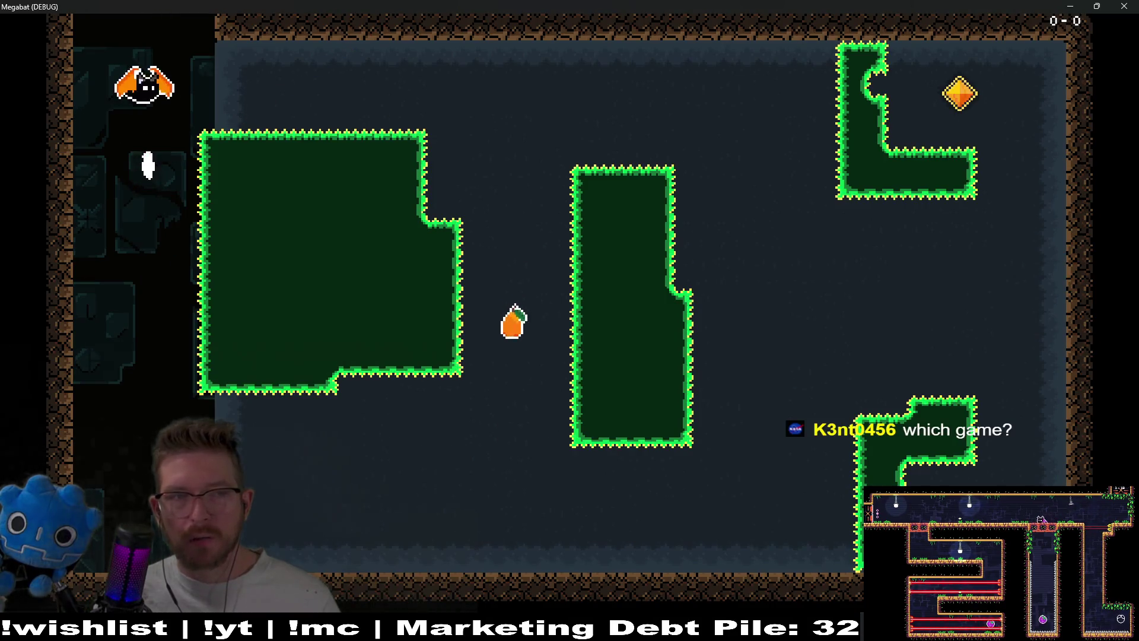
{"action": "key", "text": "Right"}
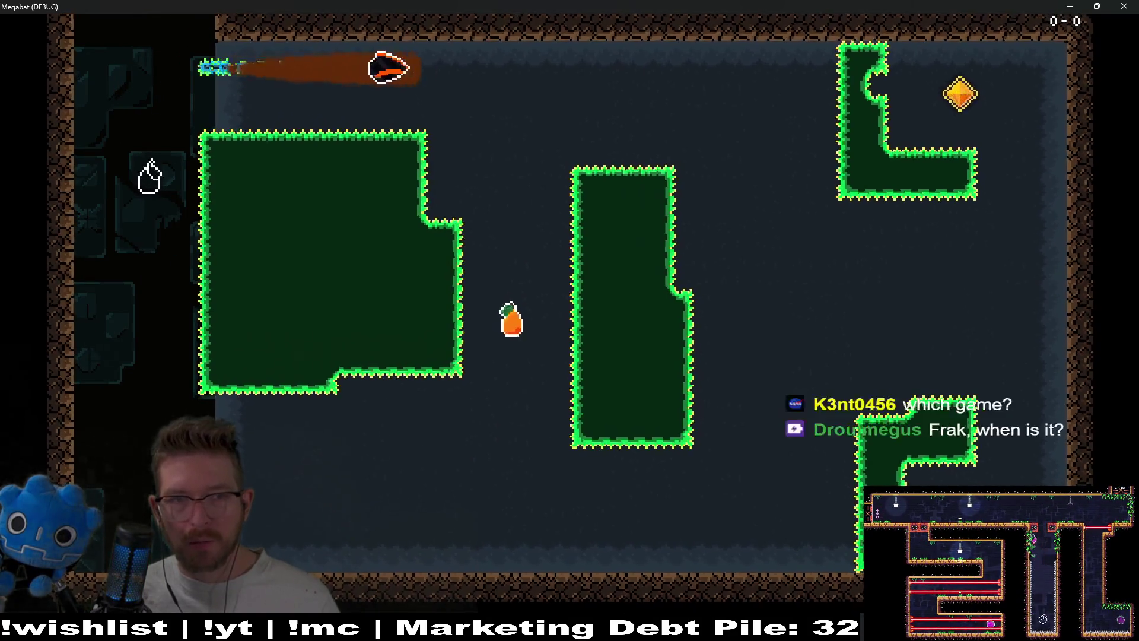
{"action": "key", "text": "Up"}
{"action": "key", "text": "Down"}
{"action": "key", "text": "Right"}
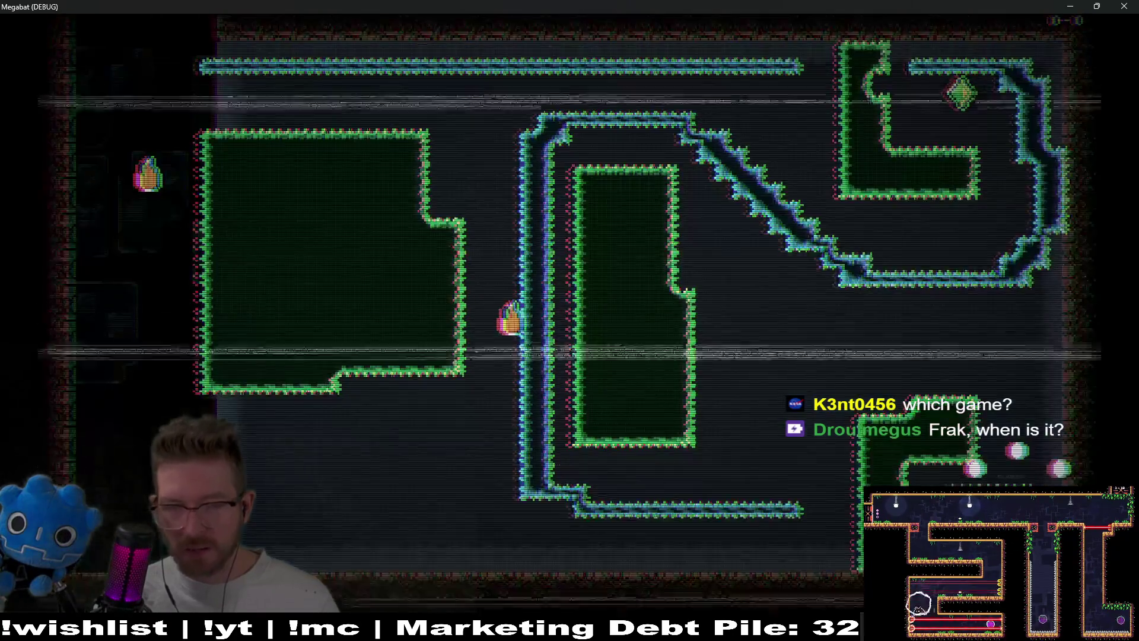